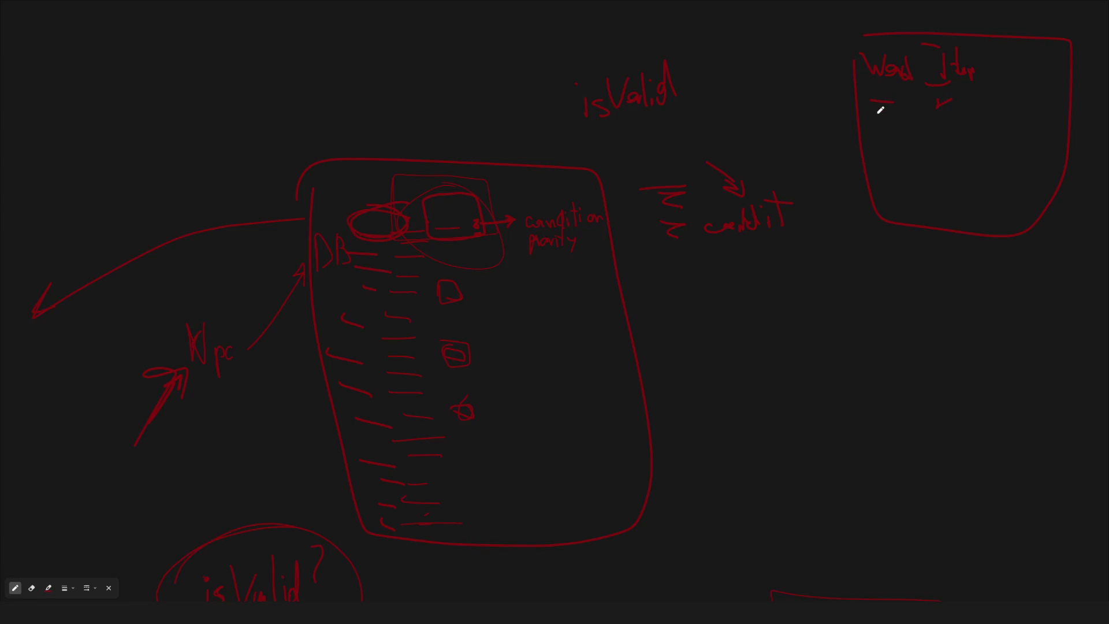
- Add dash entries under the Word and Item columns, and write the Npc heading with an entry
{"action": "mouse_move", "coordinate": [873, 136]}
{"action": "left_mouse_down"}
{"action": "mouse_move", "coordinate": [885, 135]}
{"action": "mouse_move", "coordinate": [878, 152]}
{"action": "left_mouse_up"}
{"action": "mouse_move", "coordinate": [863, 115]}
{"action": "left_mouse_down"}
{"action": "mouse_move", "coordinate": [891, 114]}
{"action": "mouse_move", "coordinate": [885, 136]}
{"action": "mouse_move", "coordinate": [896, 148]}
{"action": "left_mouse_up"}
{"action": "mouse_move", "coordinate": [933, 104]}
{"action": "left_mouse_down"}
{"action": "mouse_move", "coordinate": [964, 102]}
{"action": "mouse_move", "coordinate": [934, 149]}
{"action": "mouse_move", "coordinate": [947, 148]}
{"action": "left_mouse_up"}
{"action": "scroll", "coordinate": [986, 107], "scroll_direction": "right", "scroll_amount": 1}
{"action": "mouse_move", "coordinate": [981, 76]}
{"action": "left_mouse_down"}
{"action": "mouse_move", "coordinate": [1001, 56]}
{"action": "mouse_move", "coordinate": [1009, 87]}
{"action": "mouse_move", "coordinate": [1023, 69]}
{"action": "left_mouse_up"}
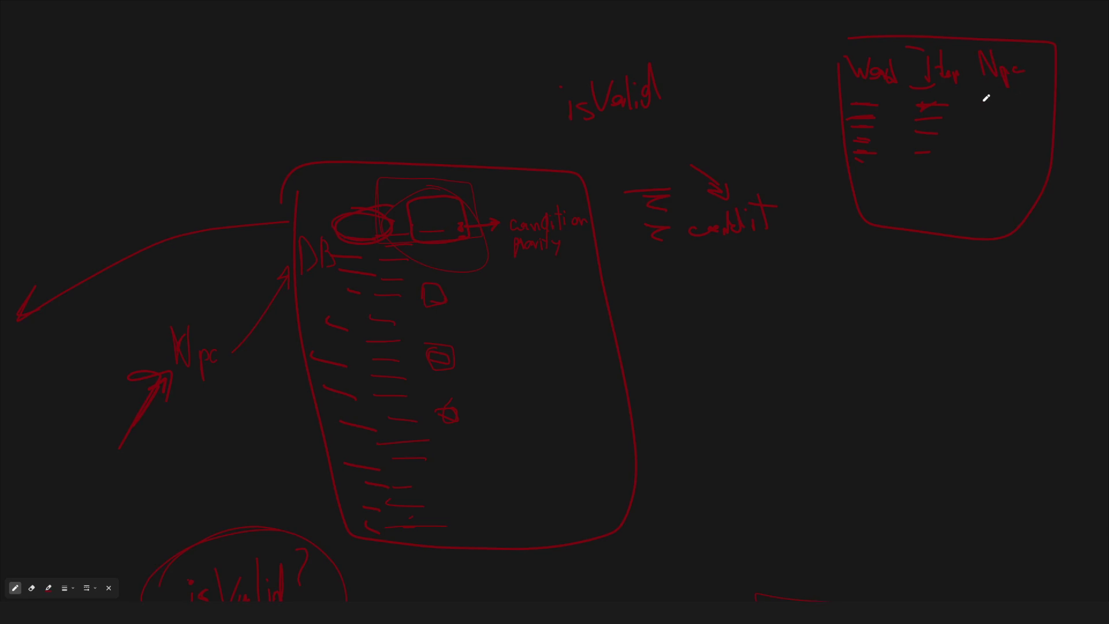
{"action": "mouse_move", "coordinate": [982, 101]}
{"action": "left_mouse_down"}
{"action": "mouse_move", "coordinate": [1003, 101]}
{"action": "mouse_move", "coordinate": [1012, 130]}
{"action": "left_mouse_up"}
- Draw an arrow pointing at the Word/Item/Npc table and a loop around it
{"action": "scroll", "coordinate": [867, 69], "scroll_direction": "right", "scroll_amount": 4}
{"action": "scroll", "coordinate": [867, 70], "scroll_direction": "up", "scroll_amount": 2}
{"action": "mouse_move", "coordinate": [966, 46]}
{"action": "left_mouse_down"}
{"action": "mouse_move", "coordinate": [891, 116]}
{"action": "mouse_move", "coordinate": [935, 107]}
{"action": "left_mouse_up"}
{"action": "mouse_move", "coordinate": [741, 101]}
{"action": "left_mouse_down"}
{"action": "mouse_move", "coordinate": [650, 340]}
{"action": "mouse_move", "coordinate": [898, 110]}
{"action": "mouse_move", "coordinate": [711, 101]}
{"action": "left_mouse_up"}
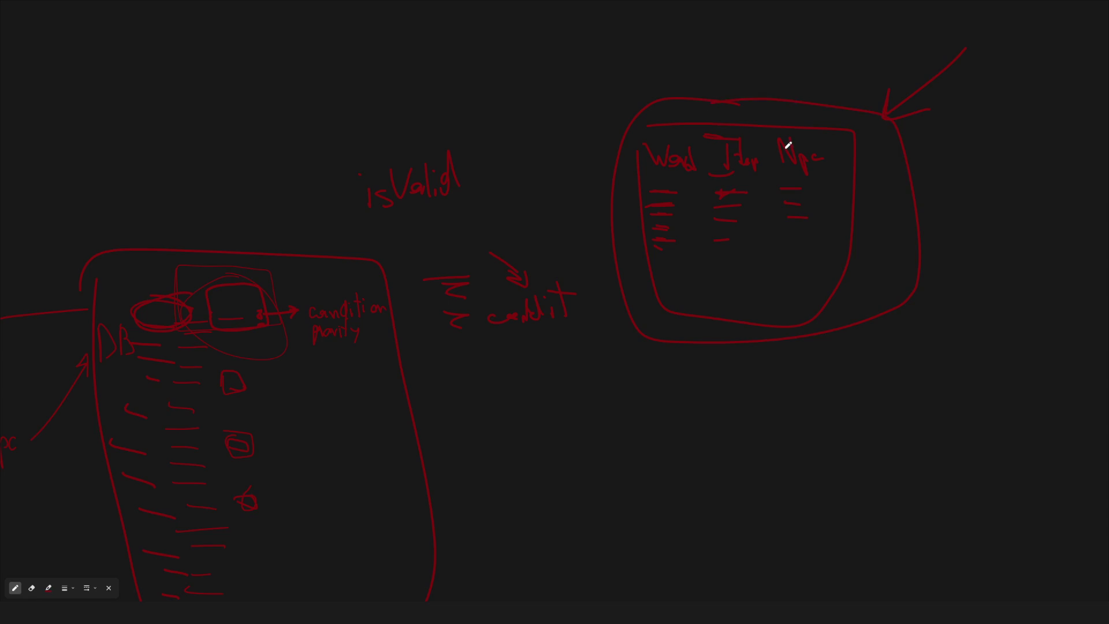
{"action": "scroll", "coordinate": [766, 255], "scroll_direction": "up", "scroll_amount": 1}
{"action": "scroll", "coordinate": [765, 255], "scroll_direction": "down", "scroll_amount": 3}
{"action": "scroll", "coordinate": [758, 255], "scroll_direction": "up", "scroll_amount": 2}
{"action": "scroll", "coordinate": [758, 268], "scroll_direction": "up", "scroll_amount": 1}
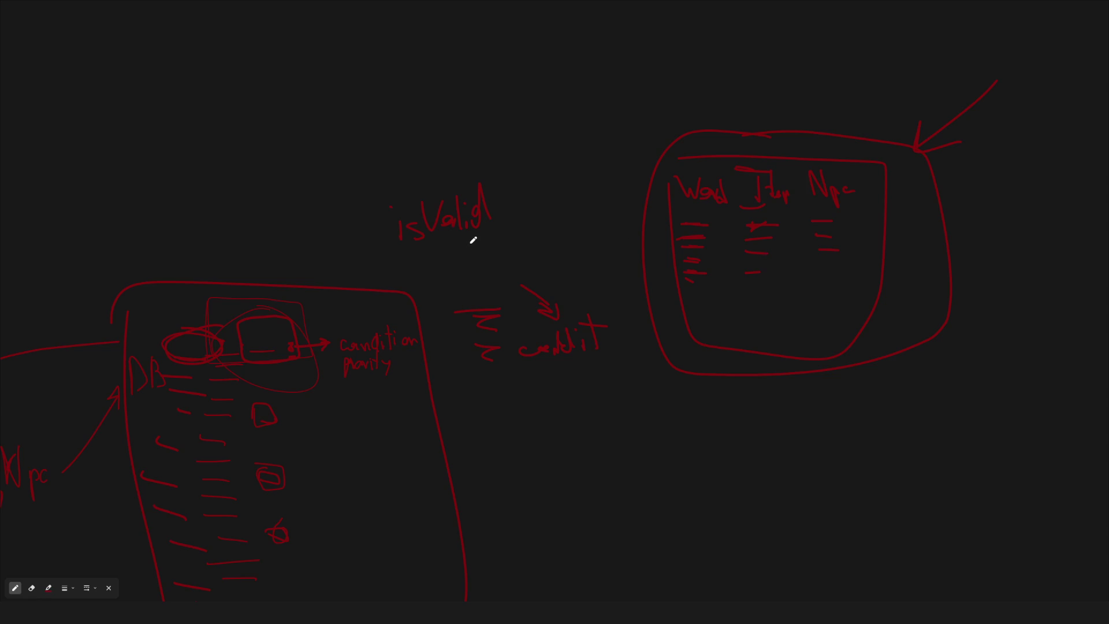
- Bring the Class Object sketch into view and circle the word Object
{"action": "scroll", "coordinate": [736, 265], "scroll_direction": "down", "scroll_amount": 3}
{"action": "scroll", "coordinate": [664, 324], "scroll_direction": "down", "scroll_amount": 2}
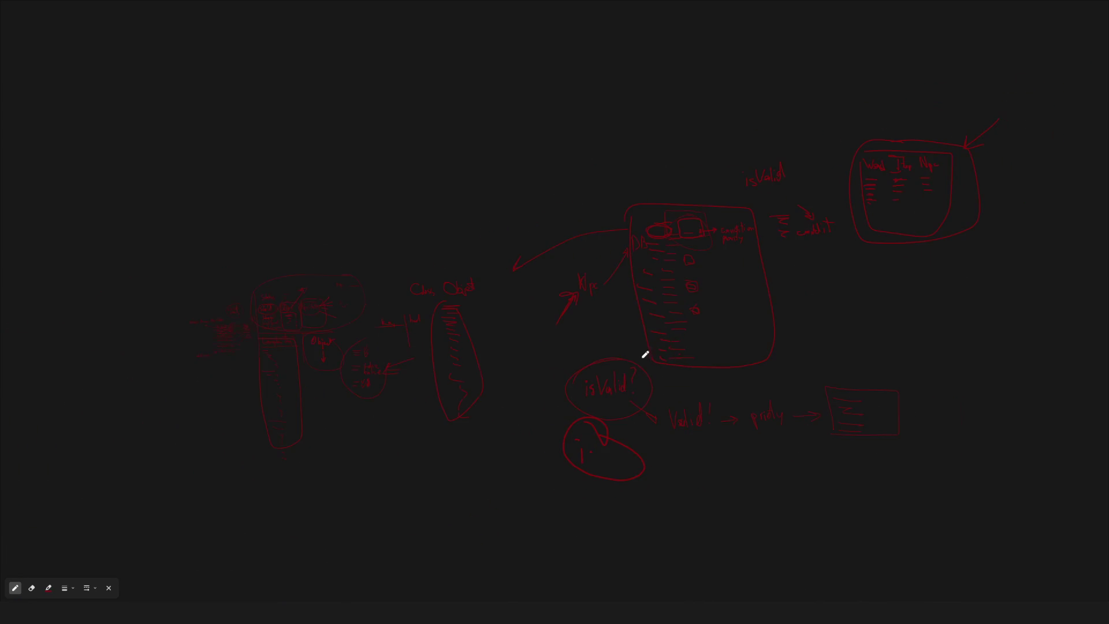
{"action": "scroll", "coordinate": [243, 374], "scroll_direction": "up", "scroll_amount": 5}
{"action": "left_click_drag", "start_coordinate": [509, 248], "coordinate": [292, 238]}
{"action": "scroll", "coordinate": [429, 263], "scroll_direction": "down", "scroll_amount": 4}
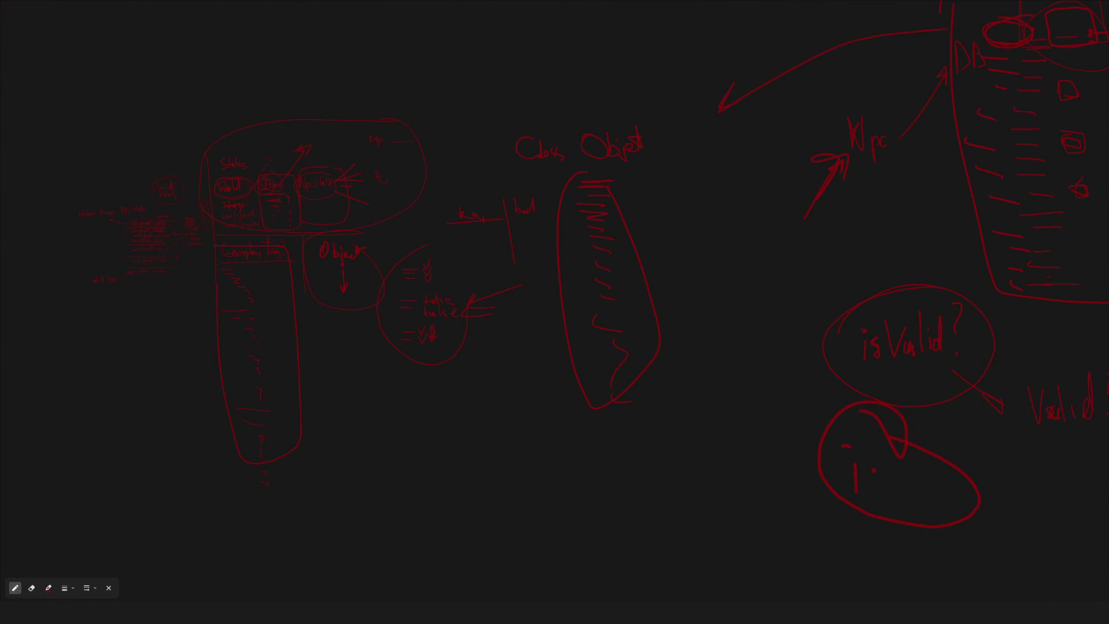
{"action": "scroll", "coordinate": [639, 275], "scroll_direction": "up", "scroll_amount": 1}
{"action": "scroll", "coordinate": [583, 163], "scroll_direction": "up", "scroll_amount": 3}
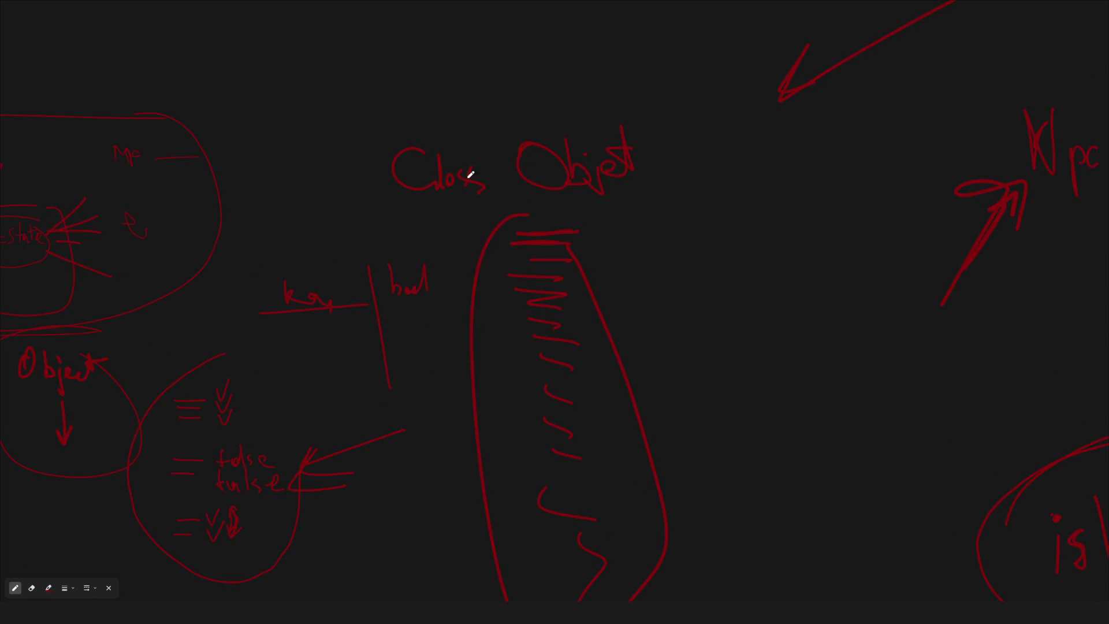
{"action": "scroll", "coordinate": [618, 189], "scroll_direction": "up", "scroll_amount": 1}
{"action": "scroll", "coordinate": [618, 190], "scroll_direction": "down", "scroll_amount": 4}
{"action": "mouse_move", "coordinate": [644, 139]}
{"action": "left_mouse_down"}
{"action": "mouse_move", "coordinate": [578, 155]}
{"action": "mouse_move", "coordinate": [642, 130]}
{"action": "left_mouse_up"}
- Add strokes inside the tall oval below Object and short strokes beneath it
{"action": "scroll", "coordinate": [691, 277], "scroll_direction": "up", "scroll_amount": 1}
{"action": "mouse_move", "coordinate": [555, 173]}
{"action": "left_mouse_down"}
{"action": "mouse_move", "coordinate": [604, 171]}
{"action": "mouse_move", "coordinate": [577, 277]}
{"action": "mouse_move", "coordinate": [627, 319]}
{"action": "left_mouse_up"}
{"action": "left_click_drag", "start_coordinate": [576, 417], "coordinate": [622, 425]}
{"action": "left_click_drag", "start_coordinate": [589, 443], "coordinate": [607, 446]}
- Draw a small arrow beside Object leading to a row of small shapes
{"action": "scroll", "coordinate": [783, 391], "scroll_direction": "right", "scroll_amount": 2}
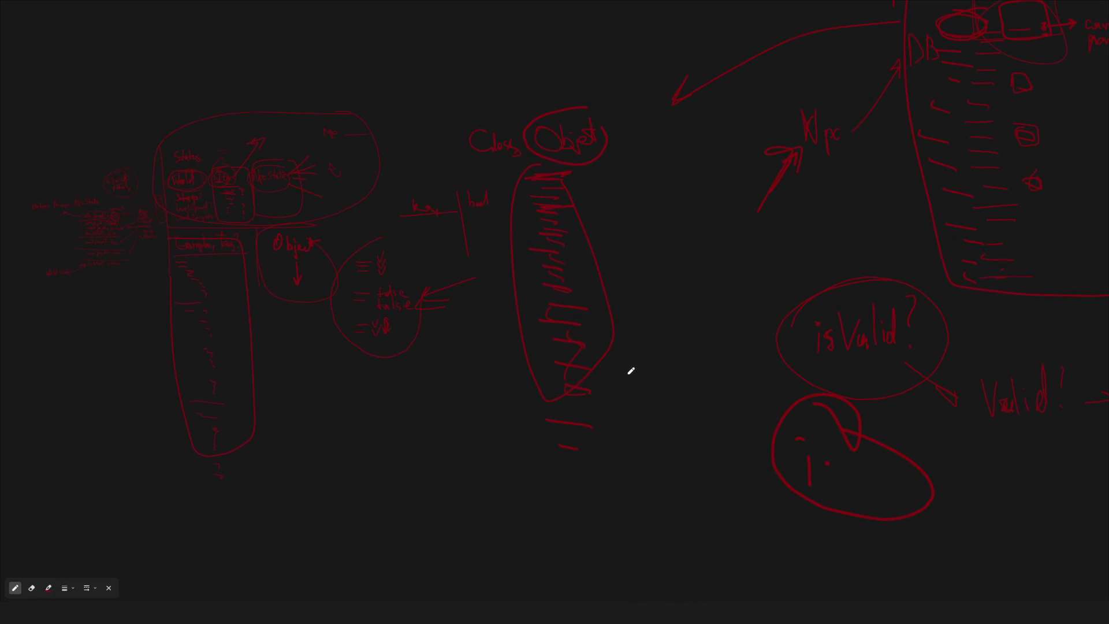
{"action": "scroll", "coordinate": [641, 347], "scroll_direction": "right", "scroll_amount": 2}
{"action": "scroll", "coordinate": [565, 349], "scroll_direction": "down", "scroll_amount": 2}
{"action": "mouse_move", "coordinate": [542, 209]}
{"action": "left_mouse_down"}
{"action": "mouse_move", "coordinate": [550, 223]}
{"action": "mouse_move", "coordinate": [529, 256]}
{"action": "mouse_move", "coordinate": [611, 237]}
{"action": "mouse_move", "coordinate": [605, 251]}
{"action": "left_mouse_up"}
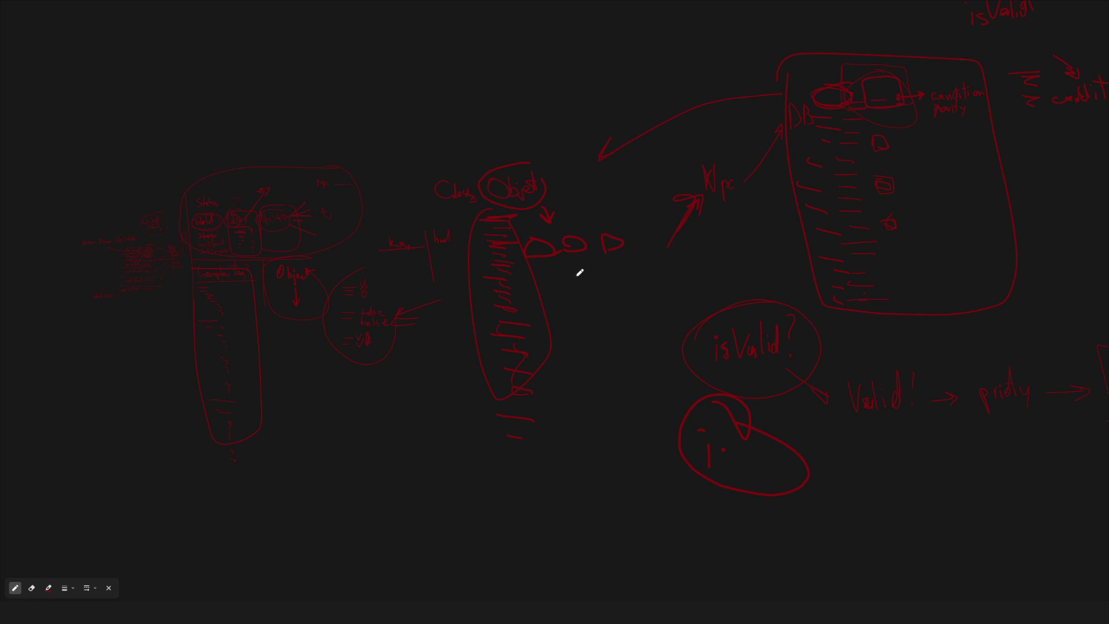
{"action": "mouse_move", "coordinate": [541, 270]}
{"action": "left_mouse_down"}
{"action": "mouse_move", "coordinate": [573, 272]}
{"action": "mouse_move", "coordinate": [552, 292]}
{"action": "left_mouse_up"}
{"action": "left_click_drag", "start_coordinate": [543, 307], "coordinate": [546, 350]}
- Write the word Keeper in empty space below the isValid sketch
{"action": "scroll", "coordinate": [508, 214], "scroll_direction": "down", "scroll_amount": 5}
{"action": "scroll", "coordinate": [578, 288], "scroll_direction": "up", "scroll_amount": 3}
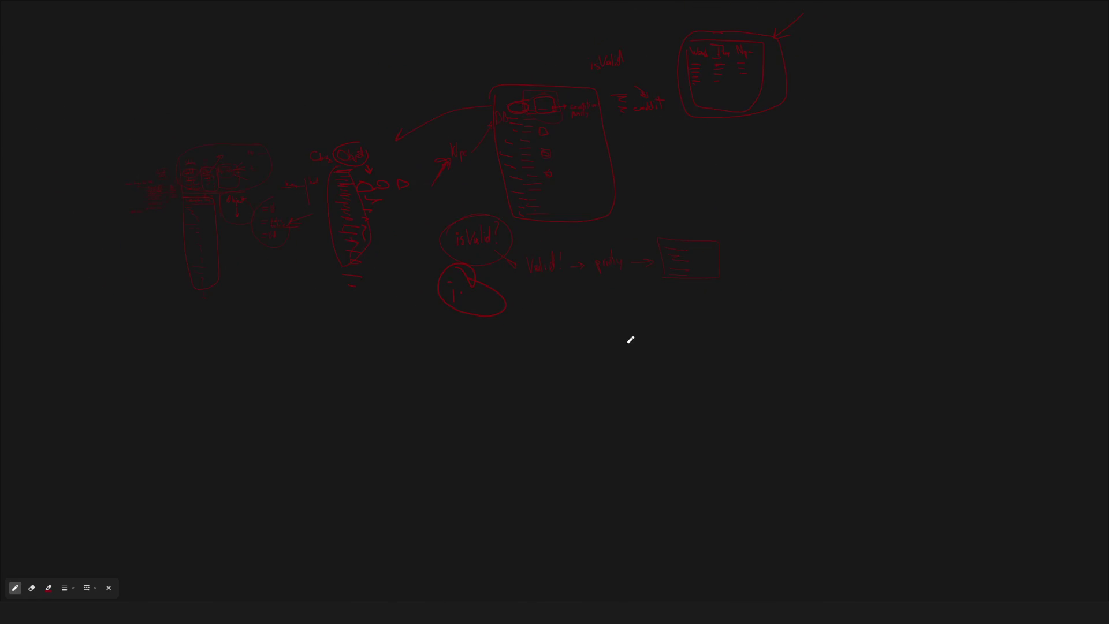
{"action": "scroll", "coordinate": [653, 379], "scroll_direction": "up", "scroll_amount": 3}
{"action": "mouse_move", "coordinate": [587, 302]}
{"action": "left_mouse_down"}
{"action": "mouse_move", "coordinate": [618, 314]}
{"action": "mouse_move", "coordinate": [626, 339]}
{"action": "mouse_move", "coordinate": [661, 329]}
{"action": "mouse_move", "coordinate": [662, 354]}
{"action": "mouse_move", "coordinate": [717, 345]}
{"action": "left_mouse_up"}
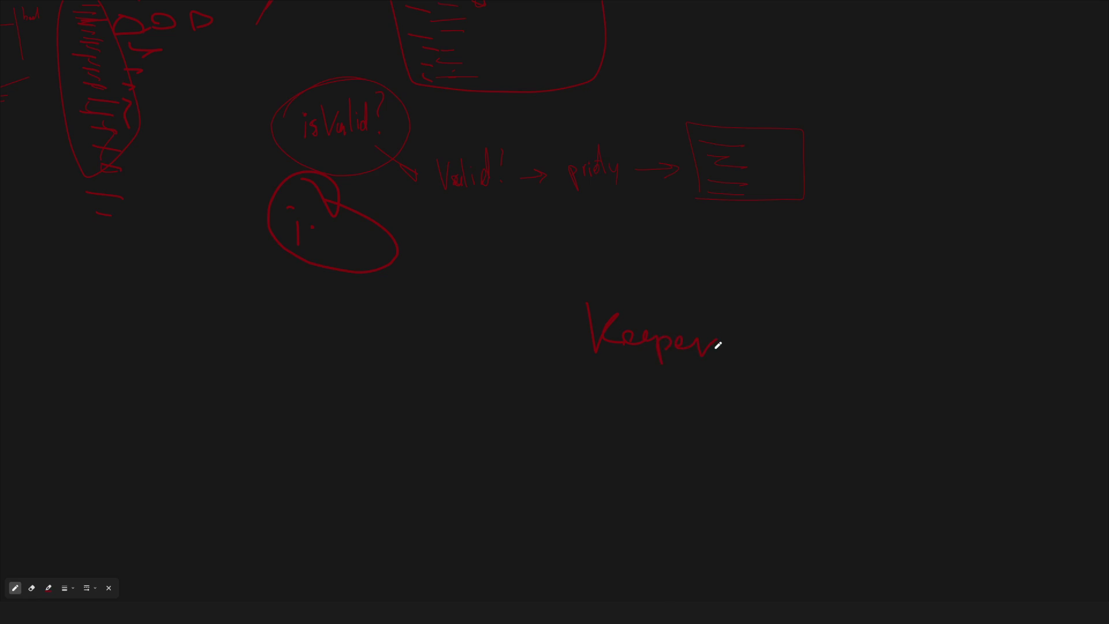
- Start a second word below Keeper, undoing a stray stroke and redrawing it
{"action": "scroll", "coordinate": [645, 378], "scroll_direction": "down", "scroll_amount": 3}
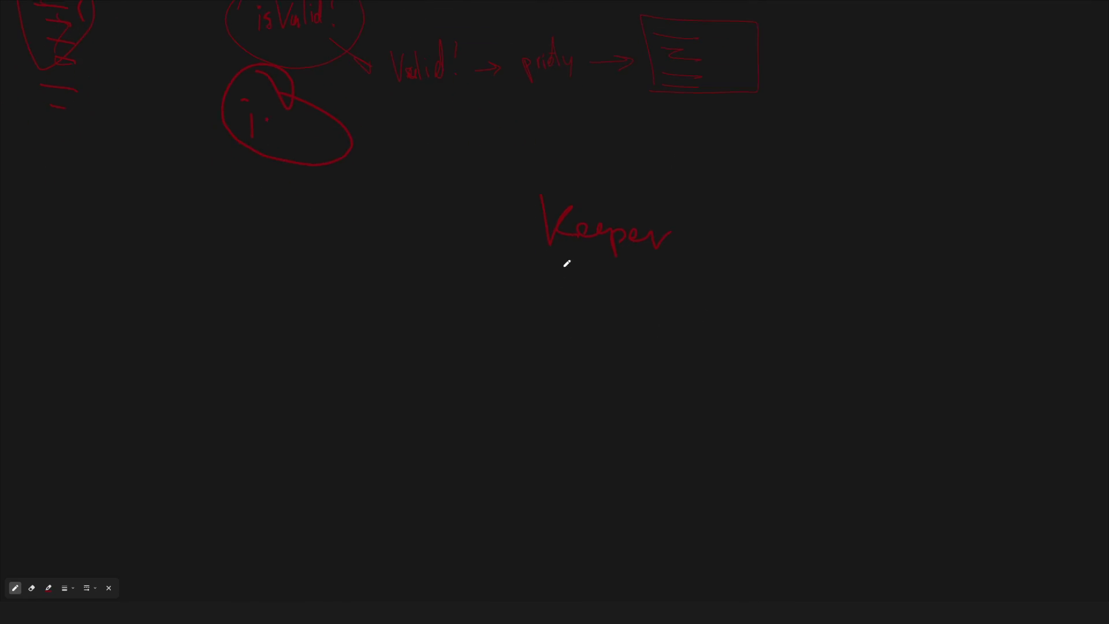
{"action": "mouse_move", "coordinate": [548, 279]}
{"action": "left_mouse_down"}
{"action": "mouse_move", "coordinate": [567, 280]}
{"action": "mouse_move", "coordinate": [570, 312]}
{"action": "mouse_move", "coordinate": [604, 292]}
{"action": "left_mouse_up"}
{"action": "key", "text": "ctrl+z"}
{"action": "left_click_drag", "start_coordinate": [601, 304], "coordinate": [601, 312]}
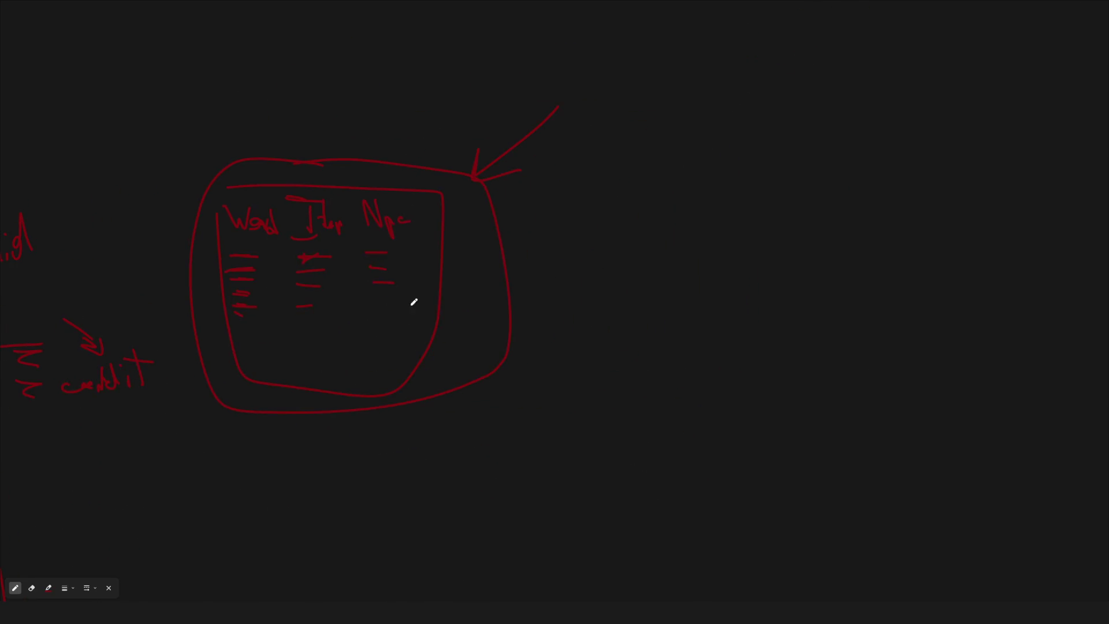
- Draw small underlined loops, an arrow down to another loop, and a label beneath it
{"action": "mouse_move", "coordinate": [934, 211]}
{"action": "left_mouse_down"}
{"action": "mouse_move", "coordinate": [942, 200]}
{"action": "mouse_move", "coordinate": [964, 217]}
{"action": "left_mouse_up"}
{"action": "left_click_drag", "start_coordinate": [949, 243], "coordinate": [971, 242]}
{"action": "left_click_drag", "start_coordinate": [851, 383], "coordinate": [901, 412]}
{"action": "mouse_move", "coordinate": [726, 90]}
{"action": "left_mouse_down"}
{"action": "mouse_move", "coordinate": [751, 122]}
{"action": "mouse_move", "coordinate": [752, 104]}
{"action": "mouse_move", "coordinate": [641, 169]}
{"action": "mouse_move", "coordinate": [661, 165]}
{"action": "left_mouse_up"}
{"action": "left_click_drag", "start_coordinate": [601, 229], "coordinate": [640, 270]}
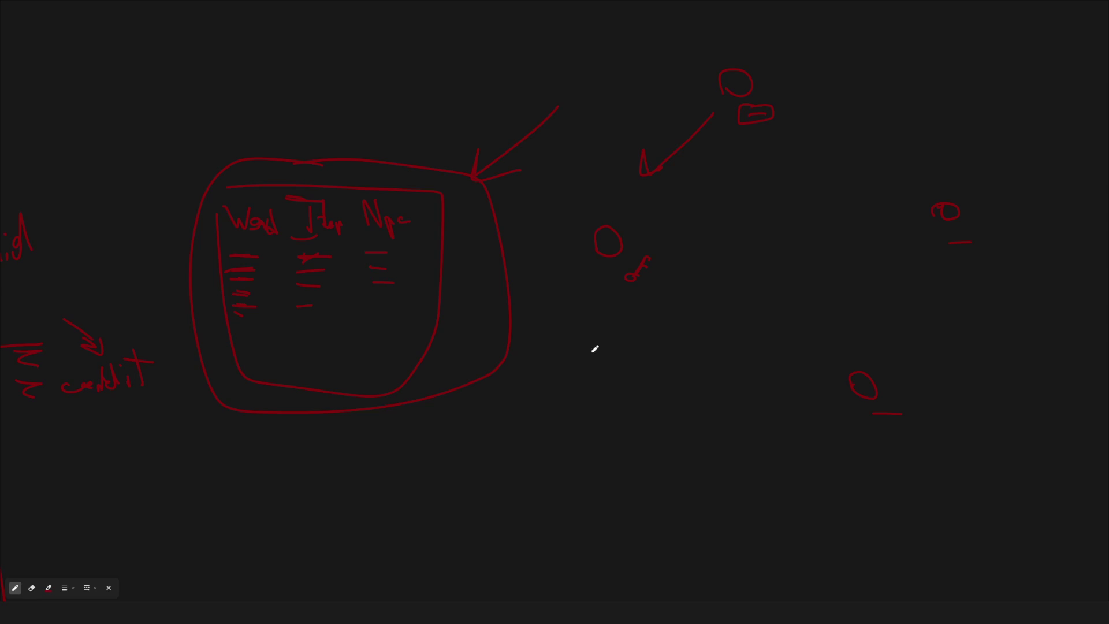
{"action": "mouse_move", "coordinate": [597, 325]}
{"action": "left_mouse_down"}
{"action": "mouse_move", "coordinate": [616, 330]}
{"action": "mouse_move", "coordinate": [612, 359]}
{"action": "mouse_move", "coordinate": [629, 332]}
{"action": "mouse_move", "coordinate": [625, 342]}
{"action": "mouse_move", "coordinate": [657, 330]}
{"action": "mouse_move", "coordinate": [674, 341]}
{"action": "left_mouse_up"}
- Draw arrows linking the figures, then circle and box the top pair
{"action": "mouse_move", "coordinate": [740, 270]}
{"action": "left_mouse_down"}
{"action": "mouse_move", "coordinate": [711, 317]}
{"action": "mouse_move", "coordinate": [760, 268]}
{"action": "mouse_move", "coordinate": [651, 231]}
{"action": "mouse_move", "coordinate": [847, 364]}
{"action": "mouse_move", "coordinate": [849, 346]}
{"action": "mouse_move", "coordinate": [997, 254]}
{"action": "mouse_move", "coordinate": [1001, 217]}
{"action": "mouse_move", "coordinate": [1030, 234]}
{"action": "left_mouse_up"}
{"action": "mouse_move", "coordinate": [973, 212]}
{"action": "left_mouse_down"}
{"action": "mouse_move", "coordinate": [733, 34]}
{"action": "mouse_move", "coordinate": [692, 77]}
{"action": "mouse_move", "coordinate": [783, 115]}
{"action": "left_mouse_up"}
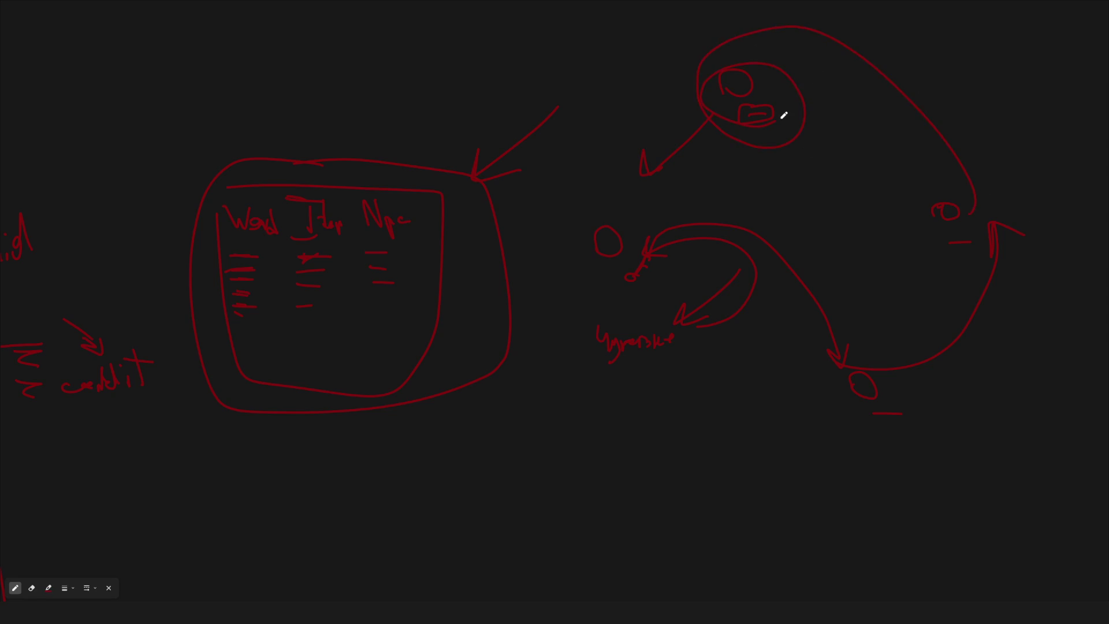
{"action": "left_click_drag", "start_coordinate": [723, 69], "coordinate": [809, 137]}
{"action": "mouse_move", "coordinate": [738, 132]}
{"action": "left_mouse_down"}
{"action": "mouse_move", "coordinate": [750, 104]}
{"action": "mouse_move", "coordinate": [733, 129]}
{"action": "left_mouse_up"}
- Draw a tall box, a B-shaped pair of boxes, and an arrow to a small rounded box
{"action": "scroll", "coordinate": [535, 300], "scroll_direction": "down", "scroll_amount": 5}
{"action": "scroll", "coordinate": [508, 280], "scroll_direction": "up", "scroll_amount": 3}
{"action": "scroll", "coordinate": [668, 131], "scroll_direction": "up", "scroll_amount": 2}
{"action": "scroll", "coordinate": [297, 386], "scroll_direction": "down", "scroll_amount": 5}
{"action": "scroll", "coordinate": [173, 231], "scroll_direction": "up", "scroll_amount": 5}
{"action": "scroll", "coordinate": [483, 322], "scroll_direction": "down", "scroll_amount": 3}
{"action": "scroll", "coordinate": [605, 223], "scroll_direction": "up", "scroll_amount": 3}
{"action": "left_click_drag", "start_coordinate": [776, 365], "coordinate": [773, 428]}
{"action": "mouse_move", "coordinate": [754, 239]}
{"action": "left_mouse_down"}
{"action": "mouse_move", "coordinate": [803, 237]}
{"action": "mouse_move", "coordinate": [774, 443]}
{"action": "left_mouse_up"}
{"action": "mouse_move", "coordinate": [816, 272]}
{"action": "left_mouse_down"}
{"action": "mouse_move", "coordinate": [861, 242]}
{"action": "mouse_move", "coordinate": [835, 269]}
{"action": "mouse_move", "coordinate": [884, 287]}
{"action": "mouse_move", "coordinate": [826, 303]}
{"action": "left_mouse_up"}
{"action": "left_click_drag", "start_coordinate": [878, 256], "coordinate": [919, 263]}
{"action": "mouse_move", "coordinate": [925, 251]}
{"action": "left_mouse_down"}
{"action": "mouse_move", "coordinate": [973, 243]}
{"action": "mouse_move", "coordinate": [928, 265]}
{"action": "mouse_move", "coordinate": [930, 253]}
{"action": "mouse_move", "coordinate": [959, 254]}
{"action": "mouse_move", "coordinate": [945, 262]}
{"action": "left_mouse_up"}
- Draw an arrow to a large box on the right and mark dots inside it
{"action": "scroll", "coordinate": [944, 260], "scroll_direction": "right", "scroll_amount": 5}
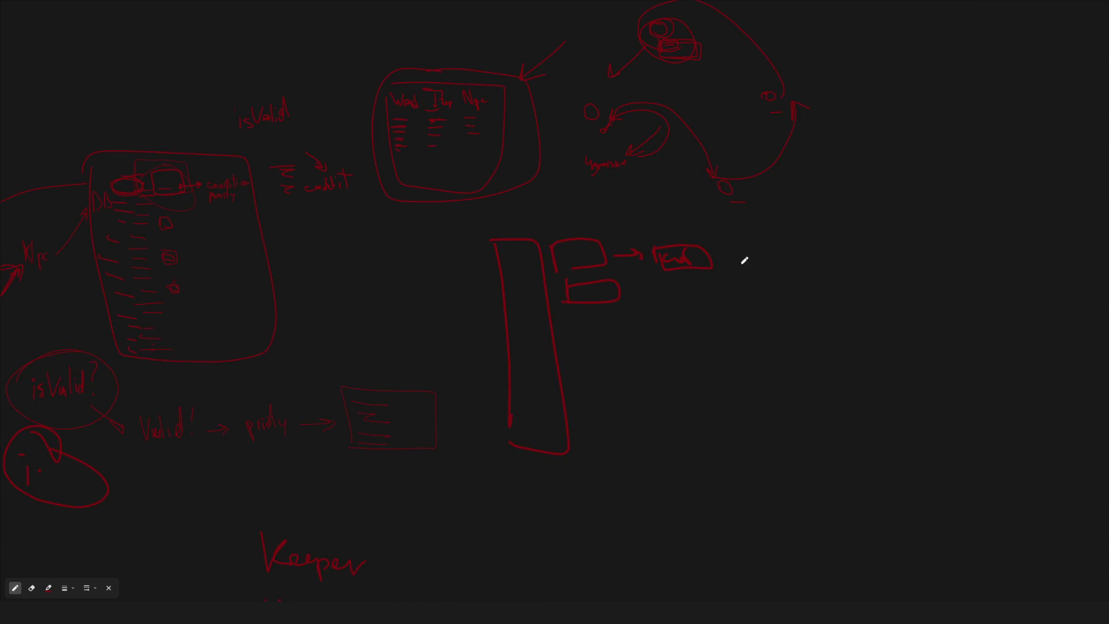
{"action": "mouse_move", "coordinate": [725, 259]}
{"action": "left_mouse_down"}
{"action": "mouse_move", "coordinate": [823, 255]}
{"action": "mouse_move", "coordinate": [860, 272]}
{"action": "mouse_move", "coordinate": [1017, 253]}
{"action": "left_mouse_up"}
{"action": "left_click_drag", "start_coordinate": [1027, 307], "coordinate": [865, 270]}
{"action": "mouse_move", "coordinate": [855, 186]}
{"action": "left_mouse_down"}
{"action": "mouse_move", "coordinate": [879, 198]}
{"action": "mouse_move", "coordinate": [891, 179]}
{"action": "mouse_move", "coordinate": [978, 203]}
{"action": "mouse_move", "coordinate": [986, 188]}
{"action": "mouse_move", "coordinate": [1018, 226]}
{"action": "mouse_move", "coordinate": [1020, 193]}
{"action": "left_mouse_up"}
{"action": "left_click", "coordinate": [882, 270]}
{"action": "left_click", "coordinate": [889, 300]}
{"action": "left_click", "coordinate": [890, 322]}
{"action": "left_click", "coordinate": [972, 321]}
{"action": "left_click", "coordinate": [966, 287]}
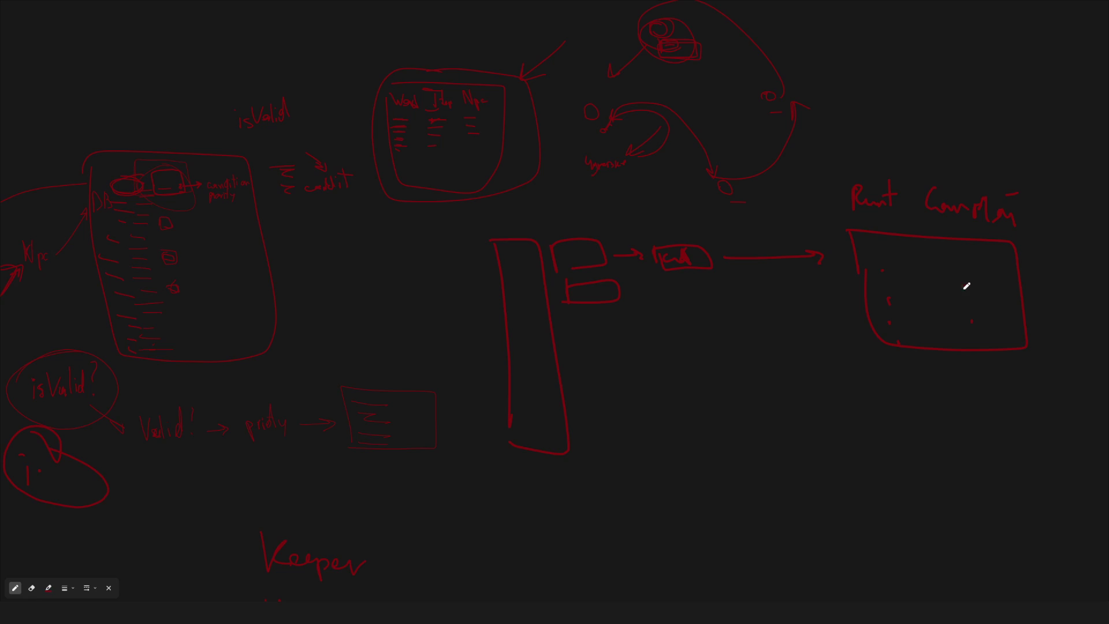
- Enclose the small box in a larger box, label it, and add marks inside the right box
{"action": "mouse_move", "coordinate": [693, 234]}
{"action": "left_mouse_down"}
{"action": "mouse_move", "coordinate": [652, 310]}
{"action": "mouse_move", "coordinate": [725, 226]}
{"action": "mouse_move", "coordinate": [702, 236]}
{"action": "left_mouse_up"}
{"action": "mouse_move", "coordinate": [656, 278]}
{"action": "left_mouse_down"}
{"action": "mouse_move", "coordinate": [674, 295]}
{"action": "mouse_move", "coordinate": [713, 285]}
{"action": "left_mouse_up"}
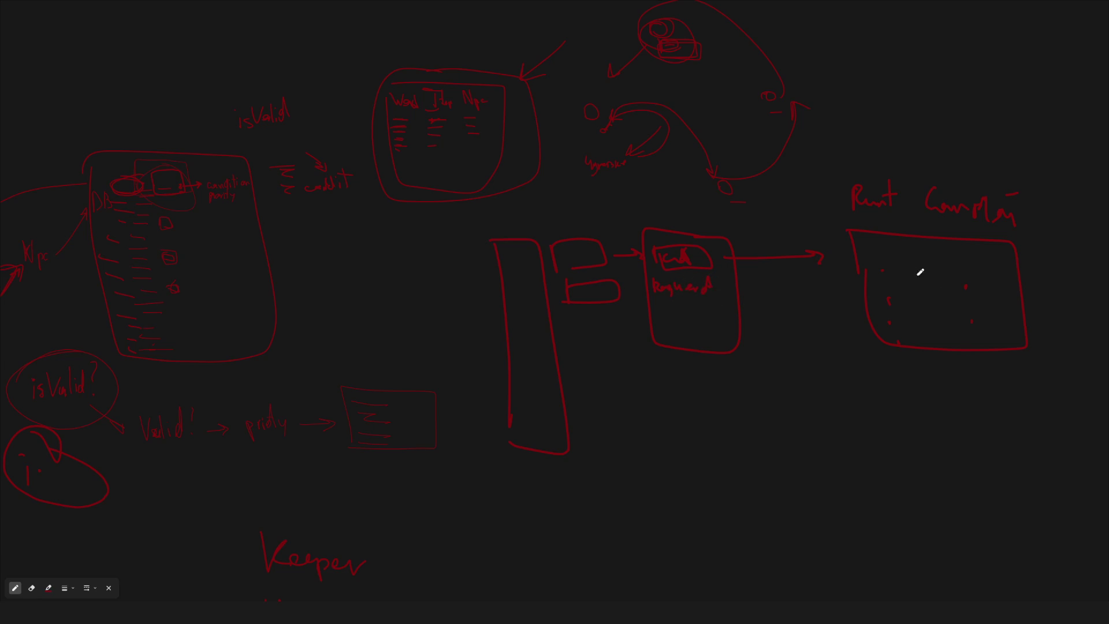
{"action": "left_click", "coordinate": [883, 269]}
{"action": "left_click", "coordinate": [888, 300]}
{"action": "left_click", "coordinate": [887, 317]}
- Draw a curved arrow down from the right box to a new word below
{"action": "mouse_move", "coordinate": [763, 224]}
{"action": "left_mouse_down"}
{"action": "mouse_move", "coordinate": [769, 232]}
{"action": "mouse_move", "coordinate": [778, 216]}
{"action": "left_mouse_up"}
{"action": "scroll", "coordinate": [809, 364], "scroll_direction": "down", "scroll_amount": 2}
{"action": "mouse_move", "coordinate": [1030, 141]}
{"action": "left_mouse_down"}
{"action": "mouse_move", "coordinate": [530, 459]}
{"action": "mouse_move", "coordinate": [580, 459]}
{"action": "left_mouse_up"}
{"action": "mouse_move", "coordinate": [496, 477]}
{"action": "left_mouse_down"}
{"action": "mouse_move", "coordinate": [504, 500]}
{"action": "mouse_move", "coordinate": [550, 510]}
{"action": "mouse_move", "coordinate": [574, 475]}
{"action": "mouse_move", "coordinate": [590, 495]}
{"action": "mouse_move", "coordinate": [611, 494]}
{"action": "left_mouse_up"}
{"action": "scroll", "coordinate": [734, 324], "scroll_direction": "down", "scroll_amount": 5}
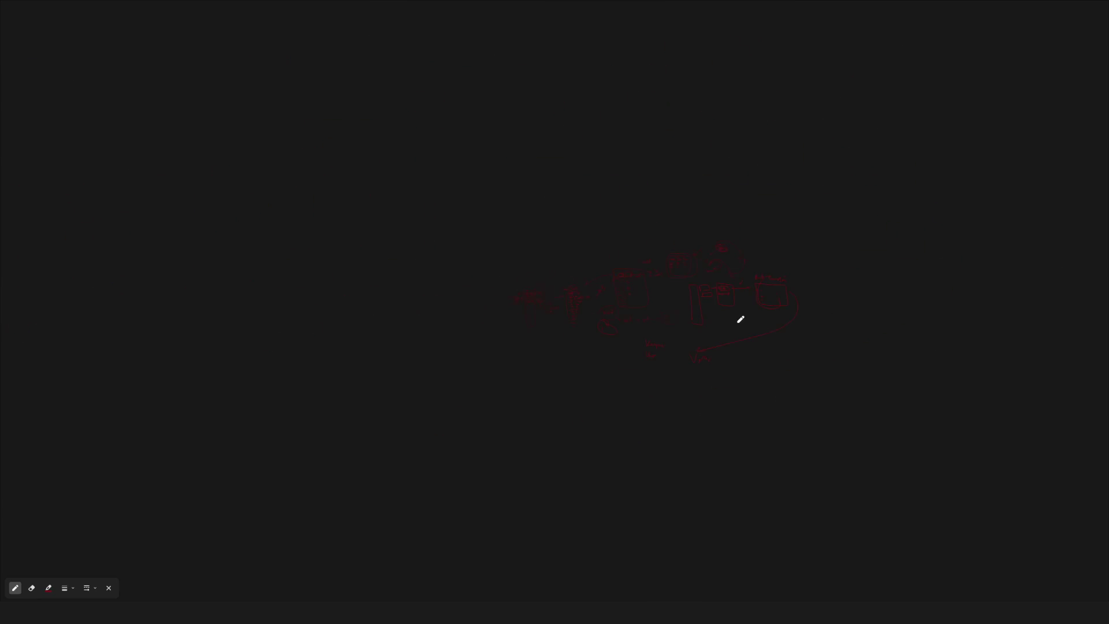
- Close the whiteboard overlay and select the Keeper tag under AllStates.NPC in the Gameplay Tag Manager
{"action": "left_click", "coordinate": [1079, 7]}
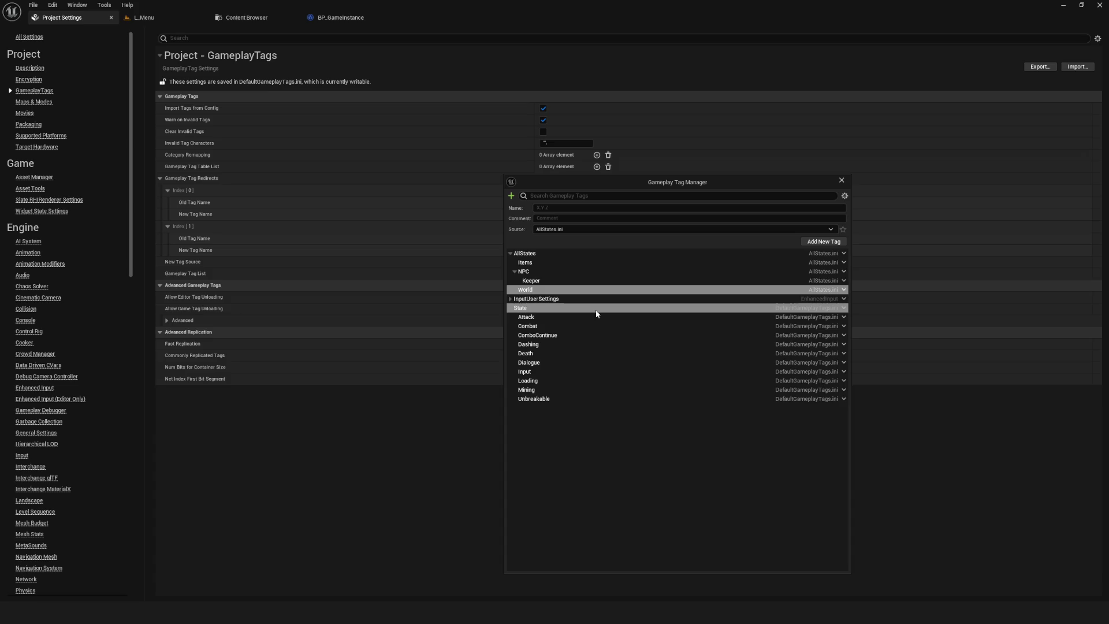
{"action": "left_click_drag", "start_coordinate": [629, 180], "coordinate": [503, 187]}
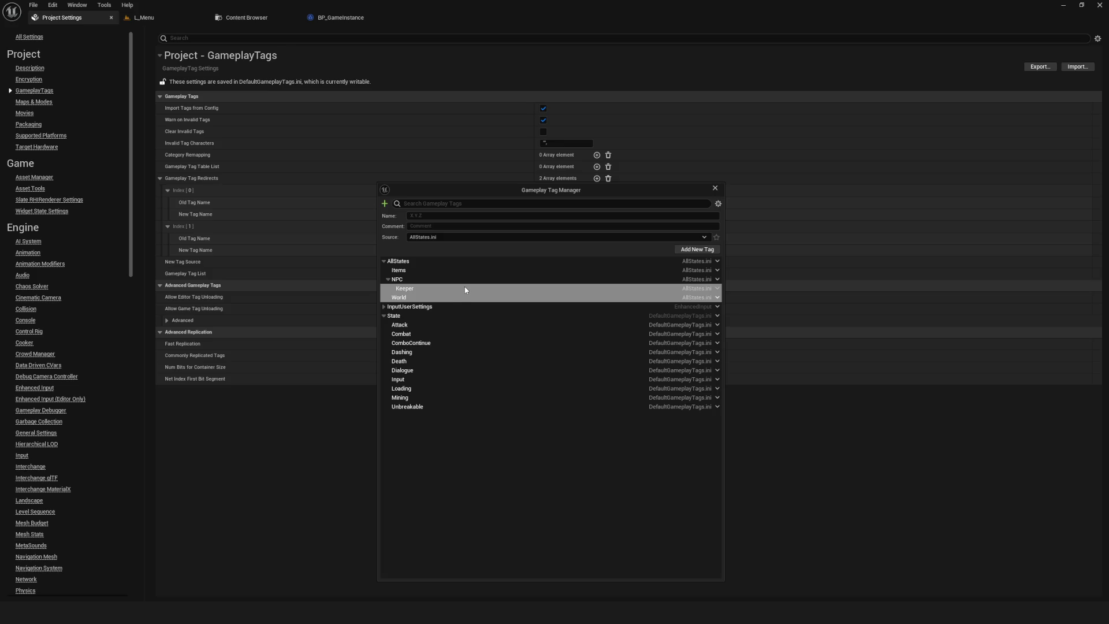
{"action": "left_click", "coordinate": [416, 289]}
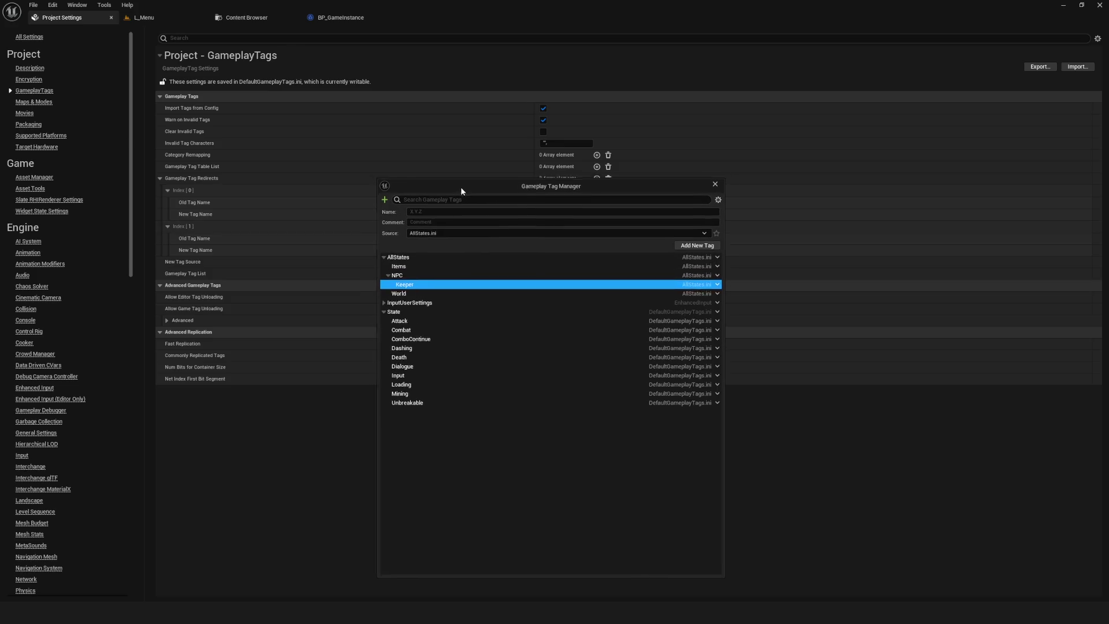
{"action": "left_click_drag", "start_coordinate": [460, 186], "coordinate": [471, 177]}
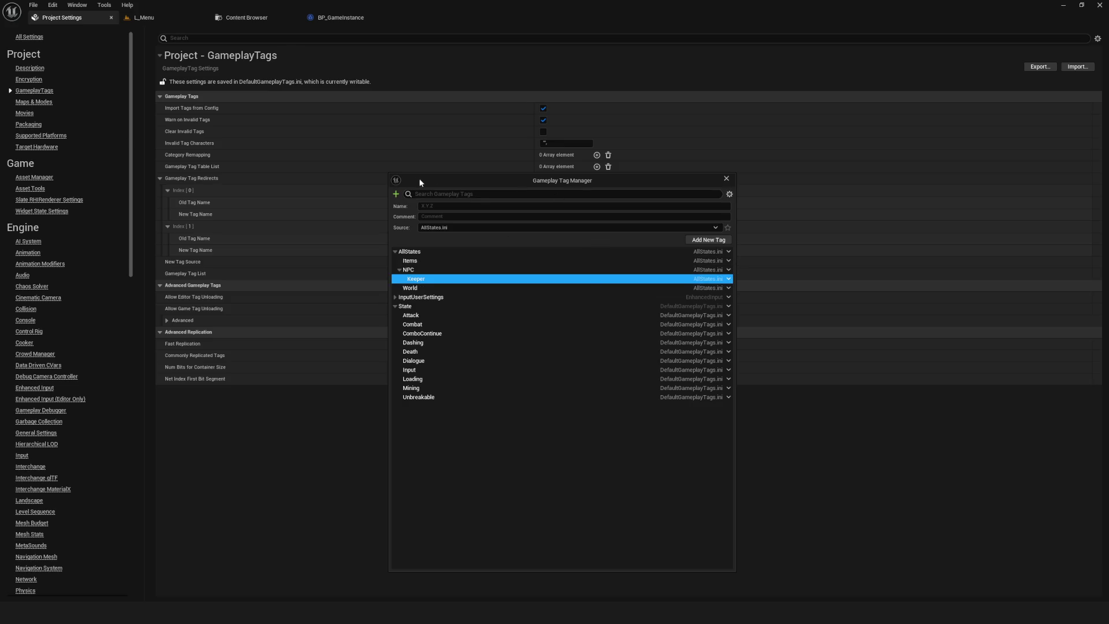
- Add an Intro sub-tag under AllStates.NPC.Keeper
{"action": "left_click", "coordinate": [430, 206]}
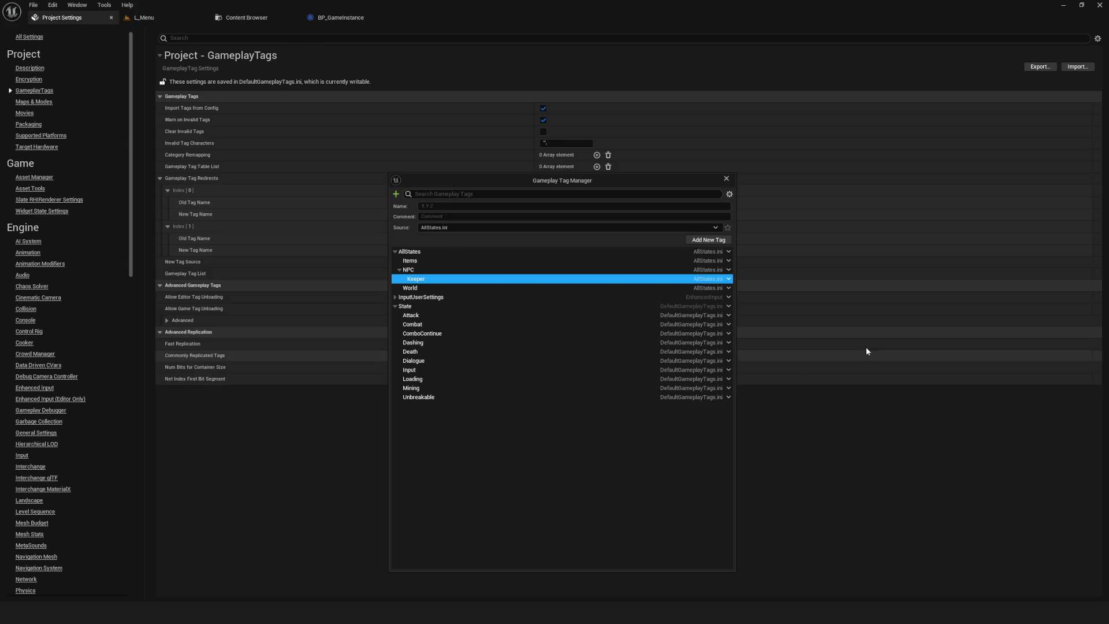
{"action": "left_click", "coordinate": [728, 279]}
{"action": "left_click", "coordinate": [775, 292]}
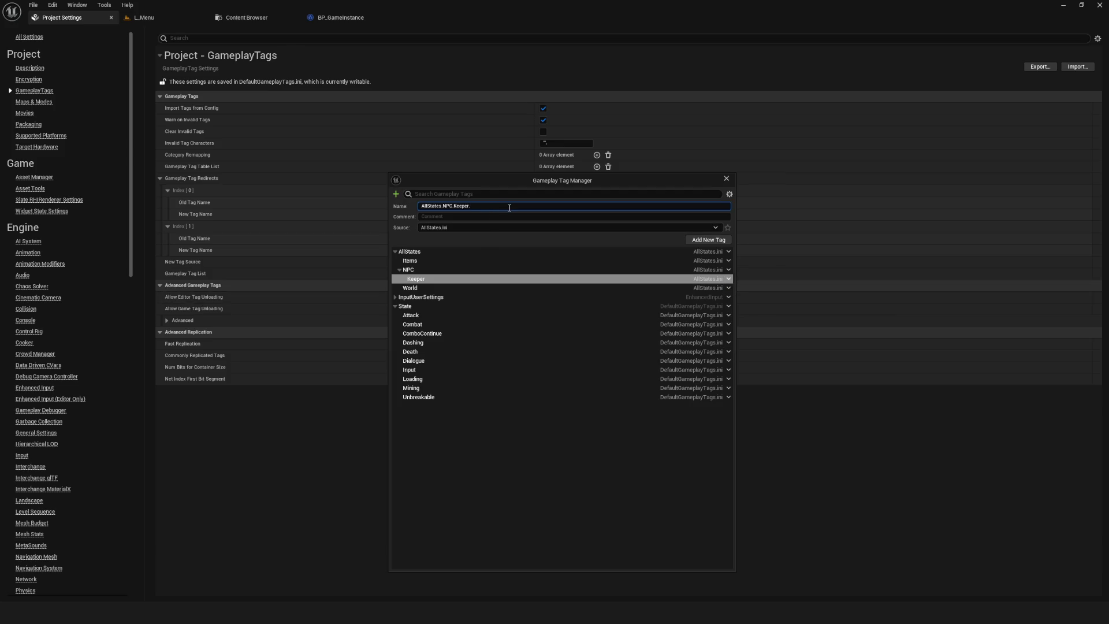
{"action": "key", "text": "Return"}
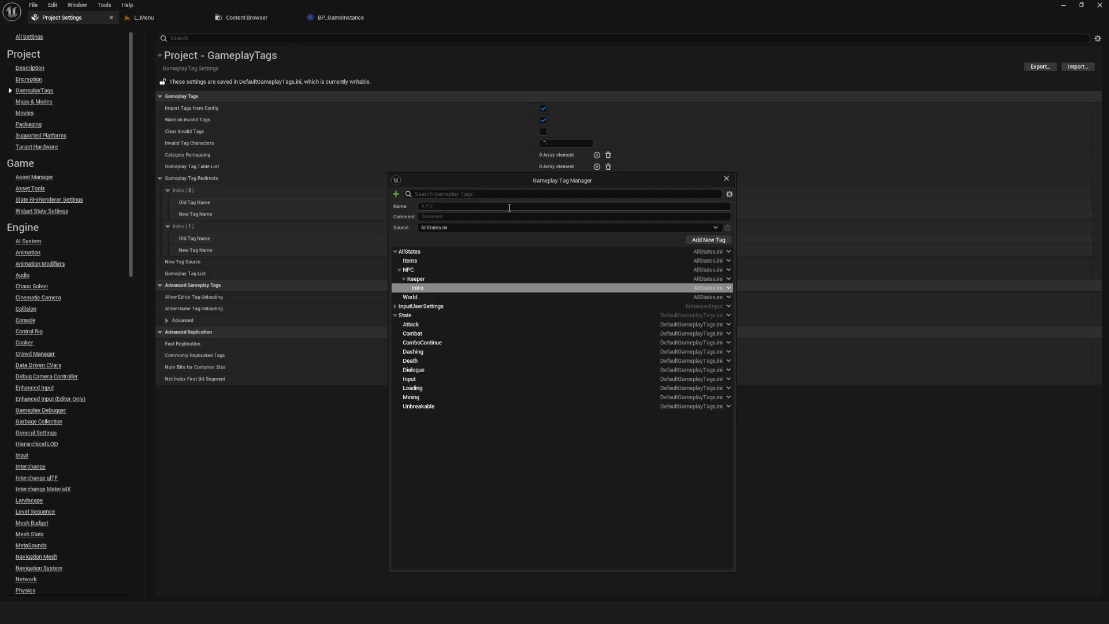
{"action": "left_click_drag", "start_coordinate": [616, 181], "coordinate": [681, 188]}
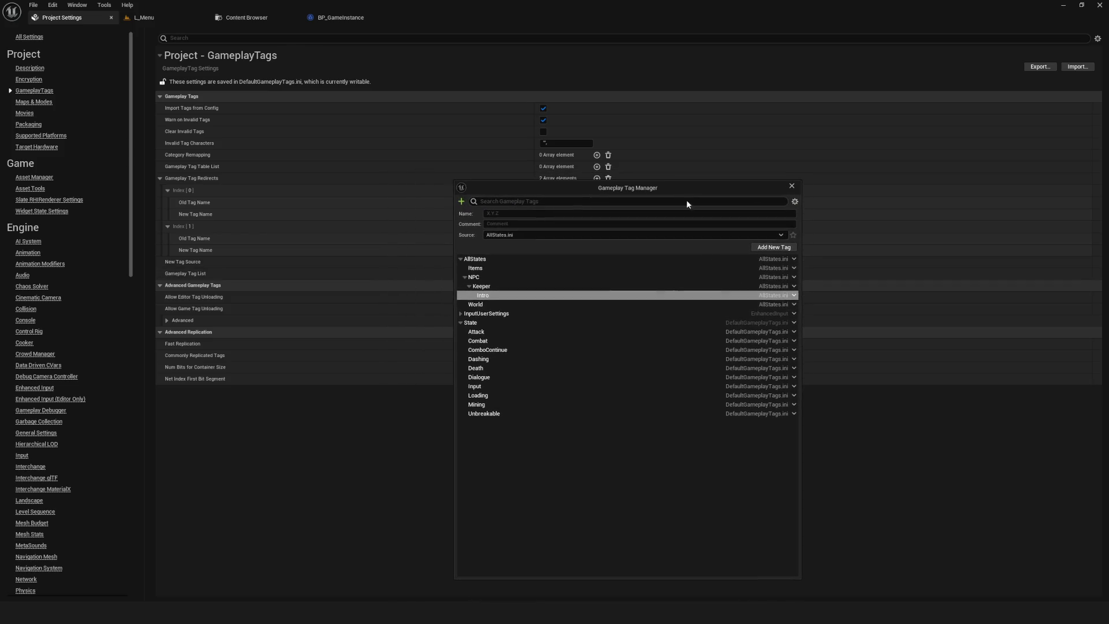
{"action": "left_click", "coordinate": [795, 287]}
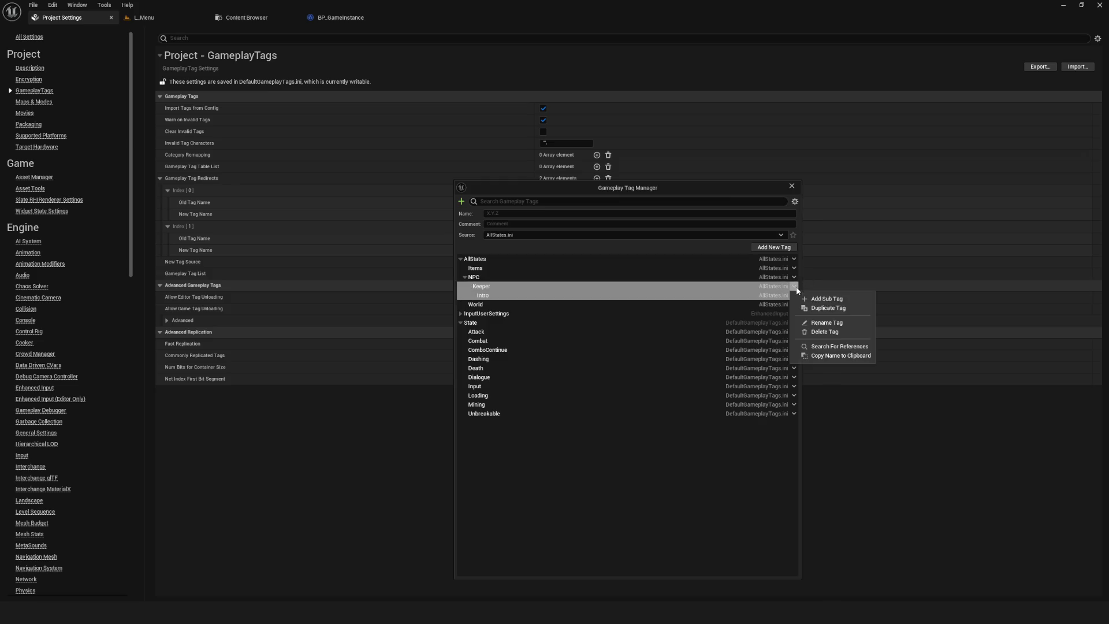
{"action": "left_click", "coordinate": [826, 299]}
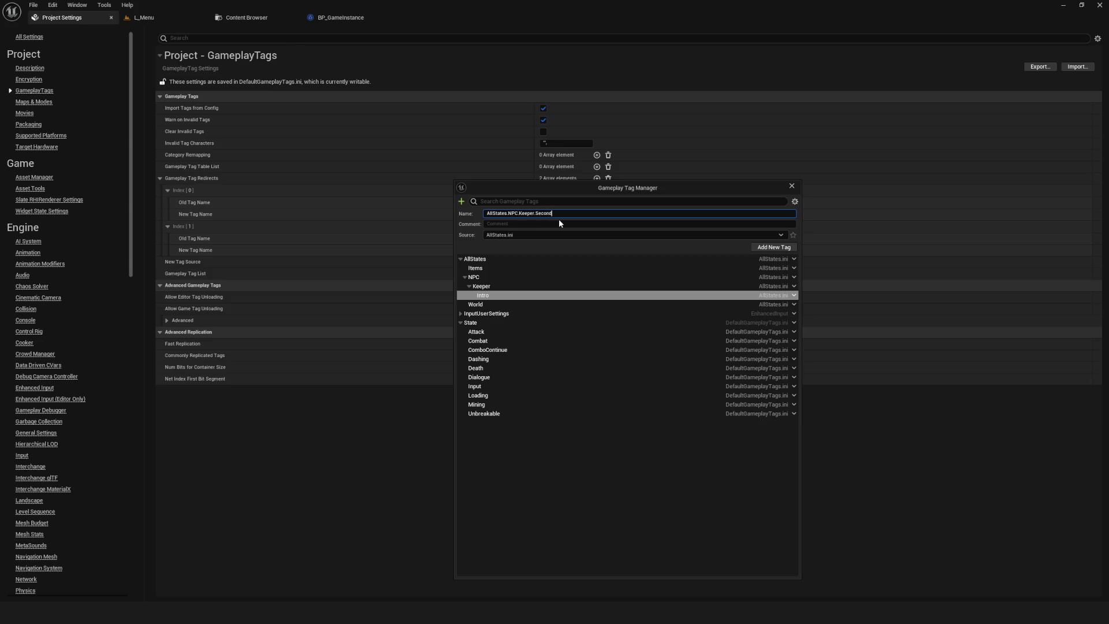
{"action": "key", "text": "Return"}
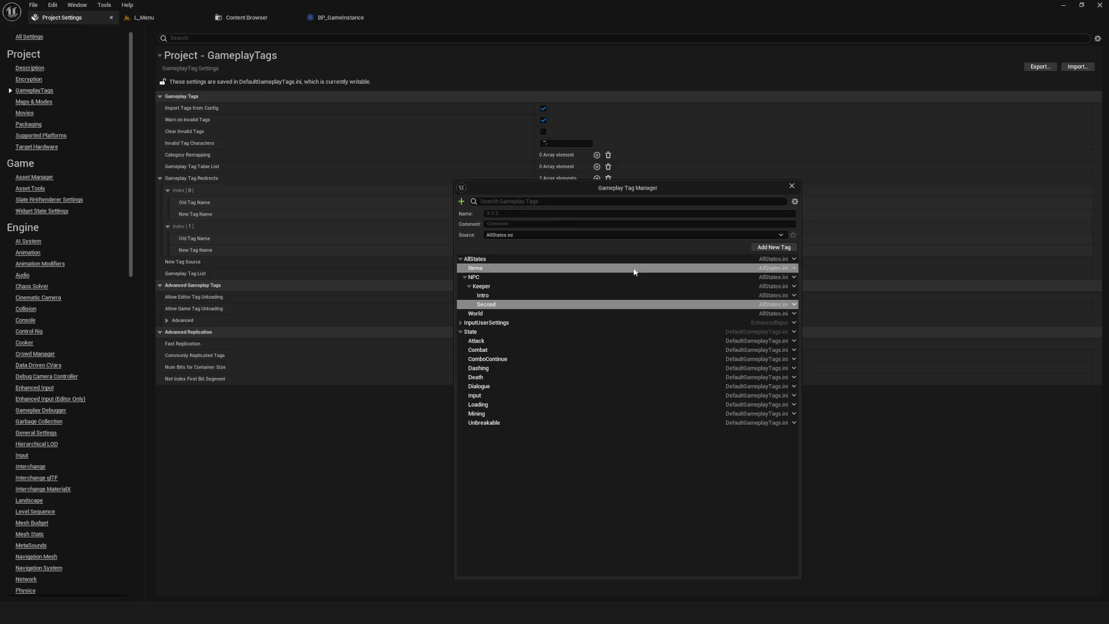
{"action": "left_click", "coordinate": [794, 296]}
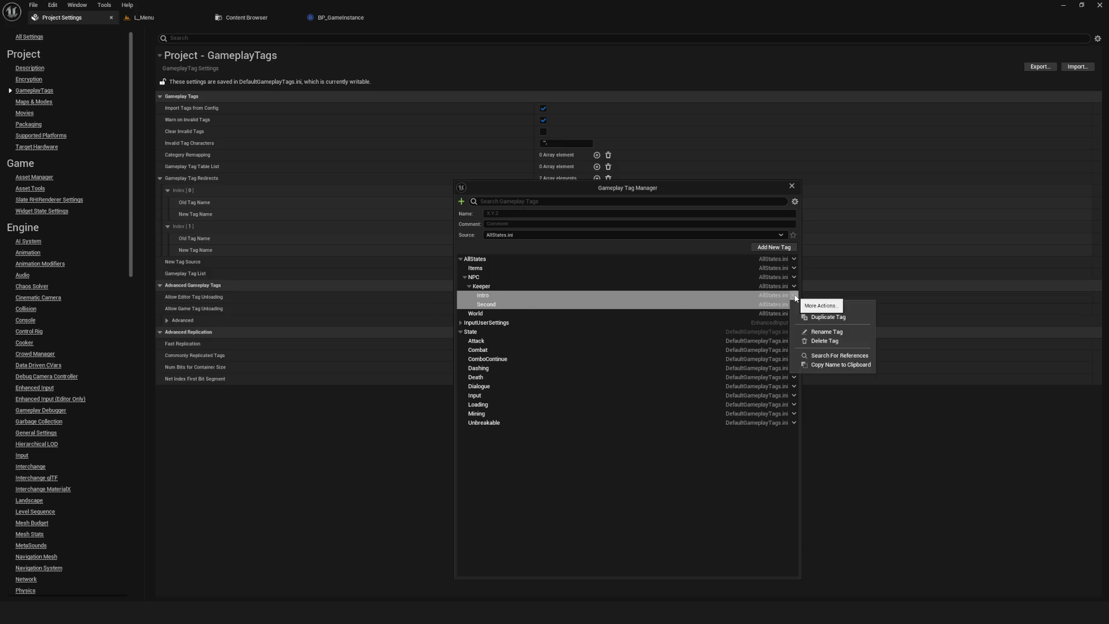
{"action": "left_click", "coordinate": [590, 296]}
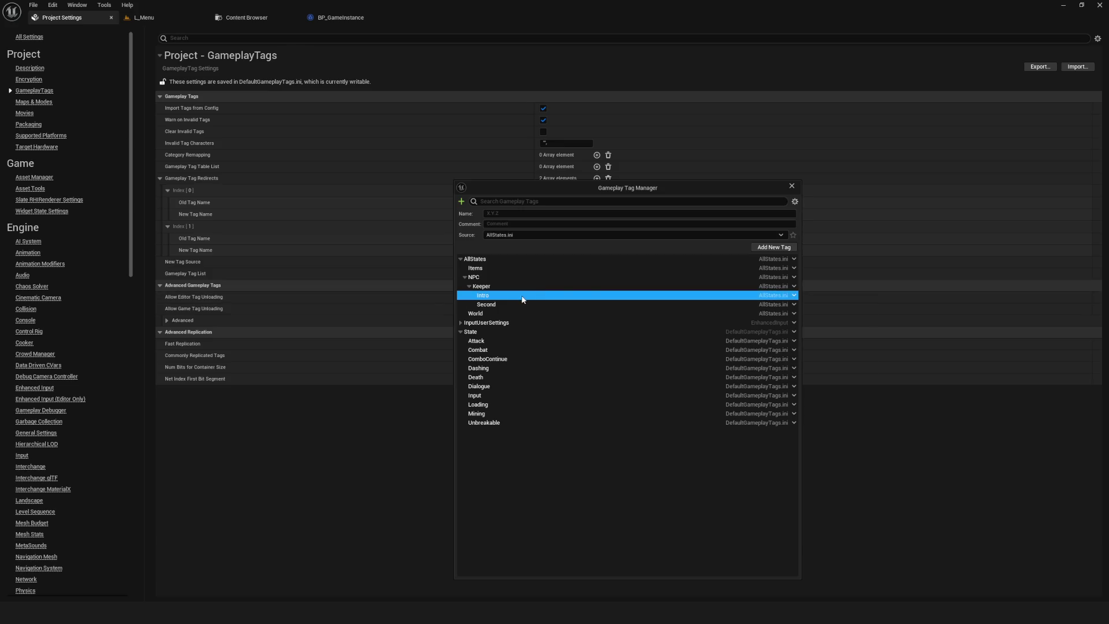
{"action": "right_click", "coordinate": [558, 297]}
- Rename the Keeper tag Intro to IntroPlayed?
{"action": "left_click", "coordinate": [600, 327]}
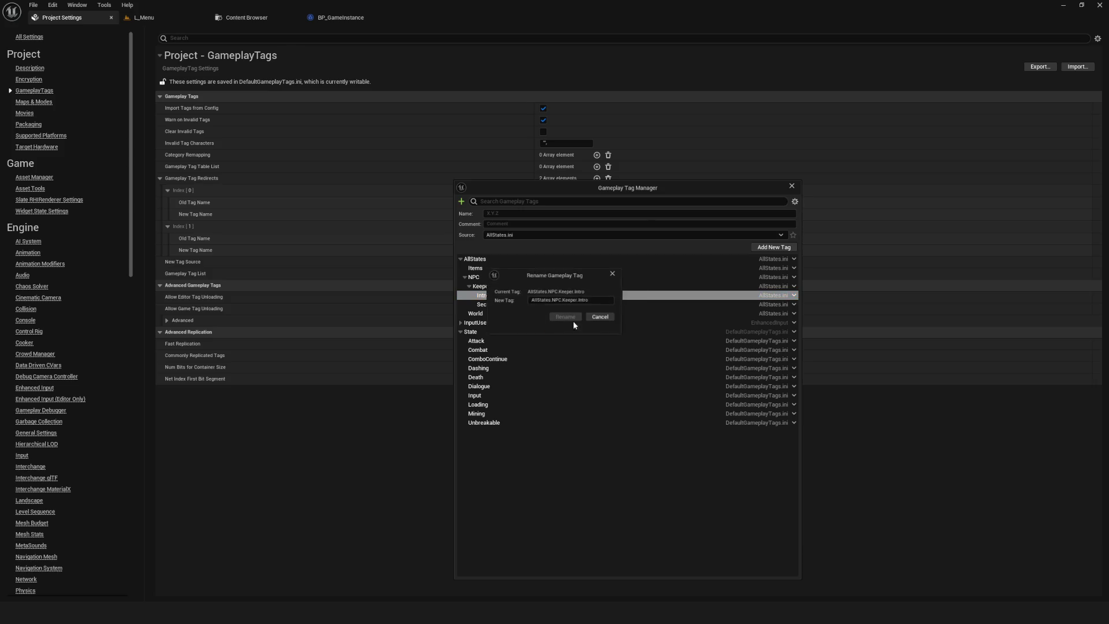
{"action": "left_click", "coordinate": [594, 301]}
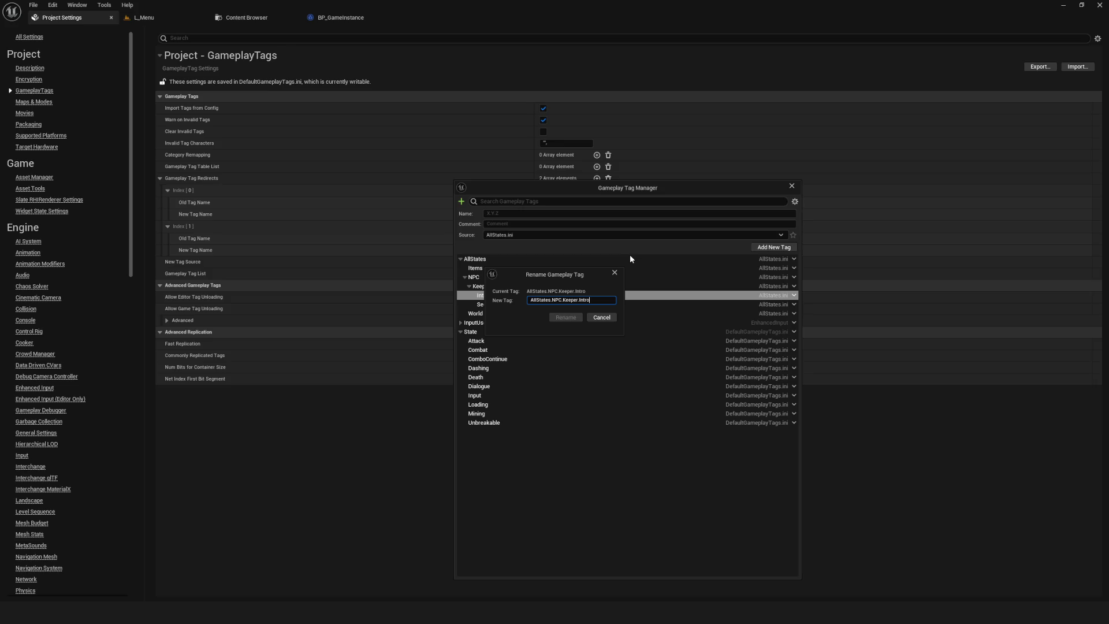
{"action": "type", "text": "Played?"}
{"action": "left_click", "coordinate": [567, 319]}
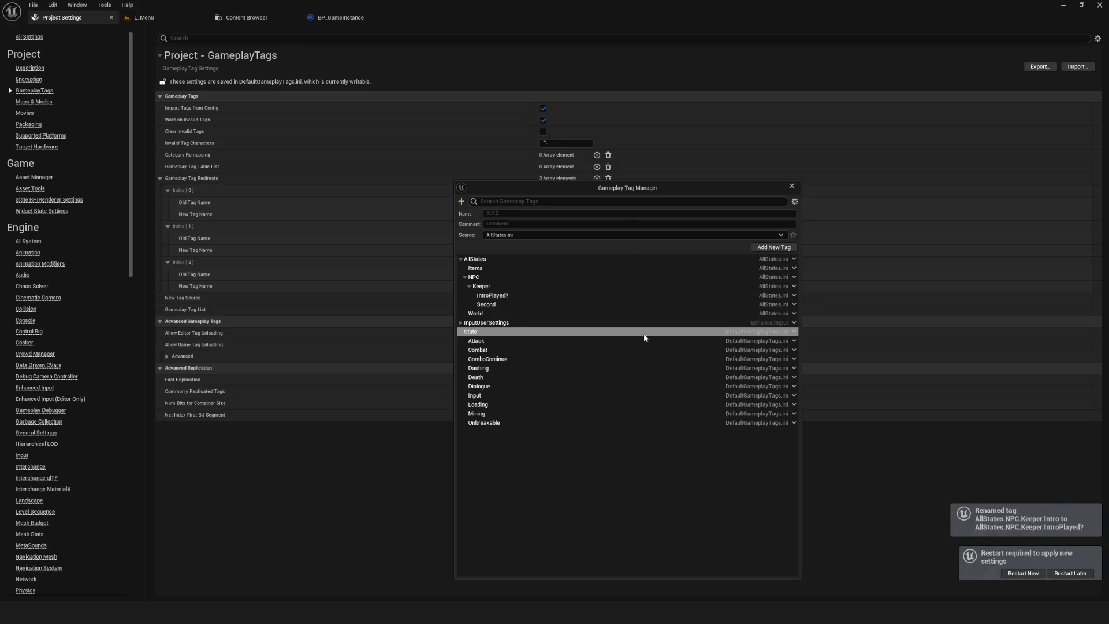
{"action": "left_click", "coordinate": [512, 306]}
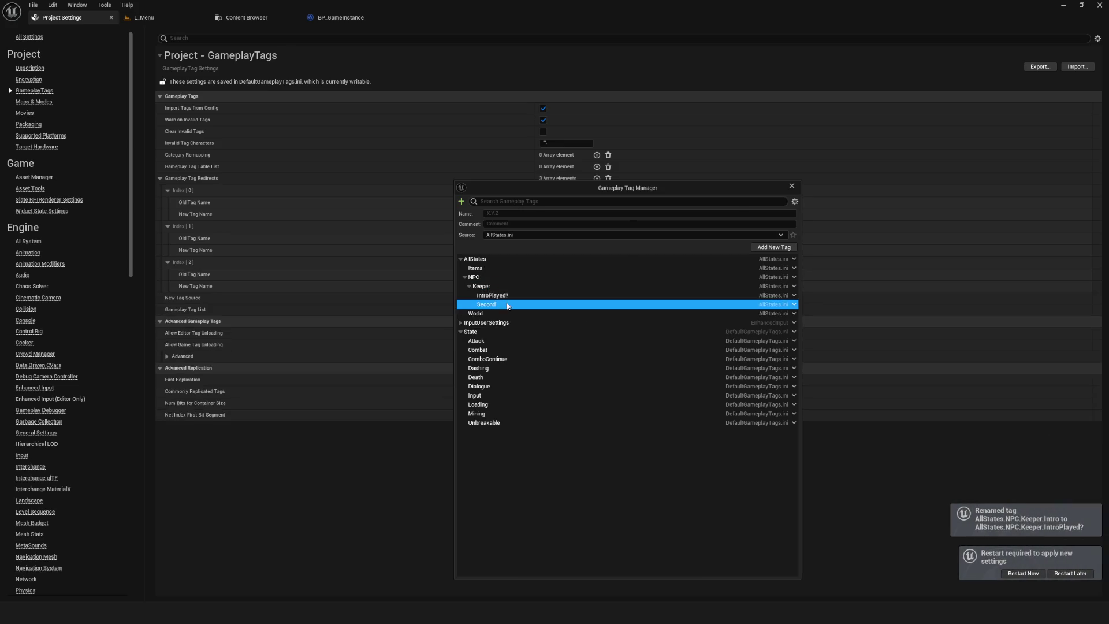
- Rename the Keeper tag Second to AllStates.NPC.Keeper.SecondPlayed?
{"action": "right_click", "coordinate": [519, 305]}
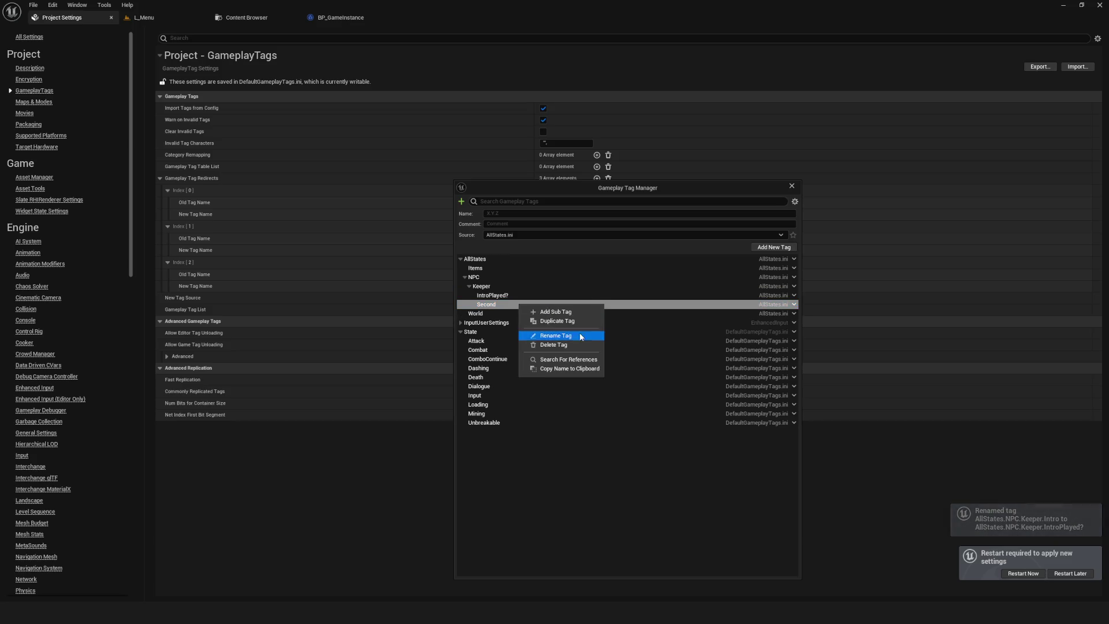
{"action": "left_click", "coordinate": [543, 335]}
{"action": "type", "text": "Played?"}
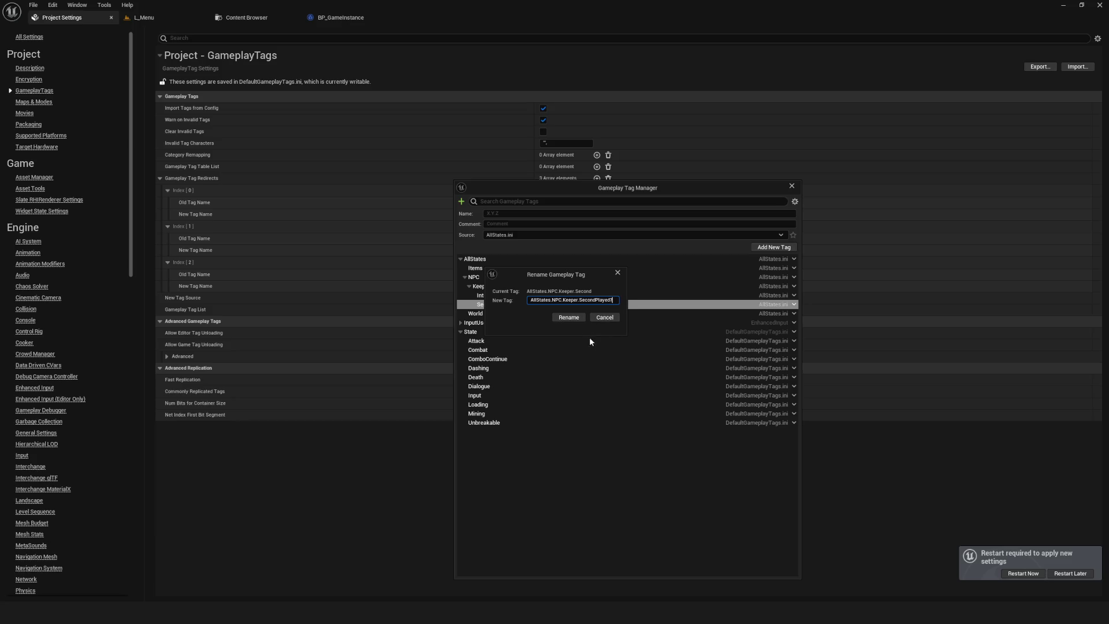
{"action": "left_click", "coordinate": [568, 317]}
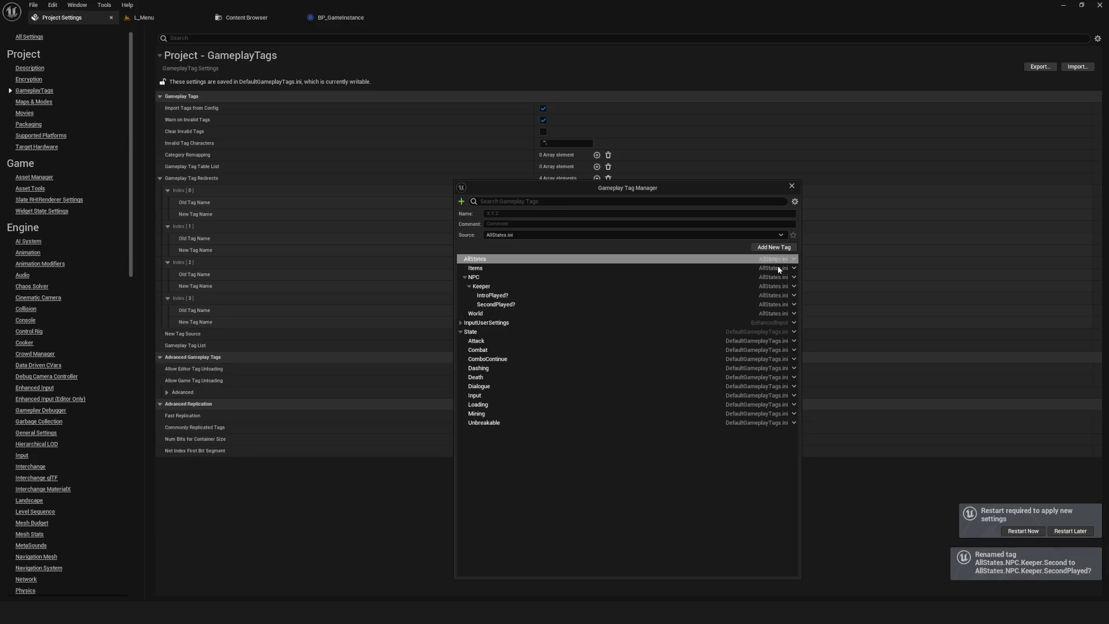
- Add a SpecialPlayed? sub-tag under AllStates.NPC.Keeper
{"action": "left_click", "coordinate": [794, 286]}
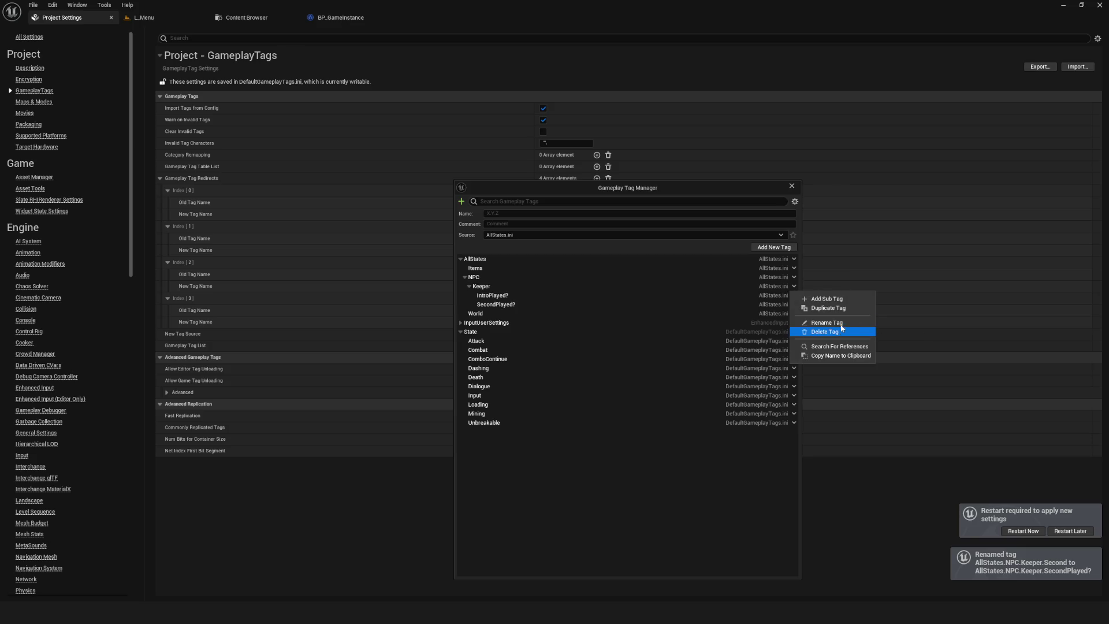
{"action": "left_click", "coordinate": [824, 296]}
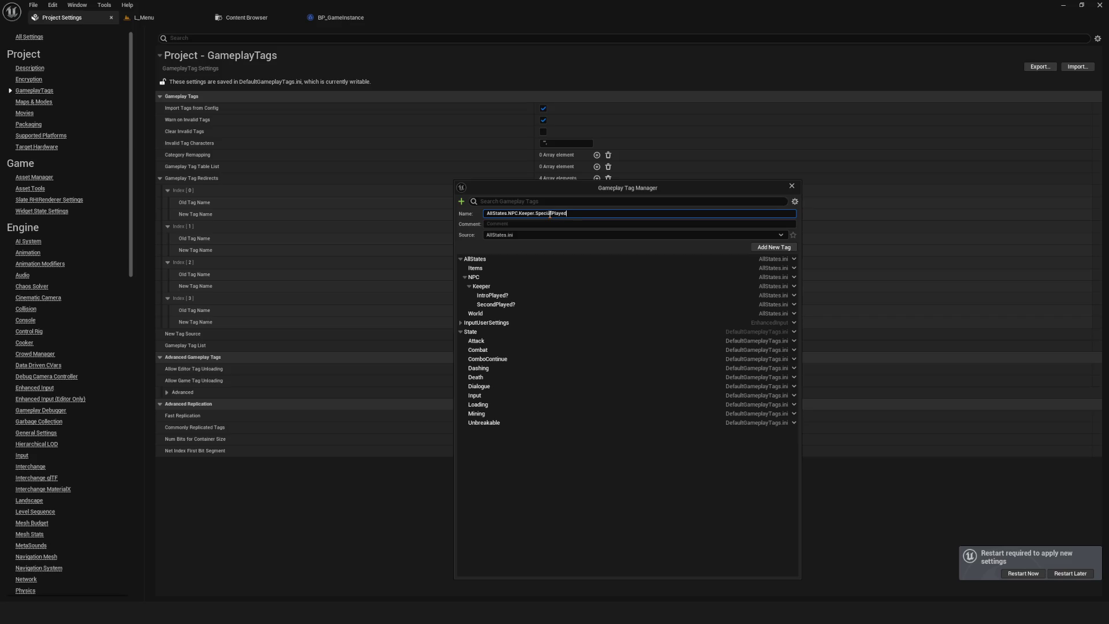
{"action": "key", "text": "Return"}
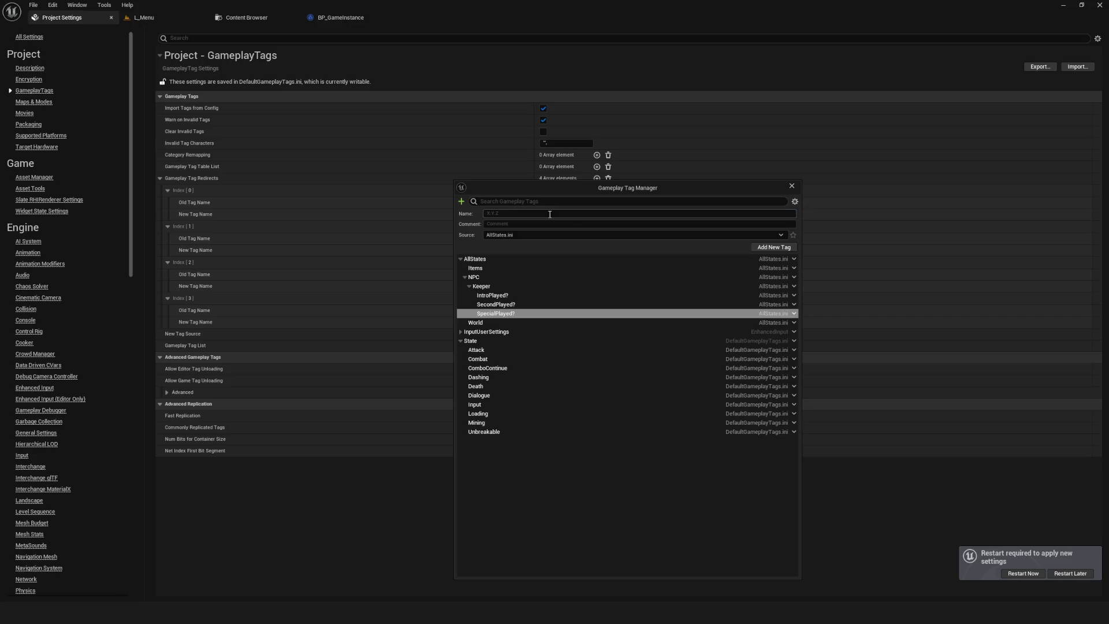
{"action": "left_click", "coordinate": [540, 268]}
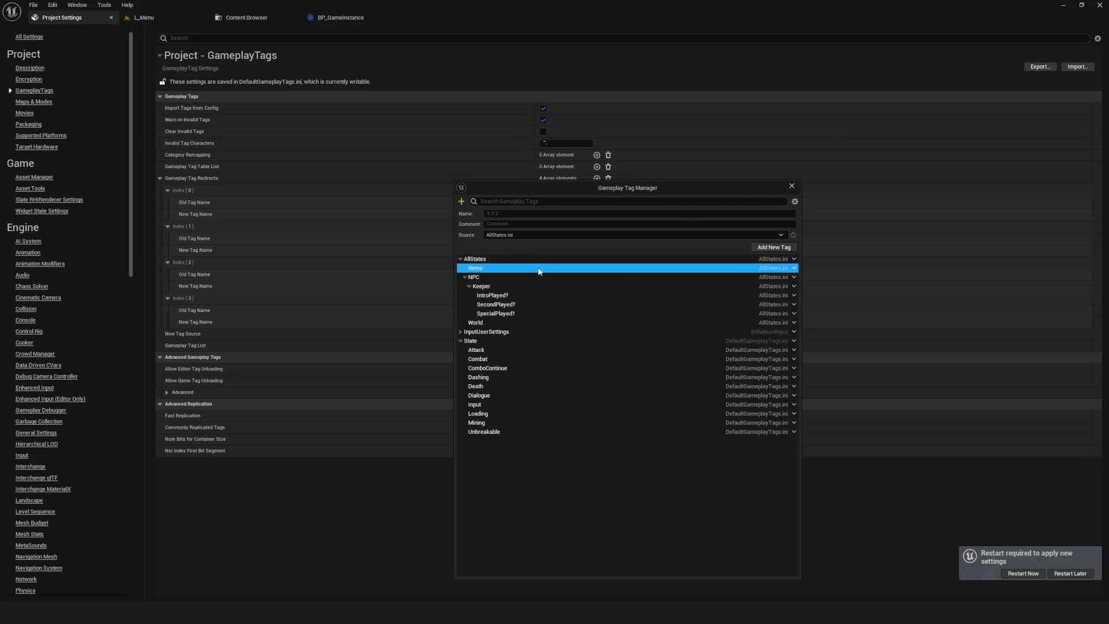
- Add a HasIronKey? sub-tag under the Items tag
{"action": "left_click", "coordinate": [795, 268]}
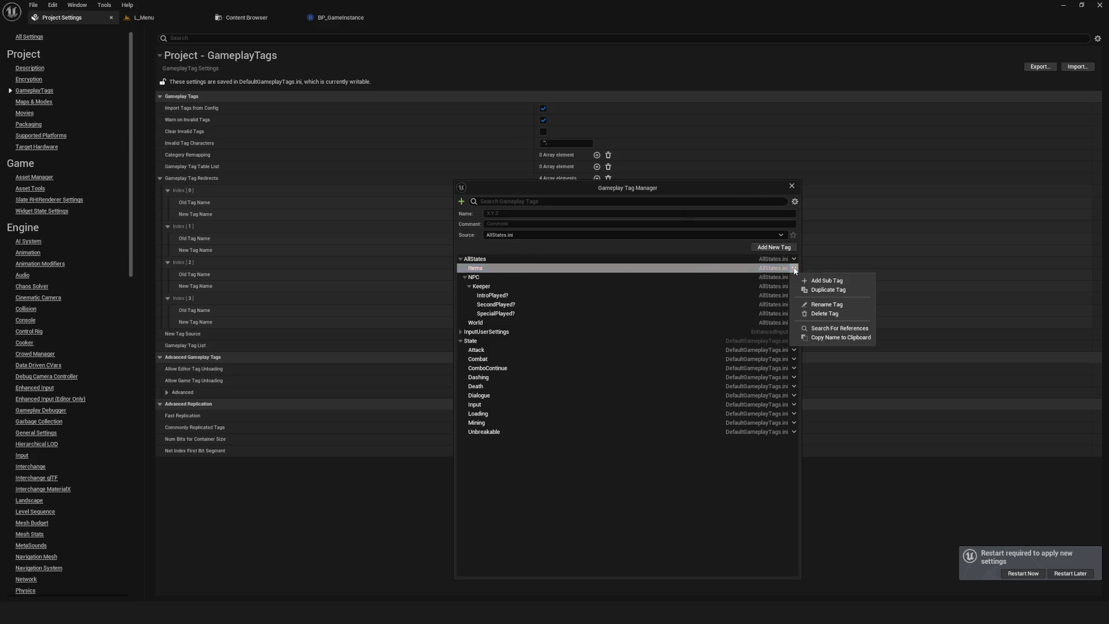
{"action": "left_click", "coordinate": [826, 281]}
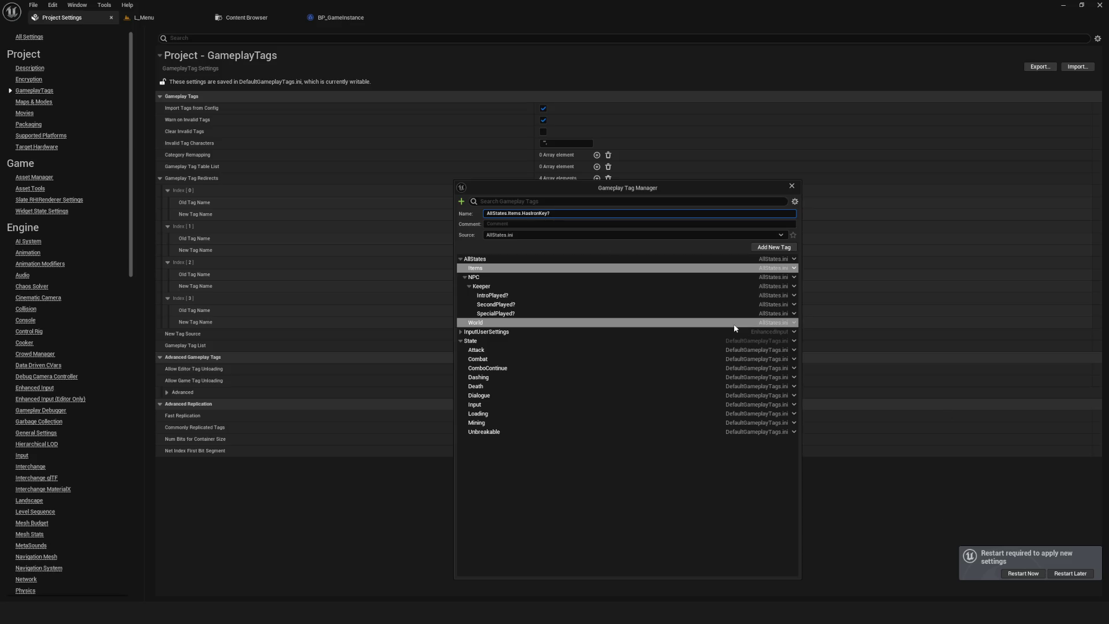
{"action": "key", "text": "Return"}
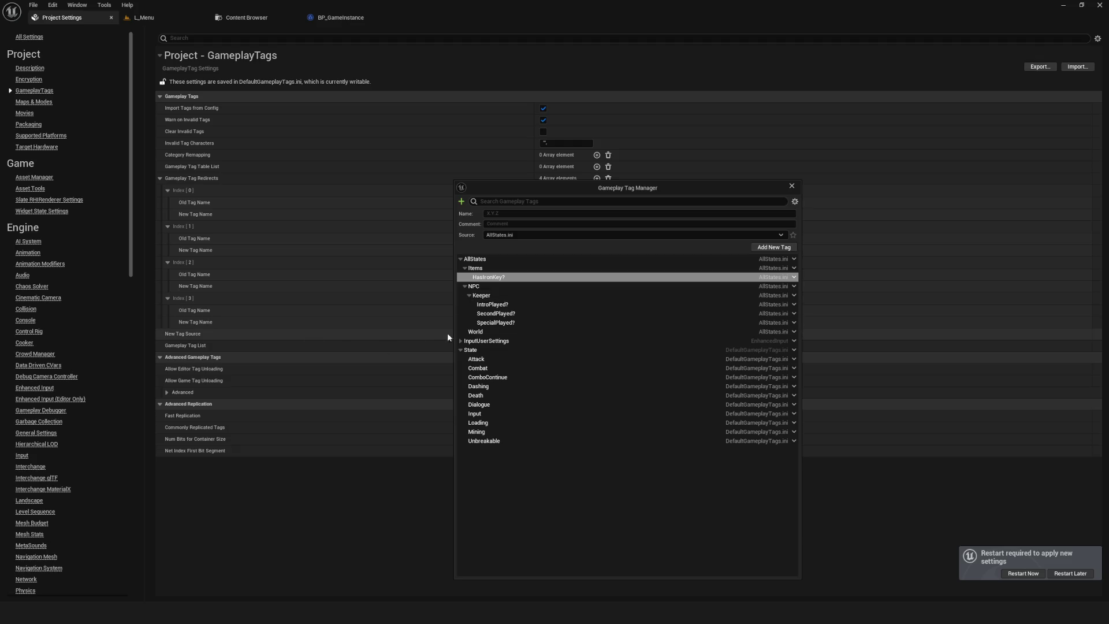
- Close the Gameplay Tag Manager and return to the BP_GameInstance Blueprint
{"action": "left_click", "coordinate": [462, 332]}
{"action": "left_click_drag", "start_coordinate": [543, 185], "coordinate": [494, 186]}
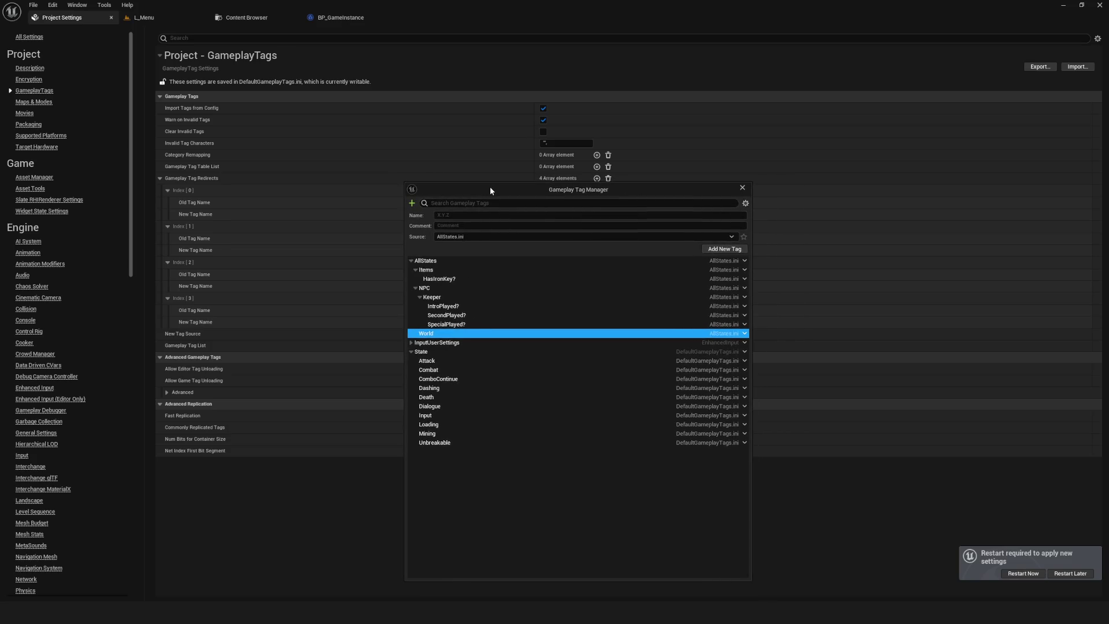
{"action": "left_click", "coordinate": [144, 17]}
{"action": "left_click", "coordinate": [11, 33]}
{"action": "mouse_move", "coordinate": [641, 187]}
{"action": "left_mouse_down"}
{"action": "mouse_move", "coordinate": [603, 168]}
{"action": "mouse_move", "coordinate": [583, 179]}
{"action": "mouse_move", "coordinate": [672, 165]}
{"action": "mouse_move", "coordinate": [450, 164]}
{"action": "mouse_move", "coordinate": [666, 176]}
{"action": "left_mouse_up"}
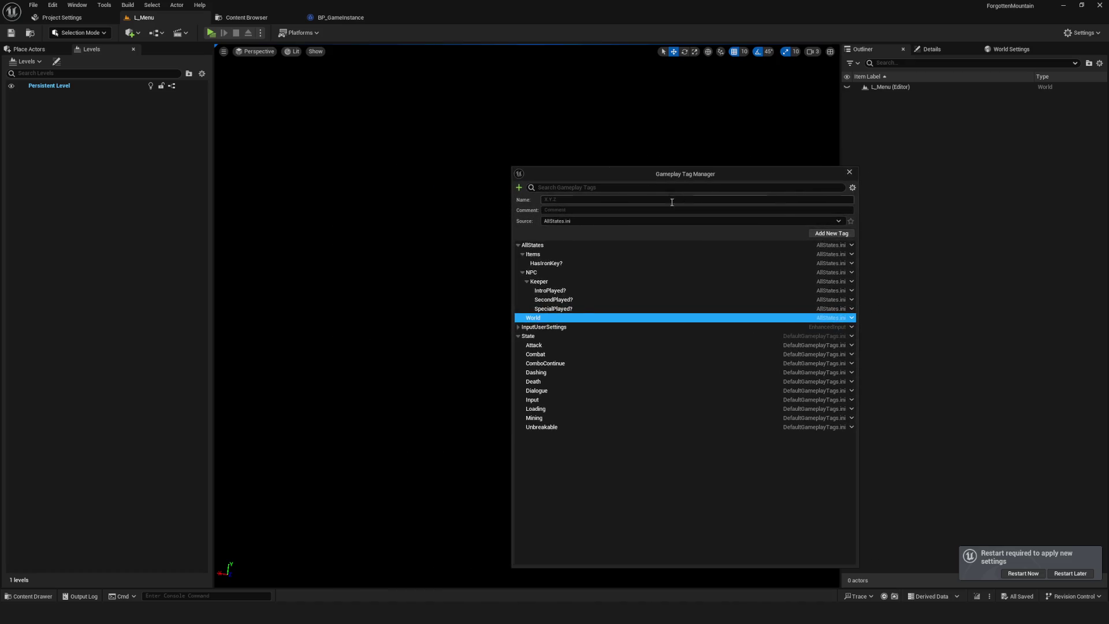
{"action": "left_click_drag", "start_coordinate": [643, 180], "coordinate": [524, 177]}
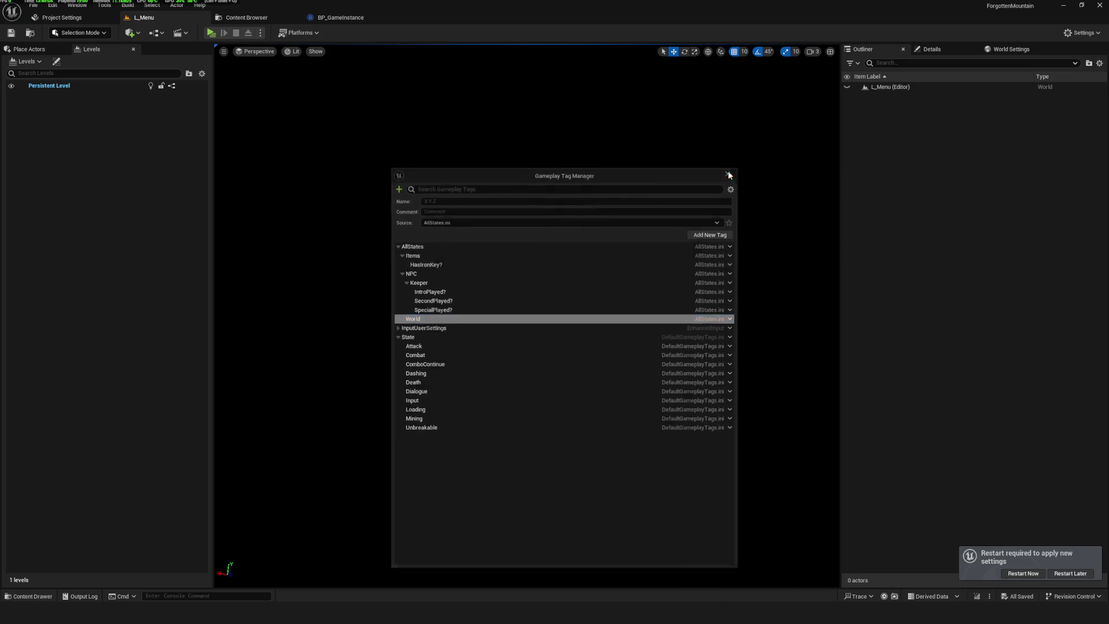
{"action": "left_click", "coordinate": [729, 175]}
{"action": "left_click", "coordinate": [334, 20]}
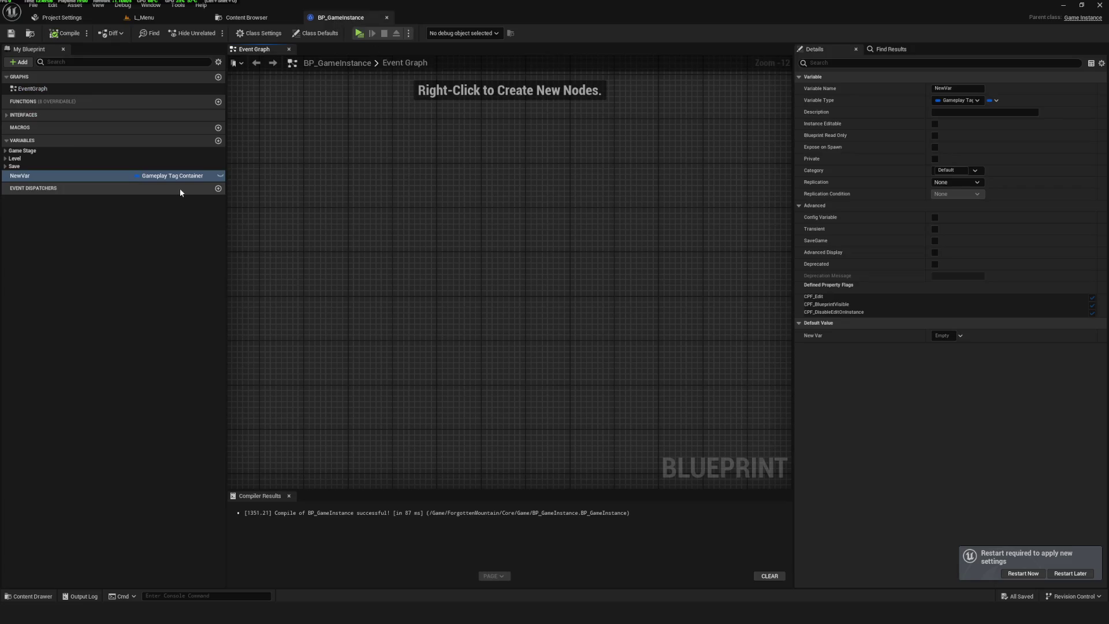
- Rename the NewVar variable to AllGameTags
{"action": "left_click", "coordinate": [70, 176]}
{"action": "type", "text": "All"}
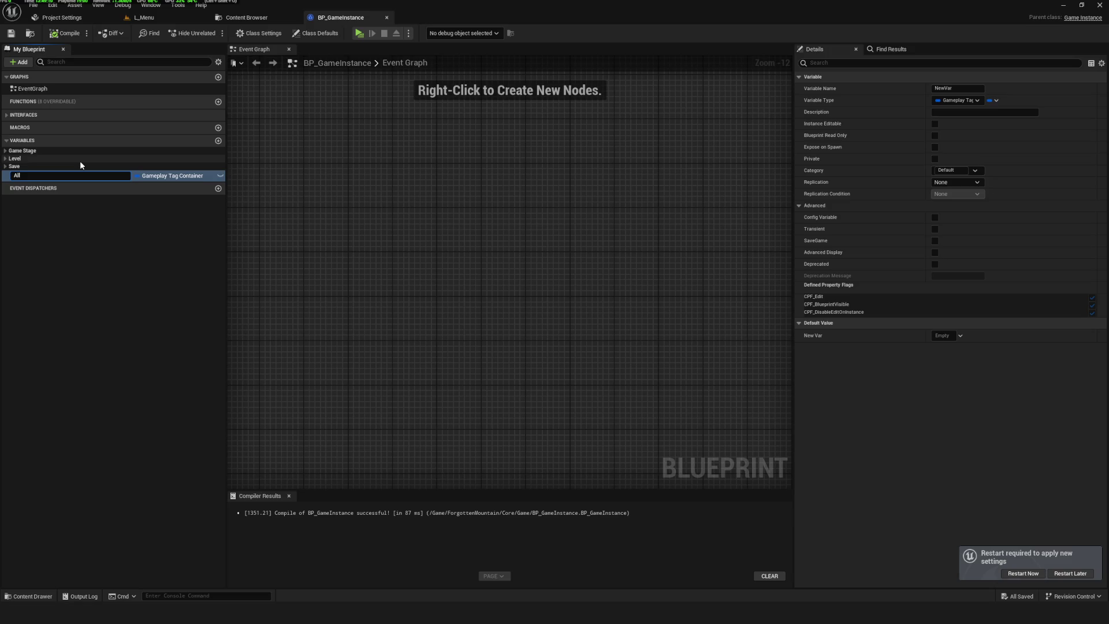
{"action": "type", "text": "Gamew"}
{"action": "key", "text": "Return"}
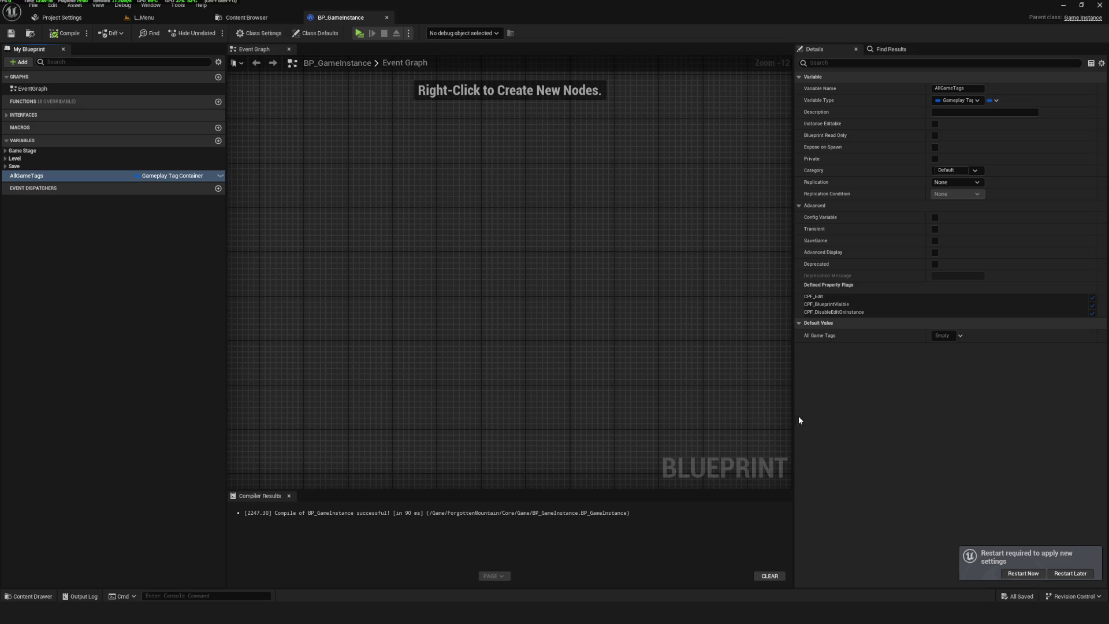
- Tick AllStates, Items, NPC and World as AllGameTags defaults, then restart the editor
{"action": "left_click", "coordinate": [960, 336]}
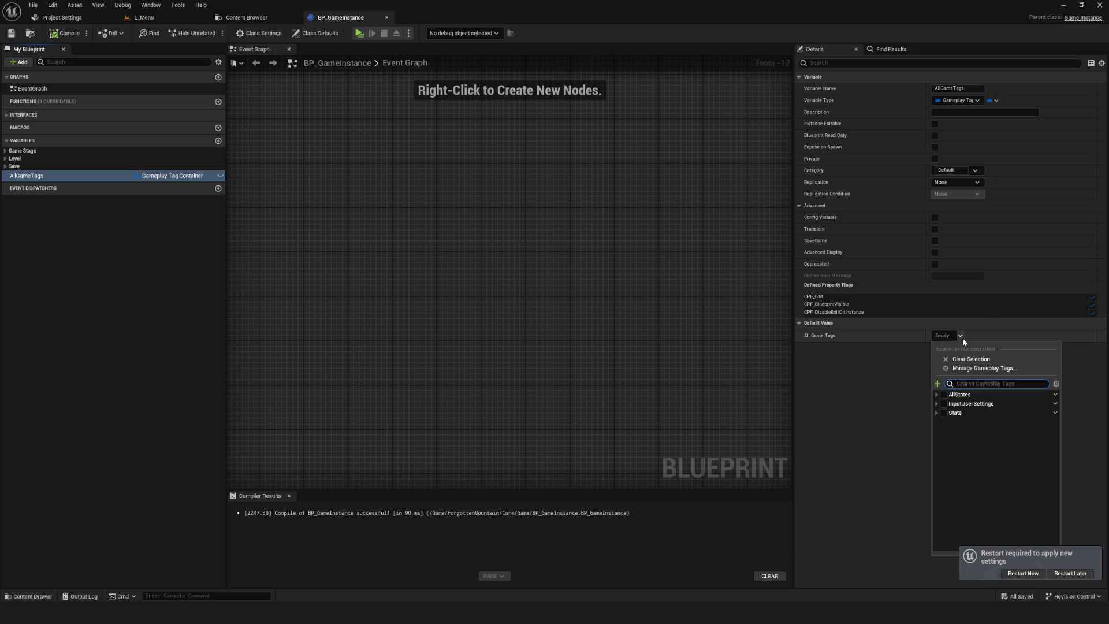
{"action": "left_click", "coordinate": [937, 395]}
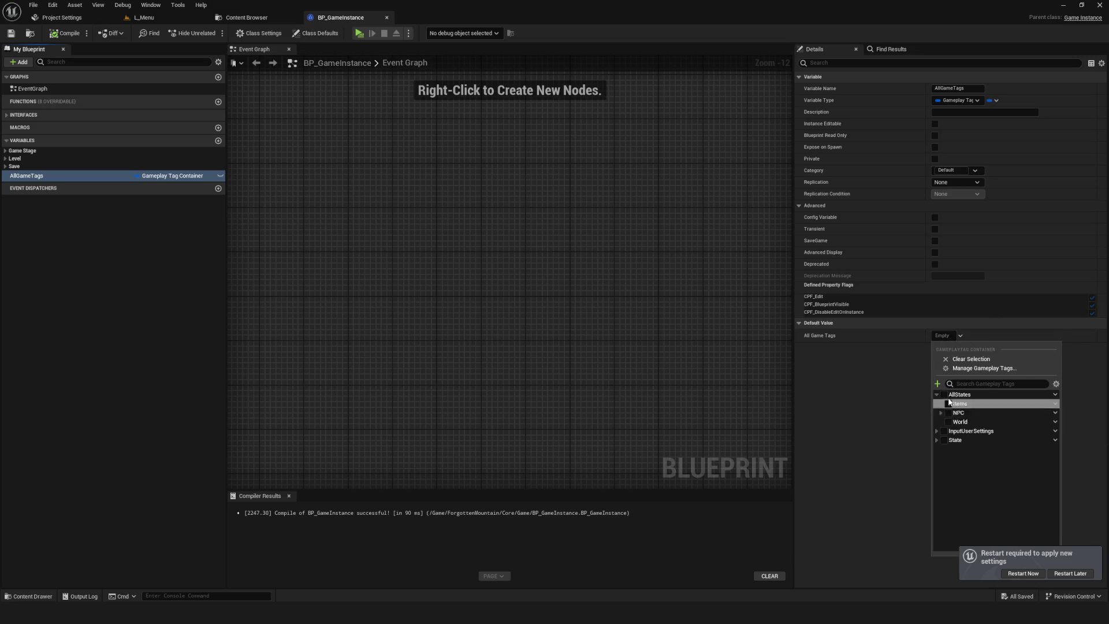
{"action": "left_click", "coordinate": [944, 395]}
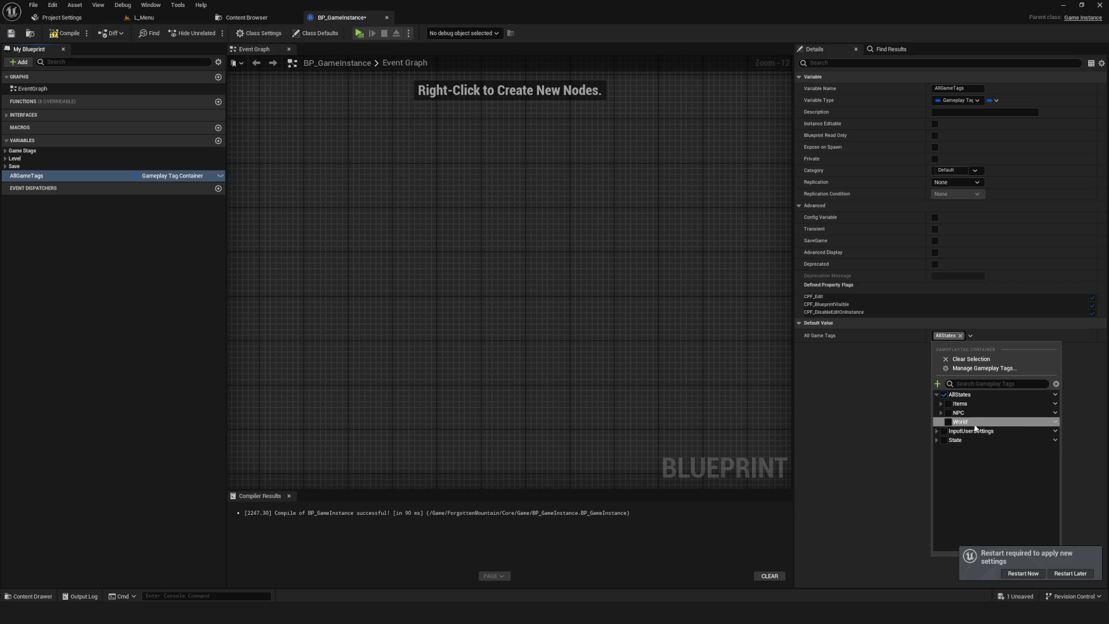
{"action": "left_click", "coordinate": [941, 403]}
{"action": "left_click", "coordinate": [941, 422]}
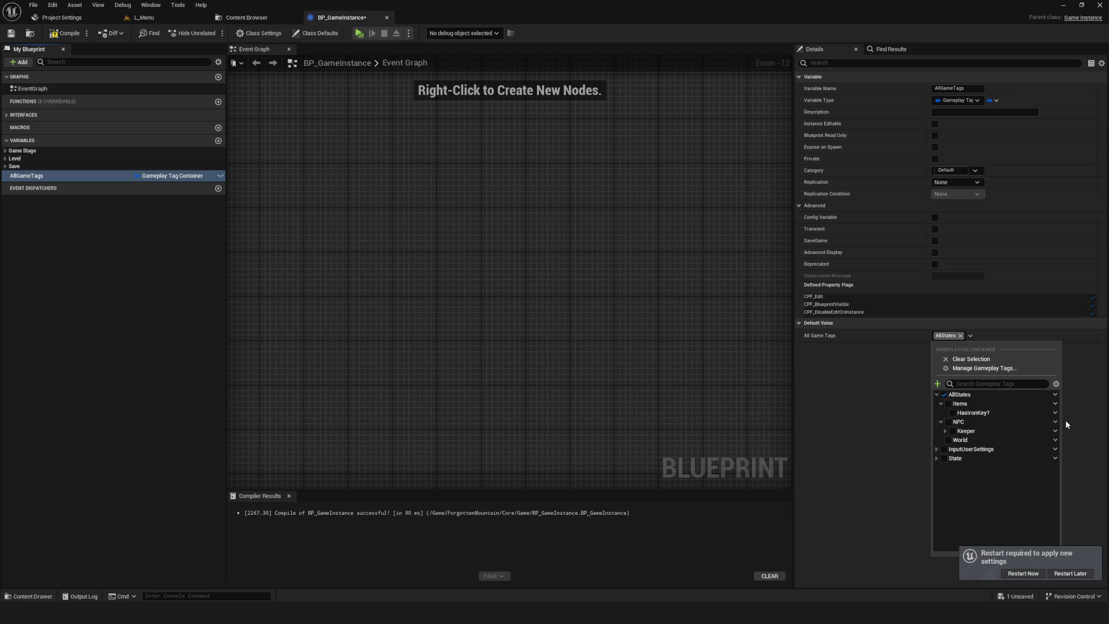
{"action": "left_click", "coordinate": [949, 404]}
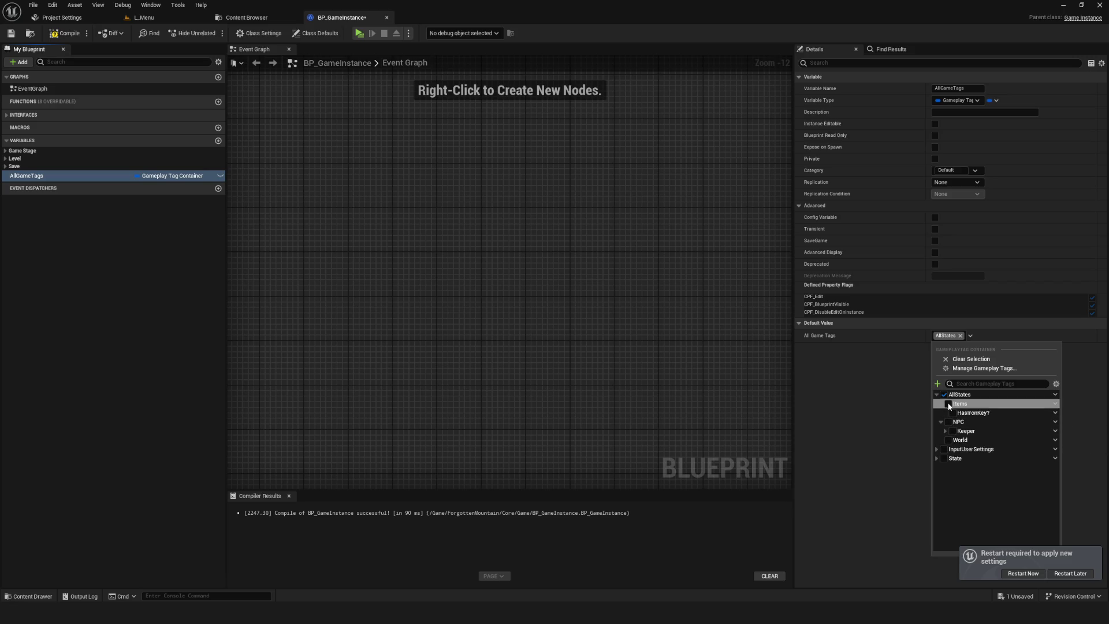
{"action": "left_click", "coordinate": [948, 422]}
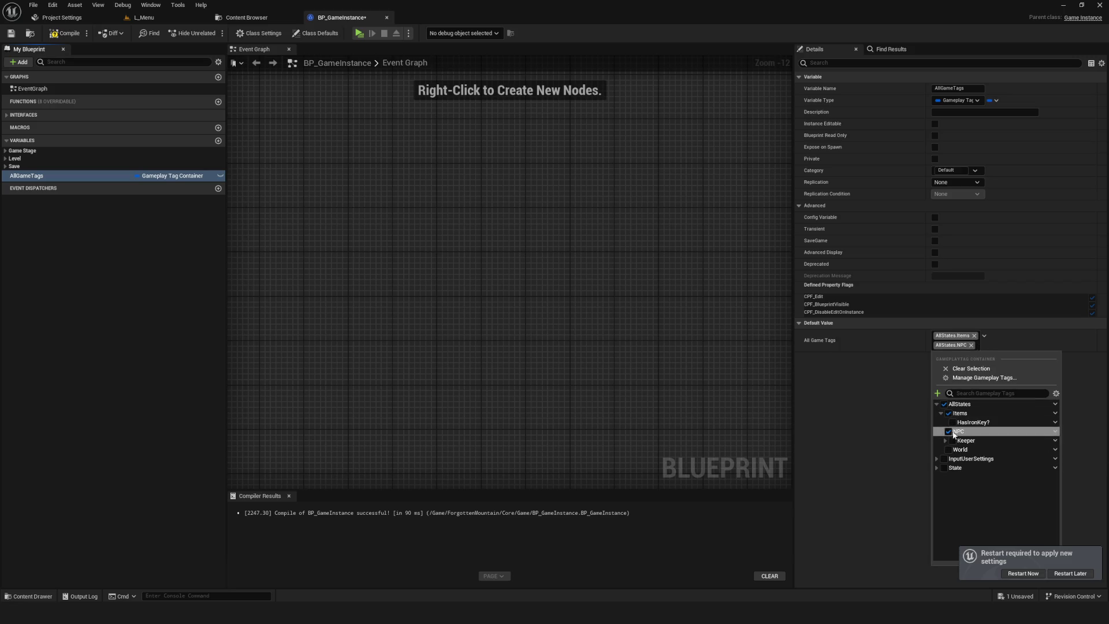
{"action": "left_click", "coordinate": [948, 449]}
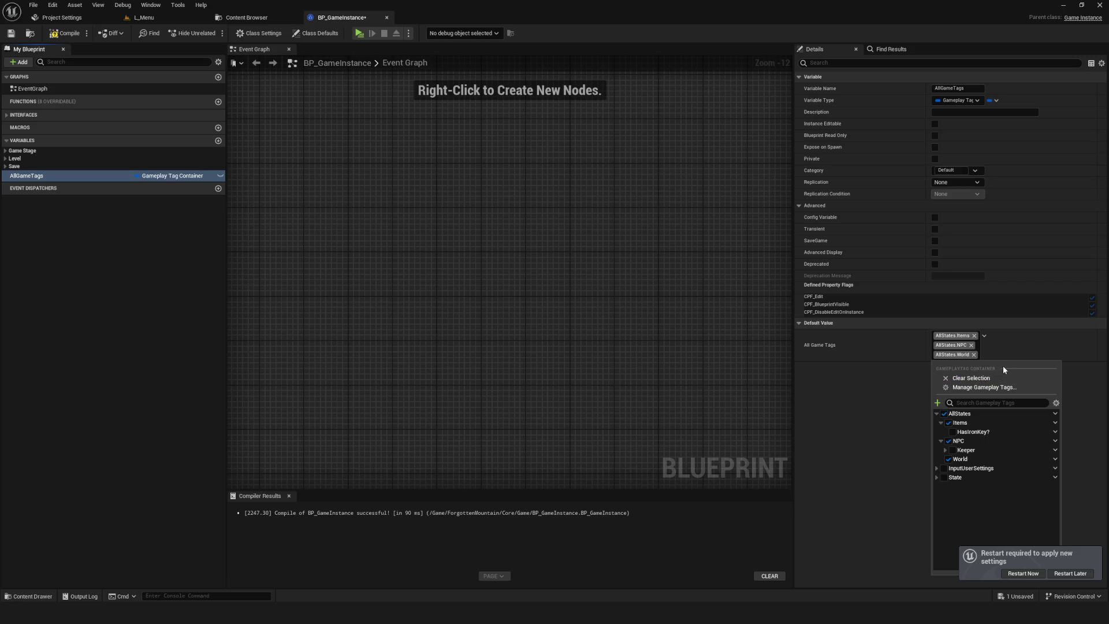
{"action": "left_click", "coordinate": [1023, 574]}
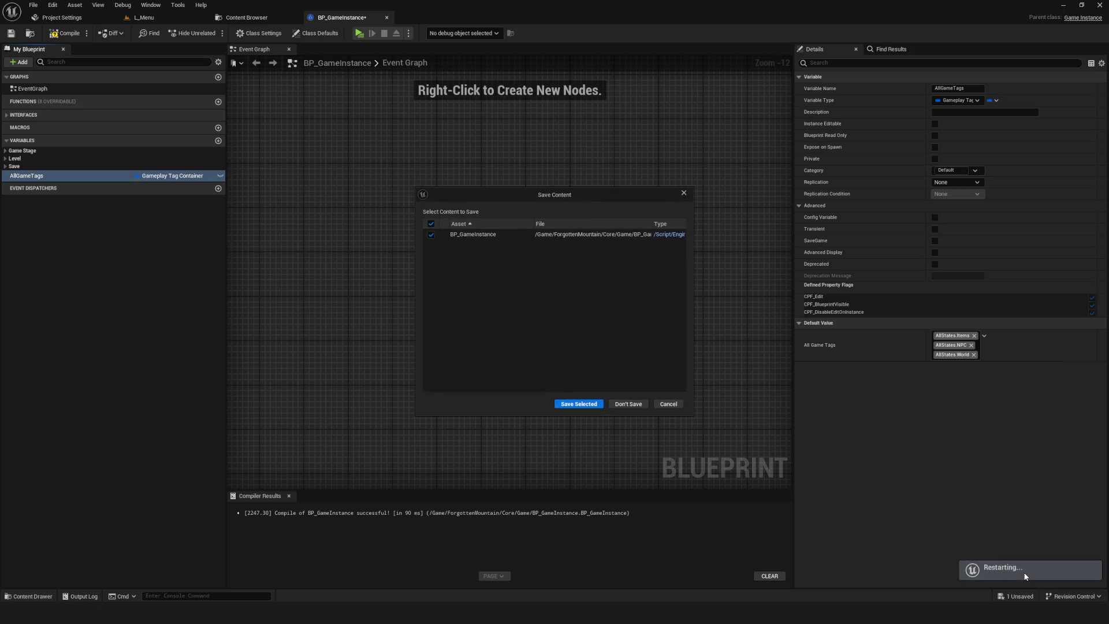
- Save BP_GameInstance across the restart, dismiss the plugins notice, and inspect AllGameTags in Details
{"action": "left_click", "coordinate": [580, 404]}
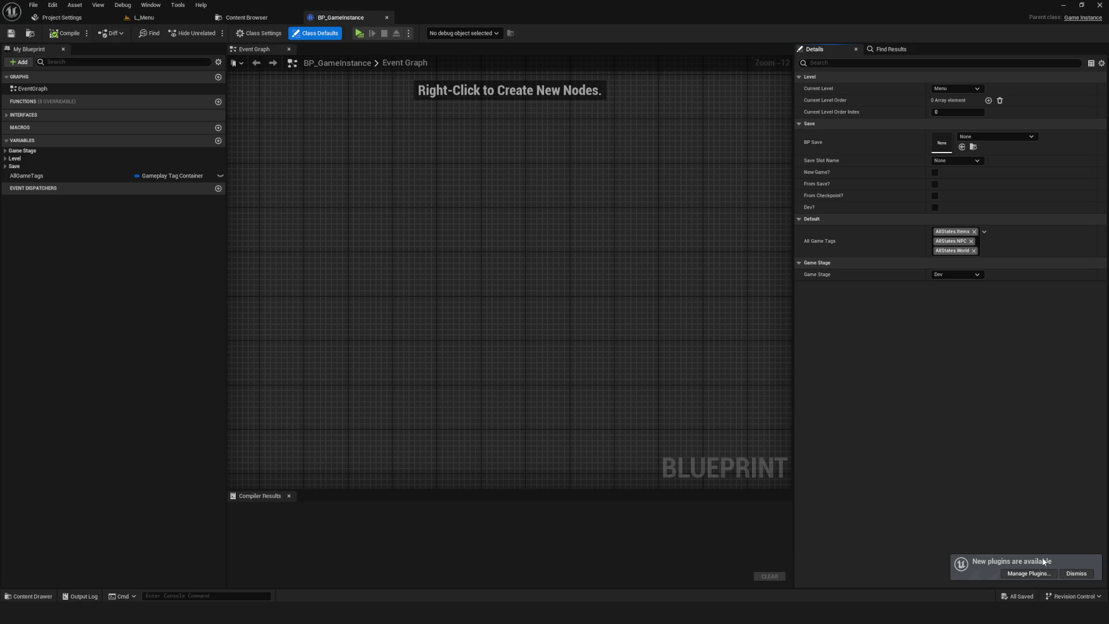
{"action": "left_click", "coordinate": [1076, 574]}
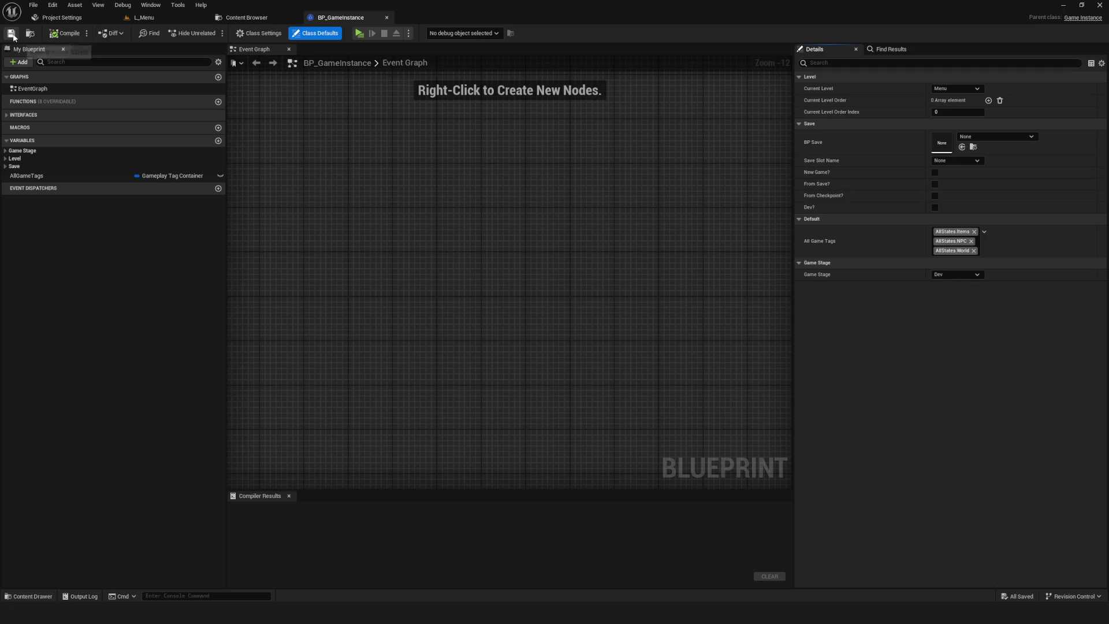
{"action": "left_click", "coordinate": [33, 175]}
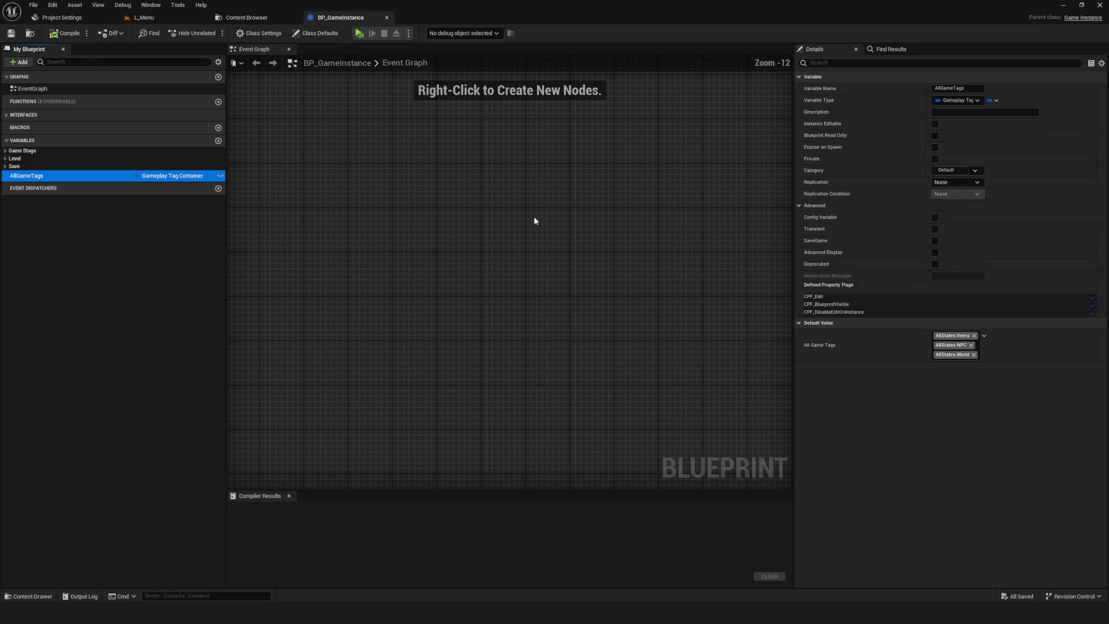
{"action": "left_click", "coordinate": [18, 36]}
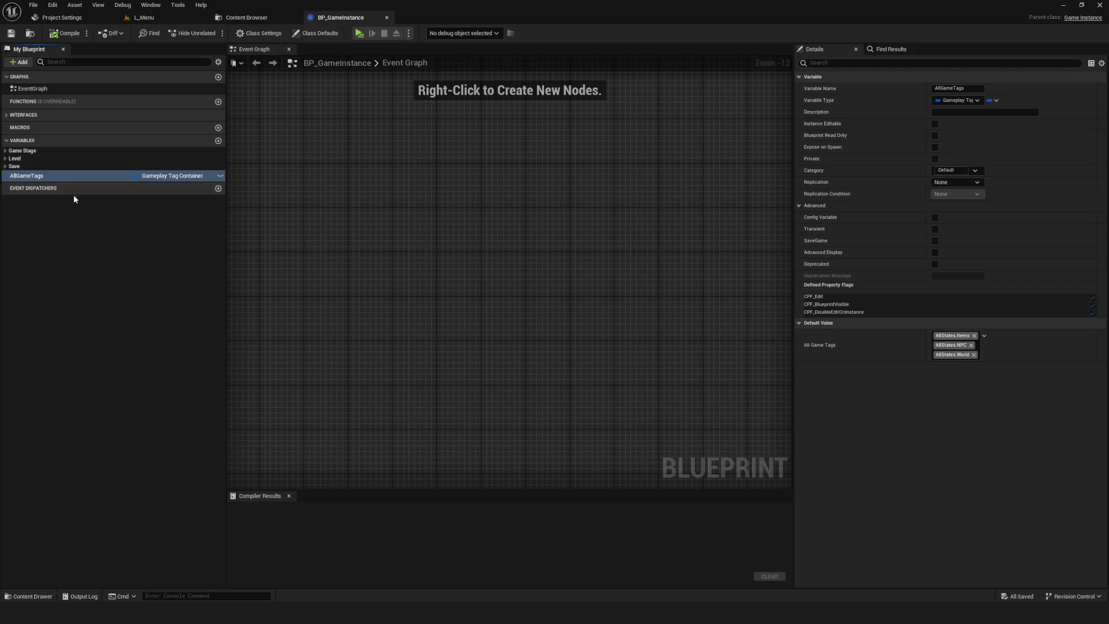
{"action": "left_click", "coordinate": [49, 176]}
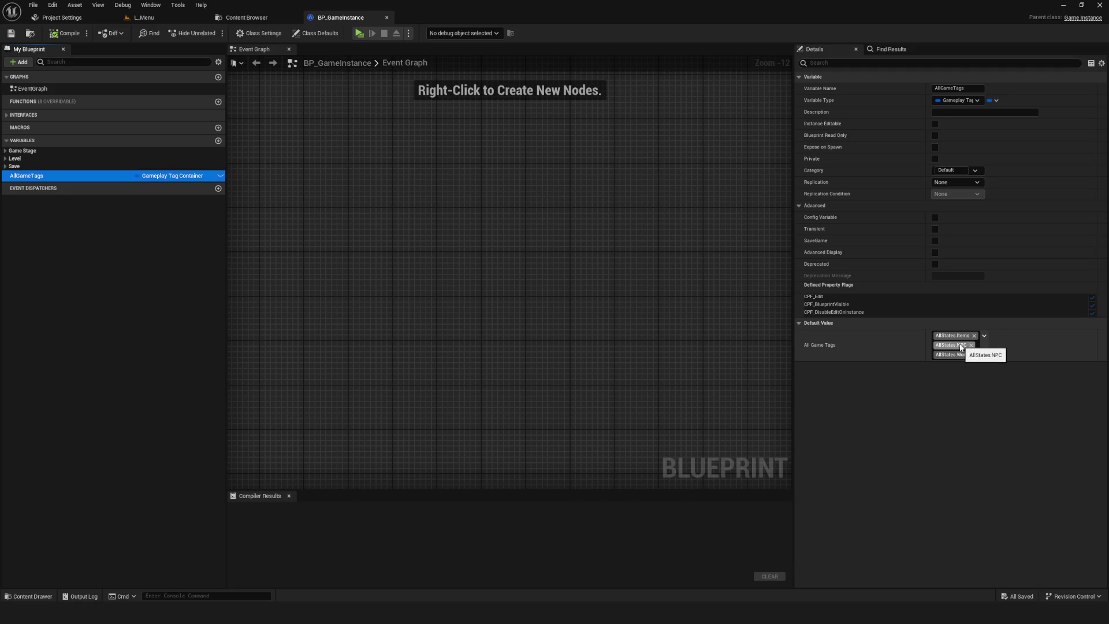
{"action": "left_click", "coordinate": [58, 176]}
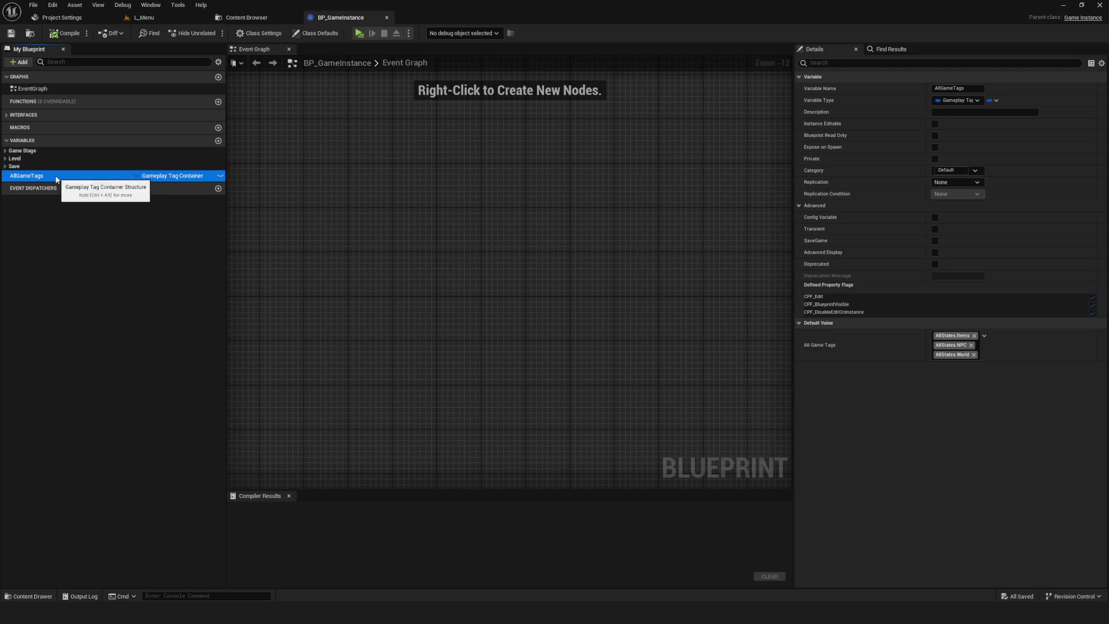
{"action": "left_click", "coordinate": [107, 257]}
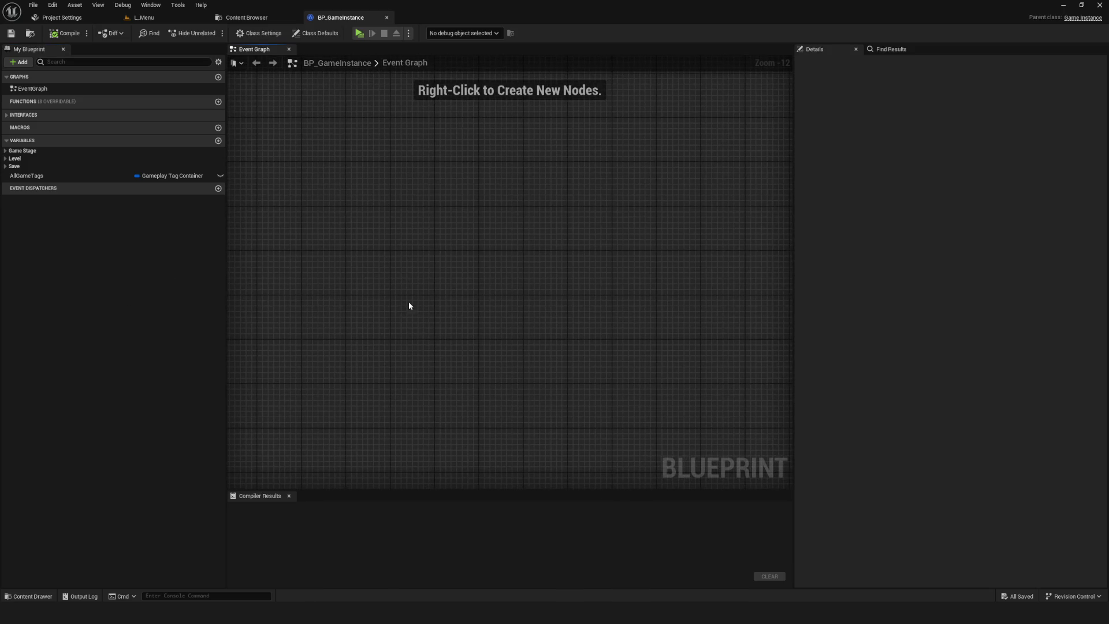
{"action": "left_click", "coordinate": [58, 176]}
- Clear every tag from AllGameTags' default value in the tag picker
{"action": "left_click", "coordinate": [64, 34]}
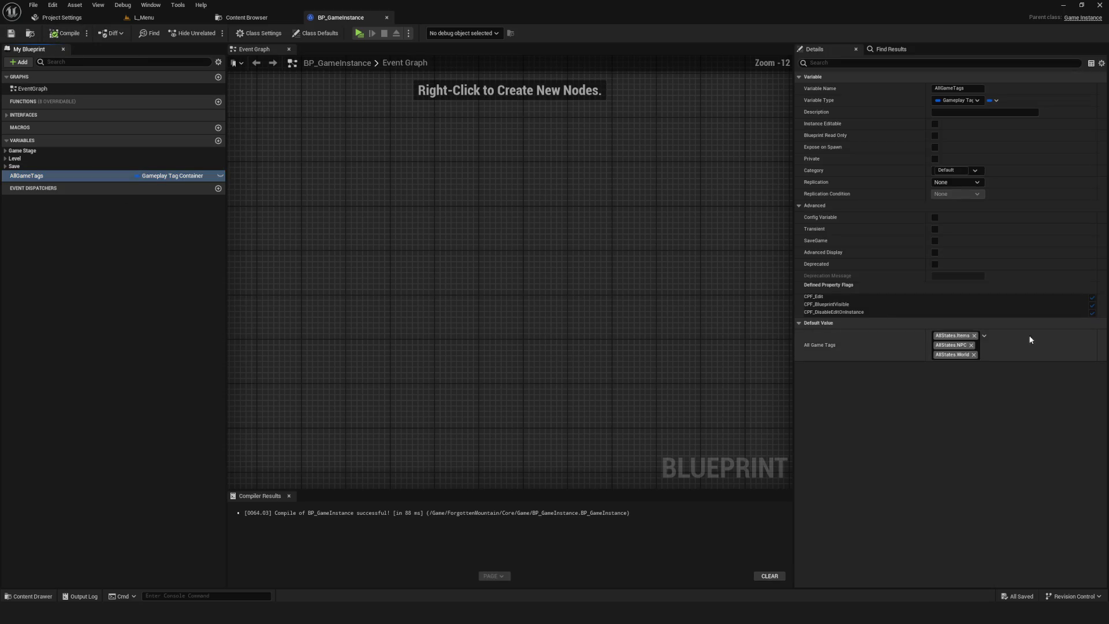
{"action": "left_click", "coordinate": [953, 356]}
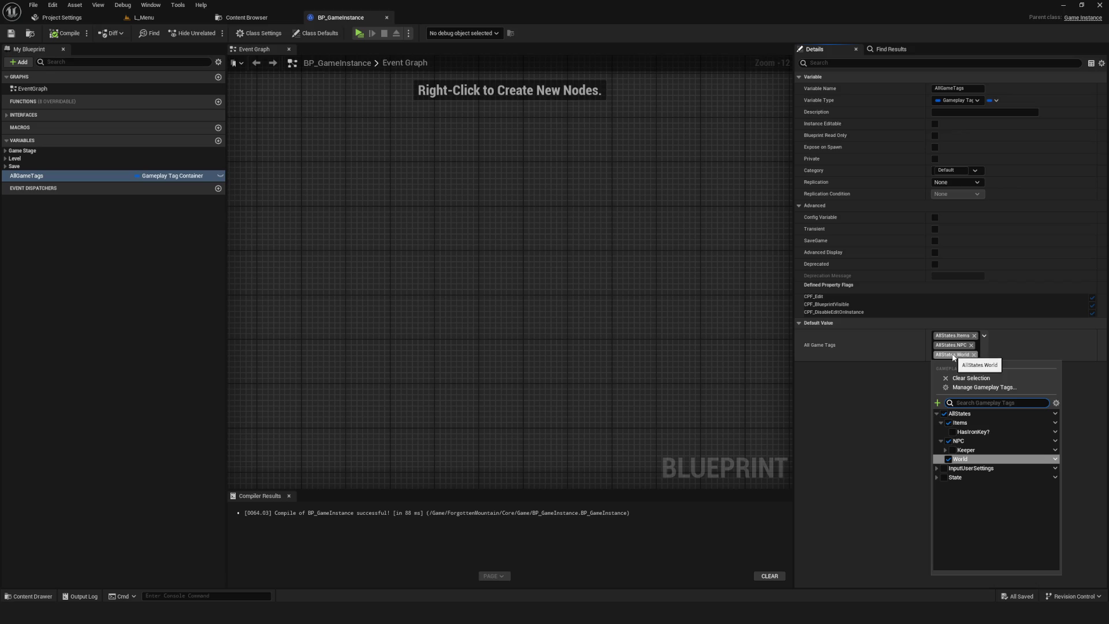
{"action": "left_click", "coordinate": [973, 451]}
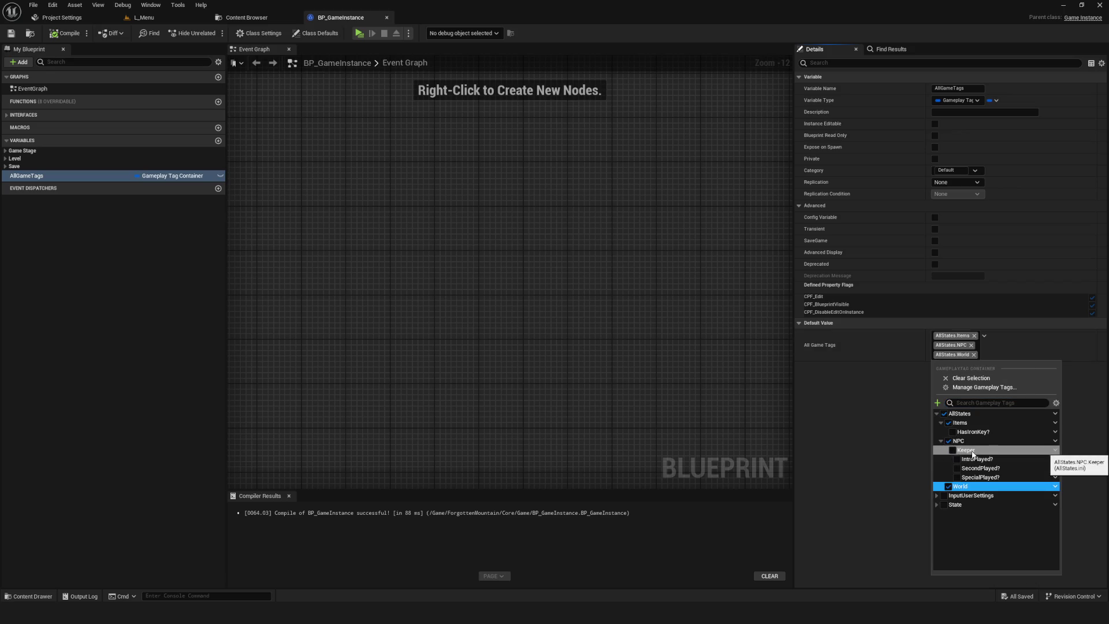
{"action": "left_click", "coordinate": [975, 450]}
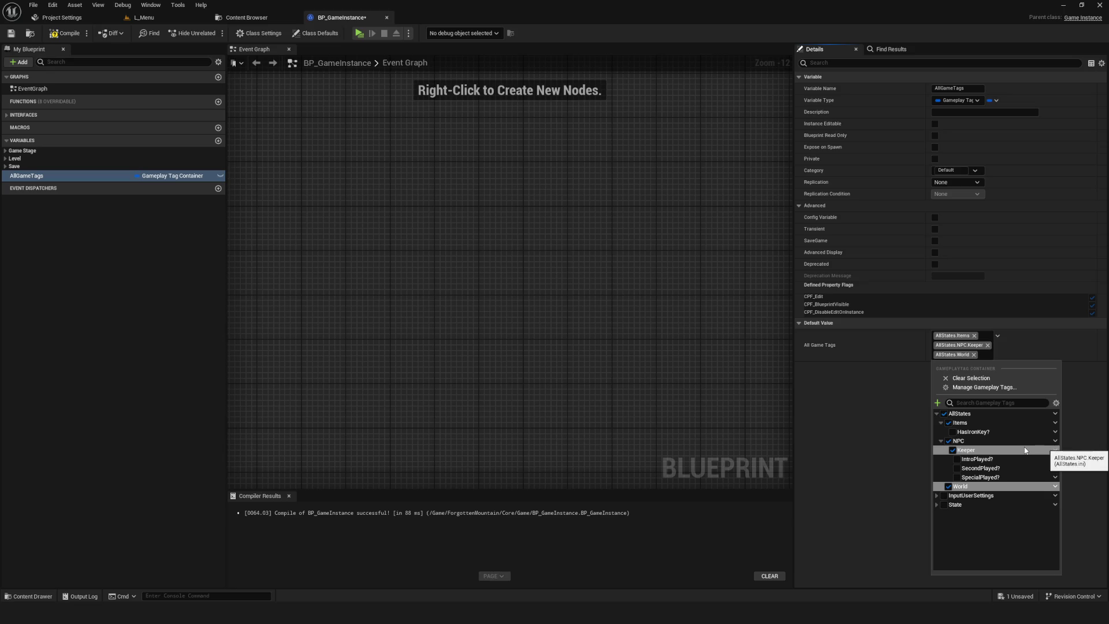
{"action": "left_click", "coordinate": [945, 413]}
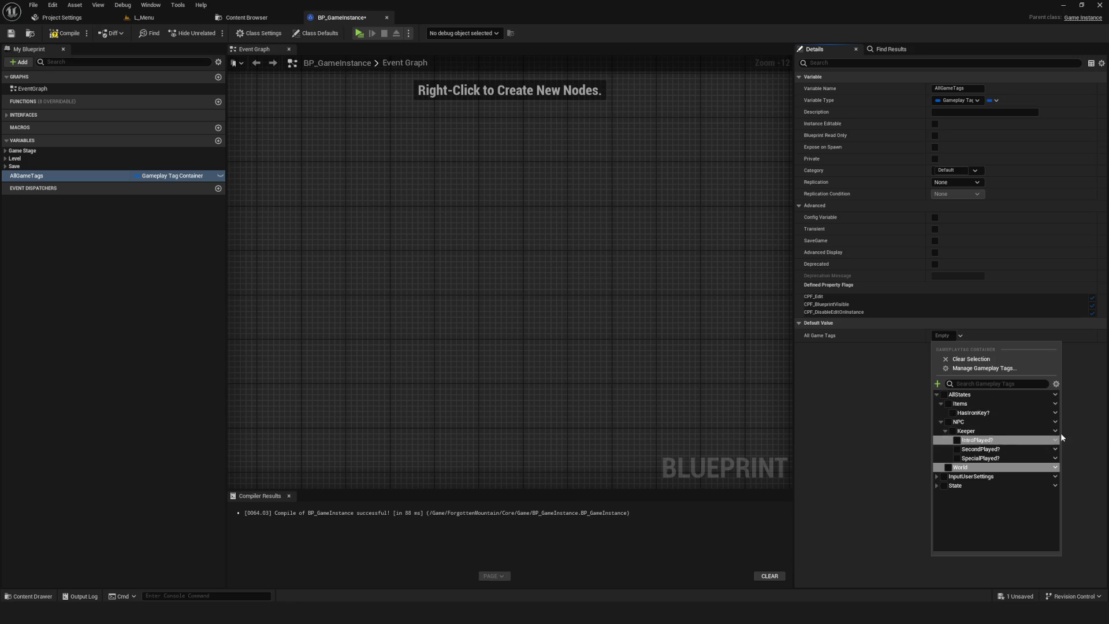
{"action": "left_click", "coordinate": [882, 369]}
- Compile and save BP_GameInstance, then add a new function
{"action": "left_click", "coordinate": [64, 33]}
{"action": "key", "text": "ctrl+s"}
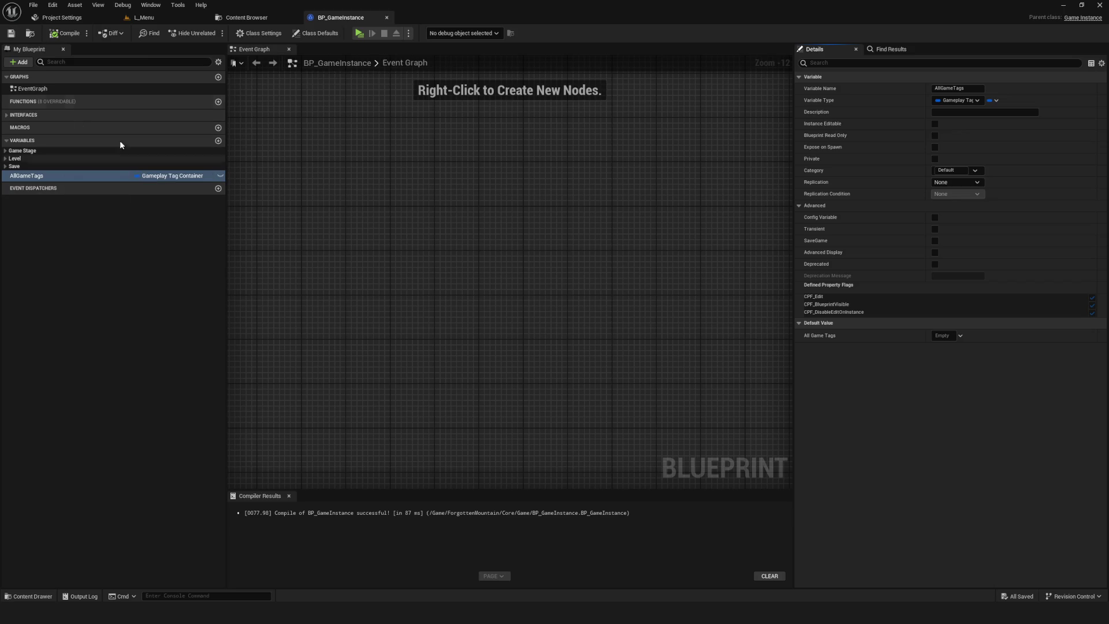
{"action": "left_click", "coordinate": [218, 102]}
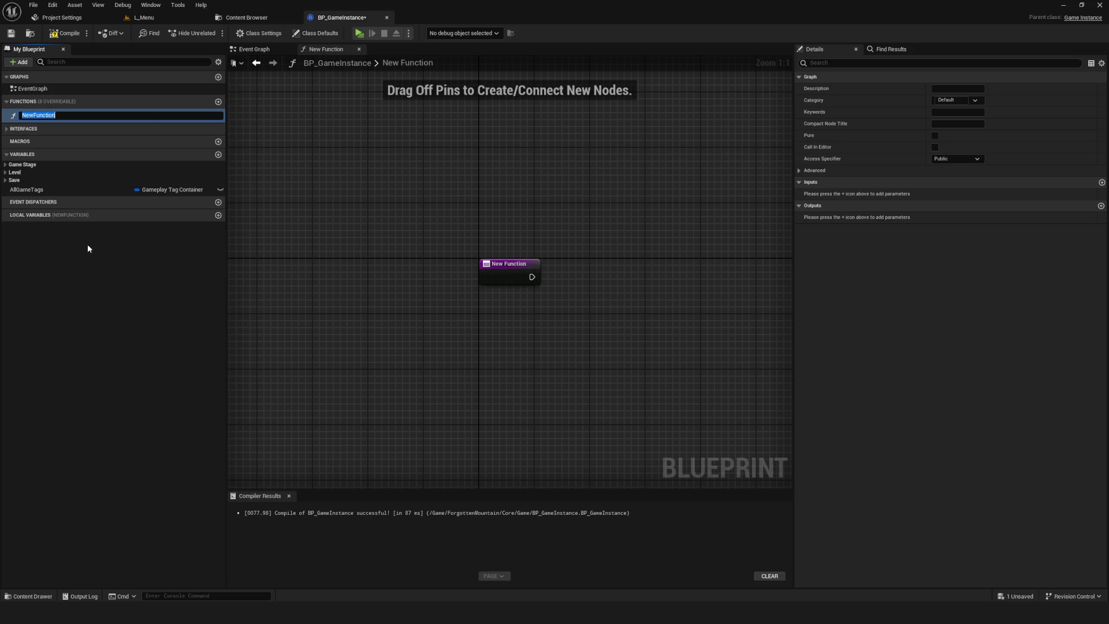
- Rename AllGameTags to AllStateTags and save
{"action": "left_click", "coordinate": [32, 189]}
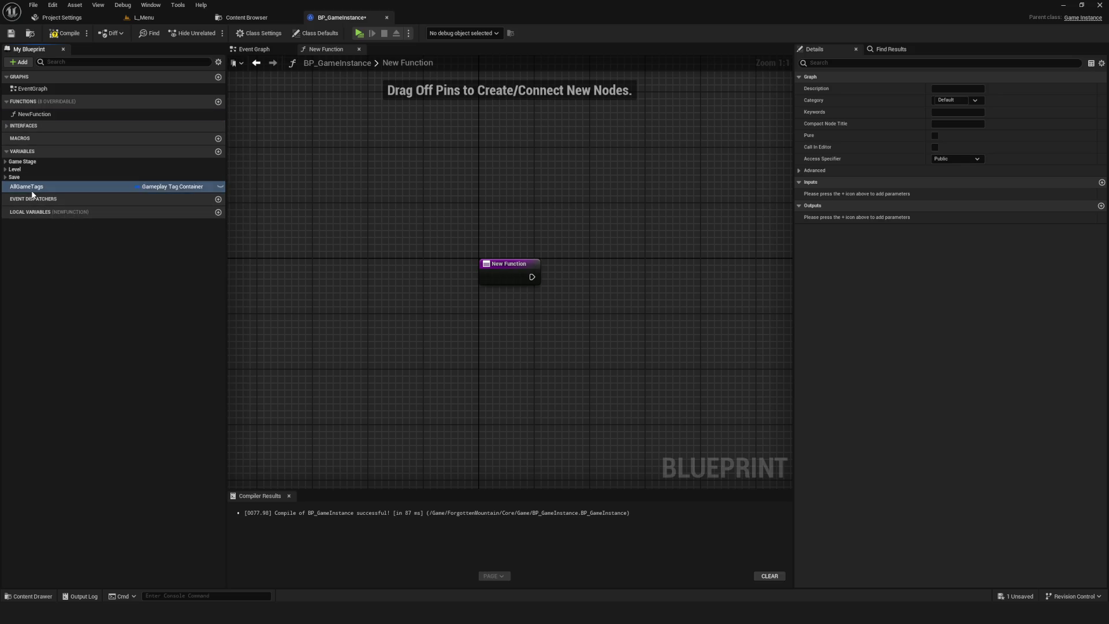
{"action": "left_click", "coordinate": [32, 187]}
{"action": "left_click", "coordinate": [32, 187]}
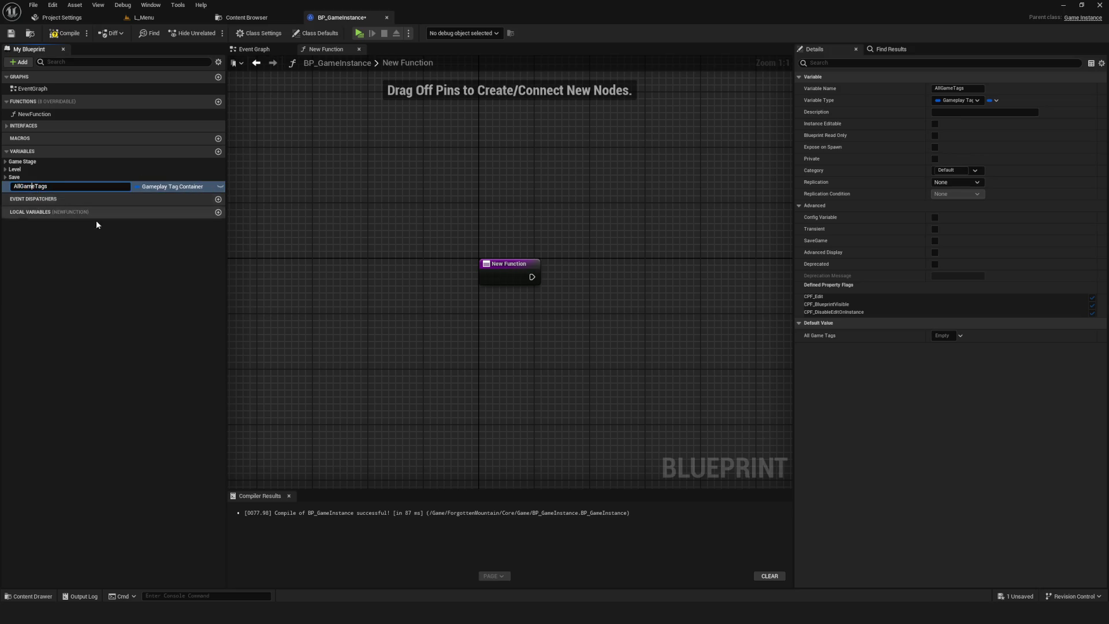
{"action": "key", "text": "BackSpace"}
{"action": "key", "text": "BackSpace"}
{"action": "key", "text": "BackSpace"}
{"action": "type", "text": "State"}
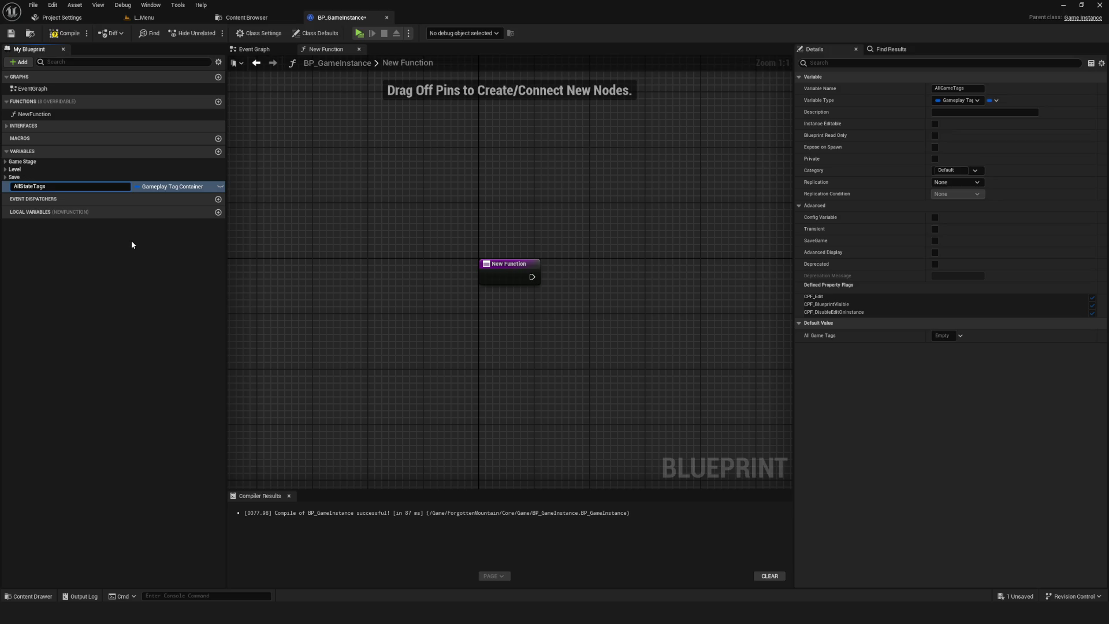
{"action": "key", "text": "Return"}
{"action": "key", "text": "ctrl+s"}
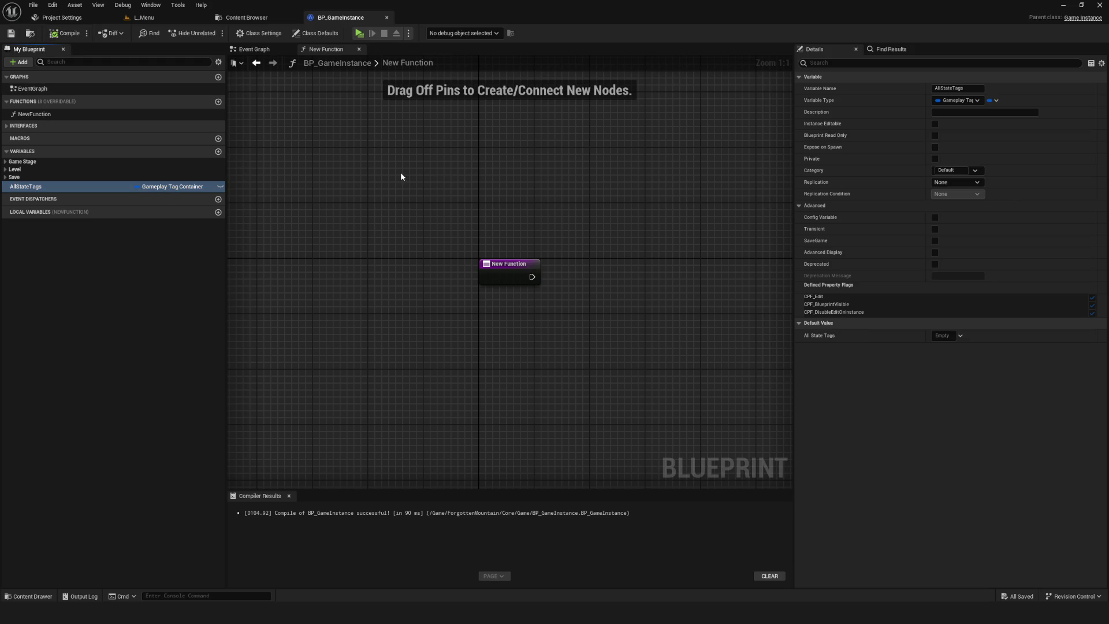
- Name the new function AddStateTag and compile the blueprint
{"action": "double_click", "coordinate": [116, 115]}
{"action": "type", "text": "A"}
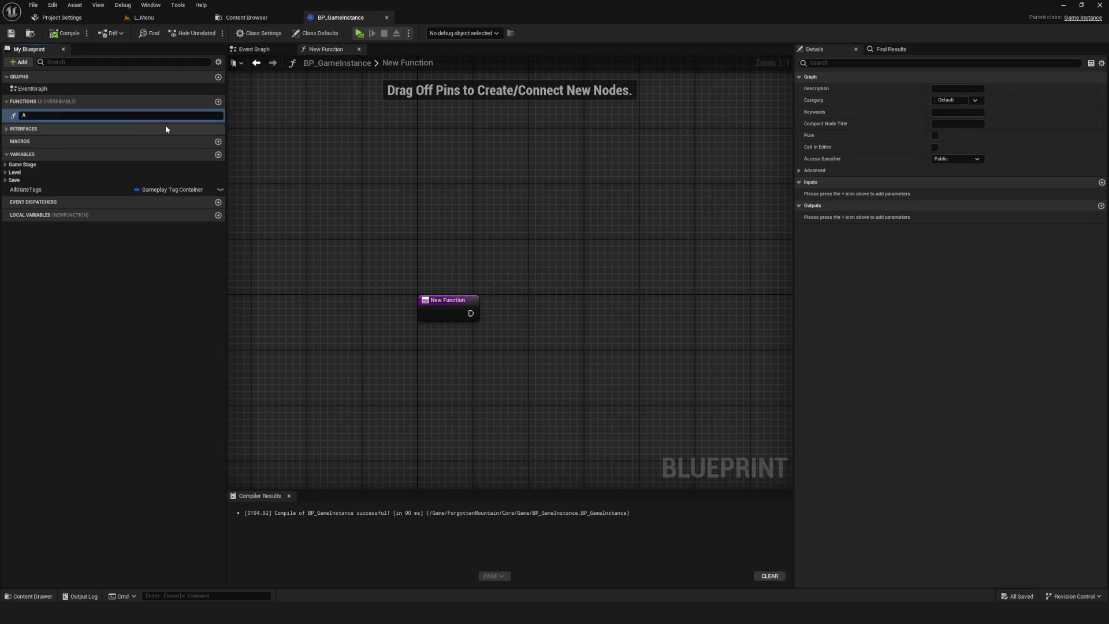
{"action": "type", "text": "ddState"}
{"action": "type", "text": "Tag"}
{"action": "key", "text": "BackSpace"}
{"action": "key", "text": "BackSpace"}
{"action": "type", "text": "ag"}
{"action": "key", "text": "Return"}
{"action": "left_click", "coordinate": [64, 33]}
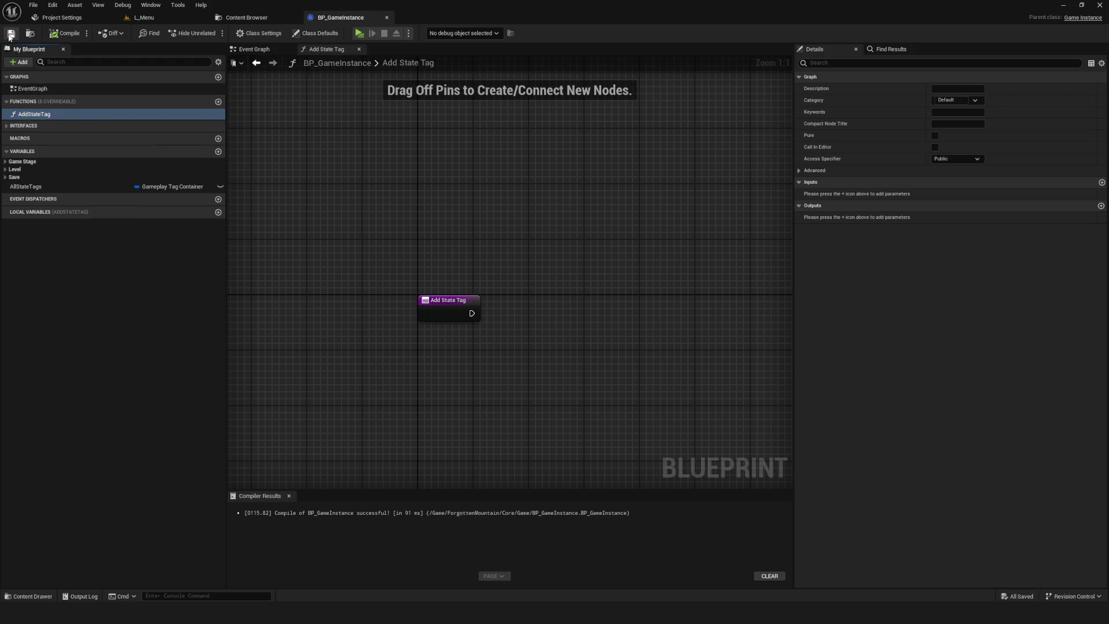
- Drag an AllStateTags setter into the function graph, then undo it
{"action": "left_click_drag", "start_coordinate": [47, 187], "coordinate": [463, 294]}
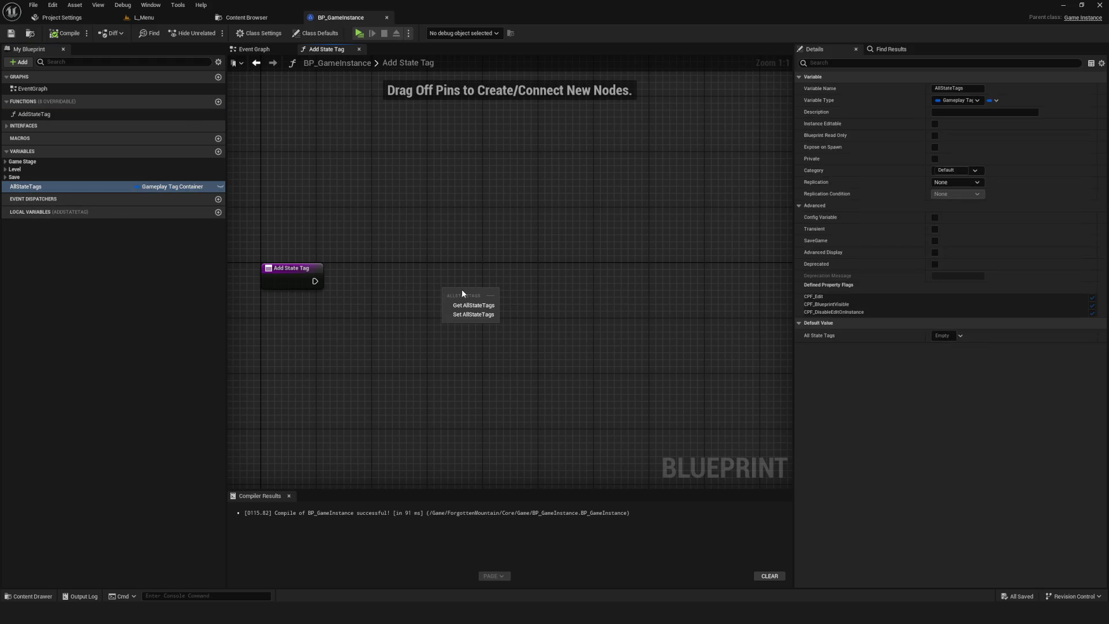
{"action": "left_click_drag", "start_coordinate": [445, 231], "coordinate": [446, 279]}
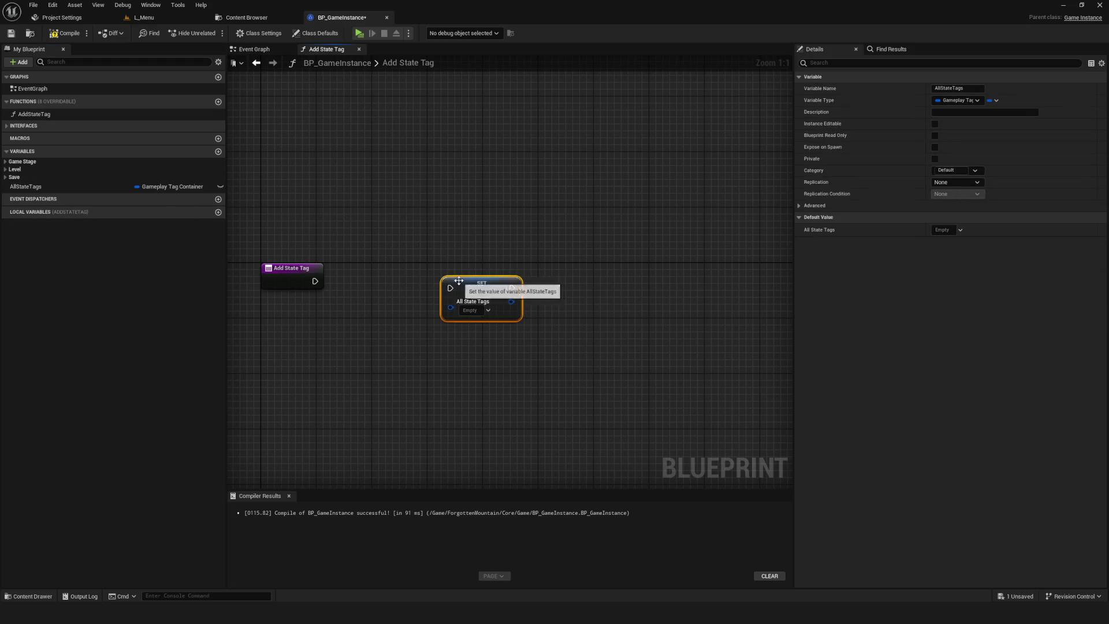
{"action": "key", "text": "ctrl+z"}
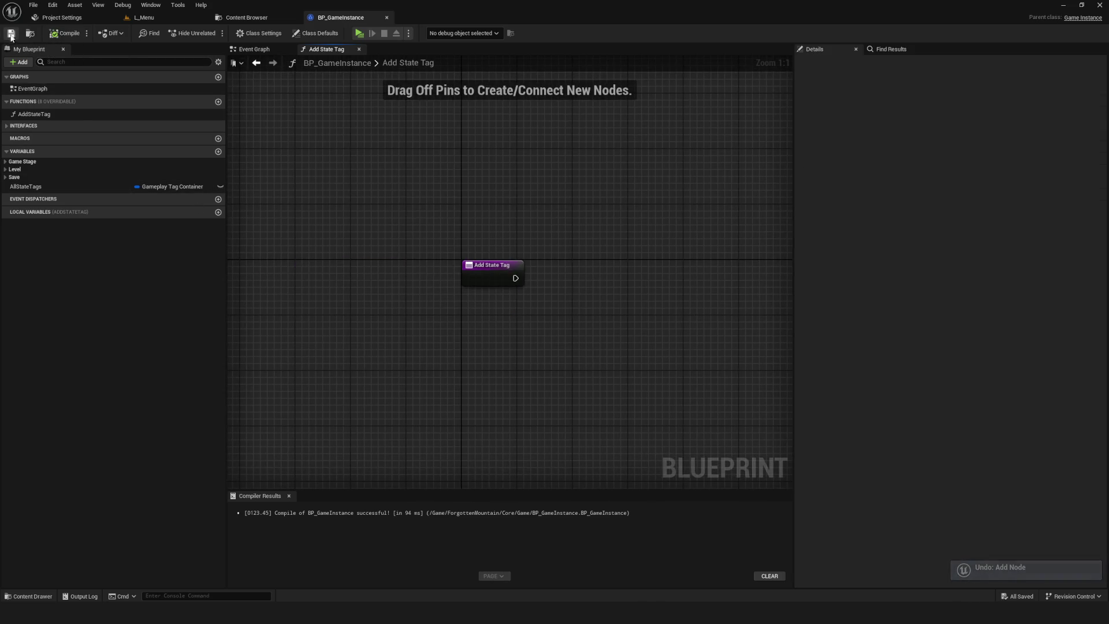
- Expand the Characters folder in the Content Browser
{"action": "left_click", "coordinate": [35, 186]}
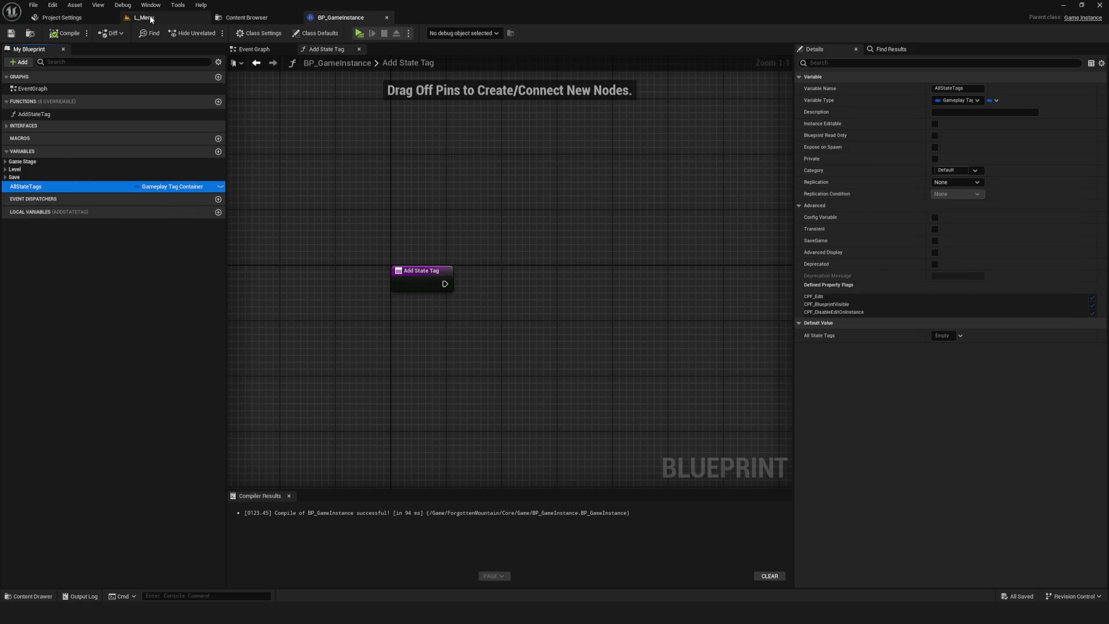
{"action": "left_click", "coordinate": [242, 17]}
{"action": "double_click", "coordinate": [25, 94]}
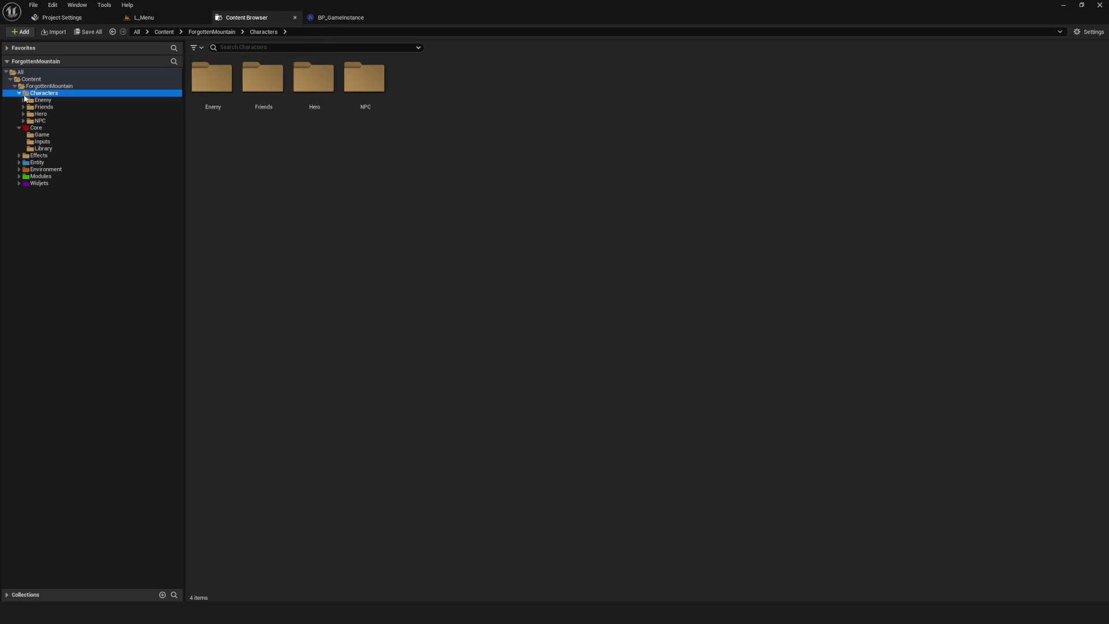
- Open BP_Hero and review its AddHeroTag and RemoveHeroTag function graphs
{"action": "left_click", "coordinate": [40, 113]}
{"action": "double_click", "coordinate": [311, 104]}
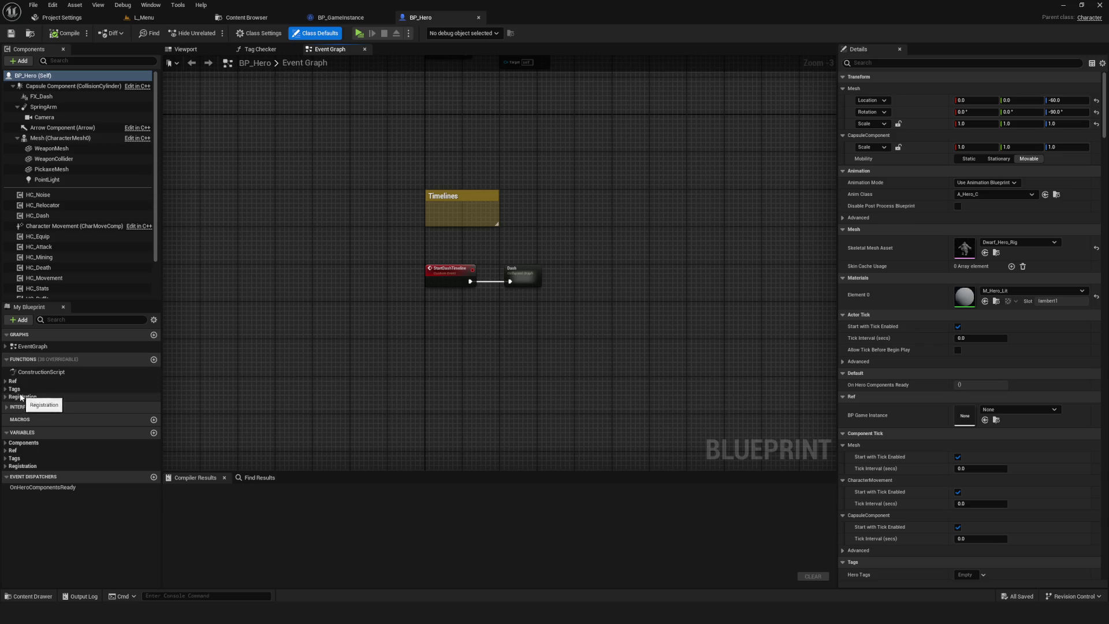
{"action": "left_click", "coordinate": [14, 388]}
{"action": "double_click", "coordinate": [38, 409]}
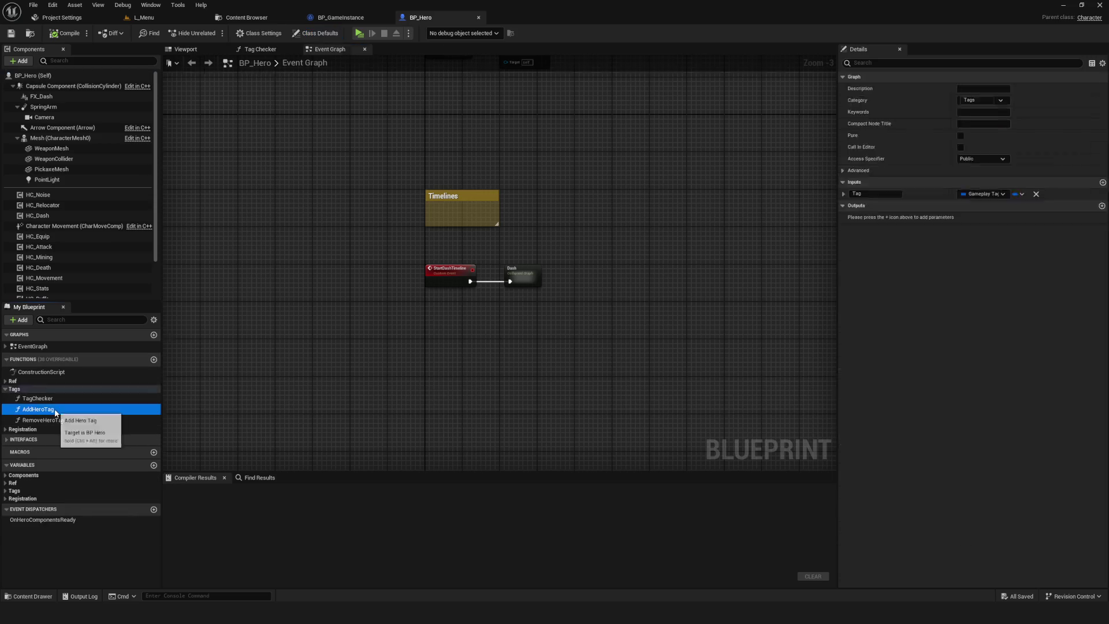
{"action": "left_click", "coordinate": [590, 246]}
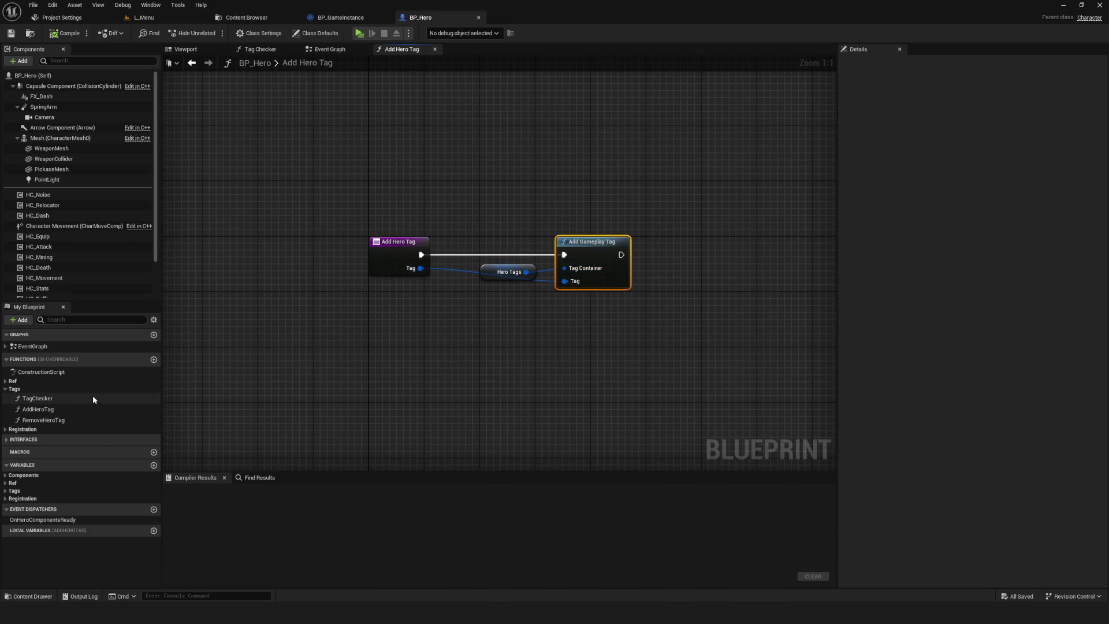
{"action": "left_click", "coordinate": [51, 421]}
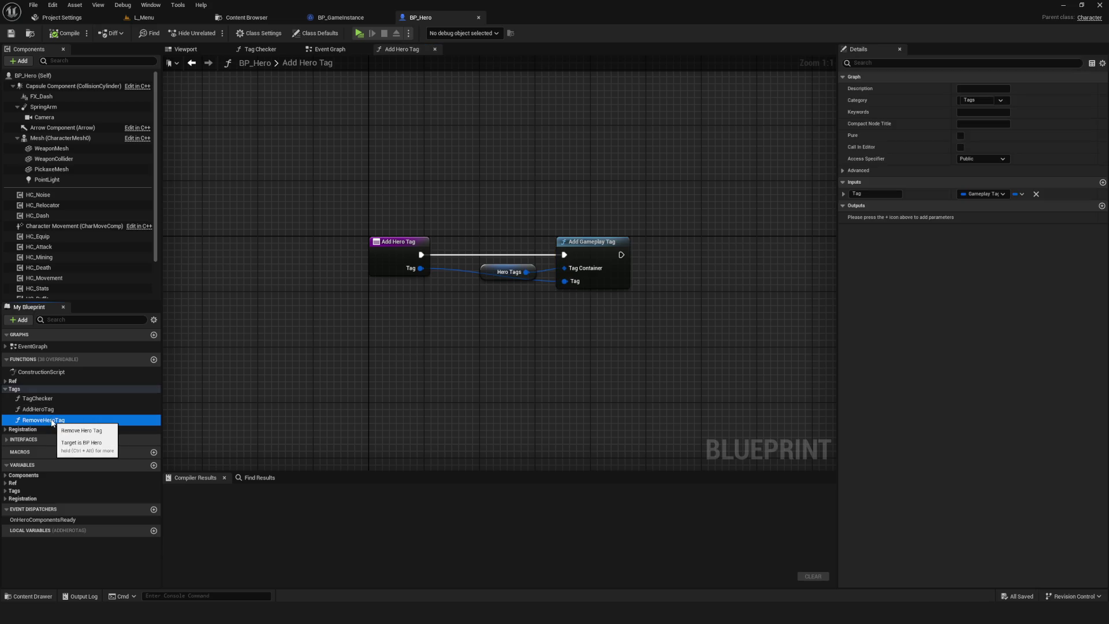
{"action": "double_click", "coordinate": [52, 421]}
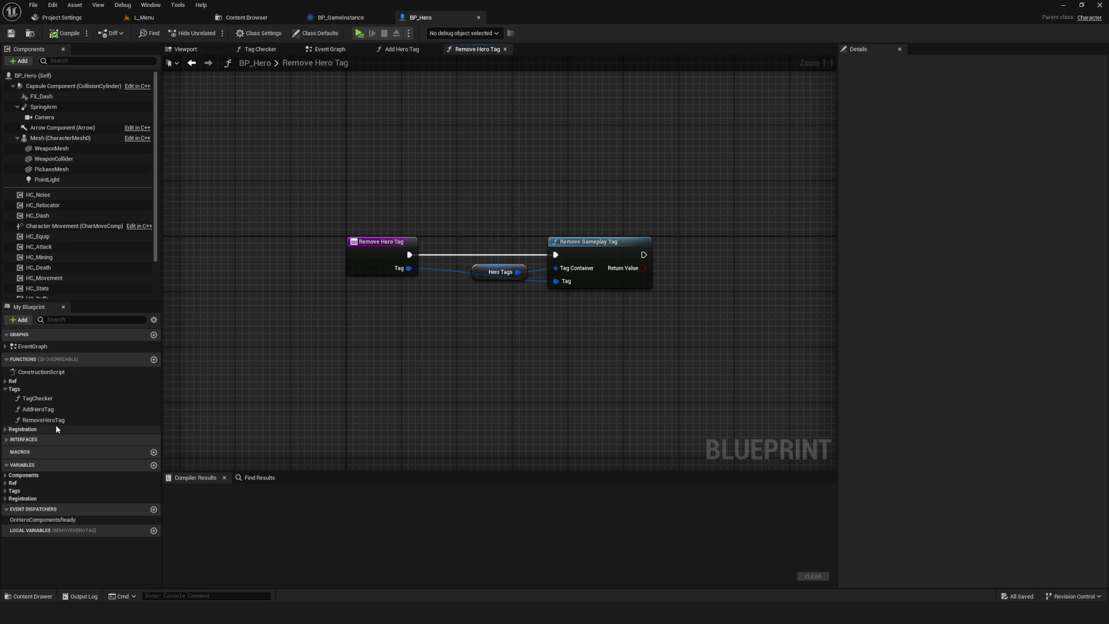
- In AddStateTag, add Add Gameplay Tag on an AllStateTags getter, wiring exec and a Tag input
{"action": "left_click", "coordinate": [358, 20]}
{"action": "left_click", "coordinate": [358, 301]}
{"action": "mouse_move", "coordinate": [52, 184]}
{"action": "left_mouse_down"}
{"action": "mouse_move", "coordinate": [483, 363]}
{"action": "mouse_move", "coordinate": [552, 328]}
{"action": "mouse_move", "coordinate": [564, 293]}
{"action": "left_mouse_up"}
{"action": "type", "text": "add"}
{"action": "left_click", "coordinate": [601, 371]}
{"action": "left_click_drag", "start_coordinate": [381, 309], "coordinate": [555, 308]}
{"action": "left_click_drag", "start_coordinate": [472, 362], "coordinate": [469, 335]}
{"action": "mouse_move", "coordinate": [631, 319]}
{"action": "left_mouse_down"}
{"action": "mouse_move", "coordinate": [535, 324]}
{"action": "mouse_move", "coordinate": [462, 307]}
{"action": "mouse_move", "coordinate": [365, 322]}
{"action": "mouse_move", "coordinate": [467, 329]}
{"action": "left_mouse_up"}
{"action": "left_click", "coordinate": [409, 284]}
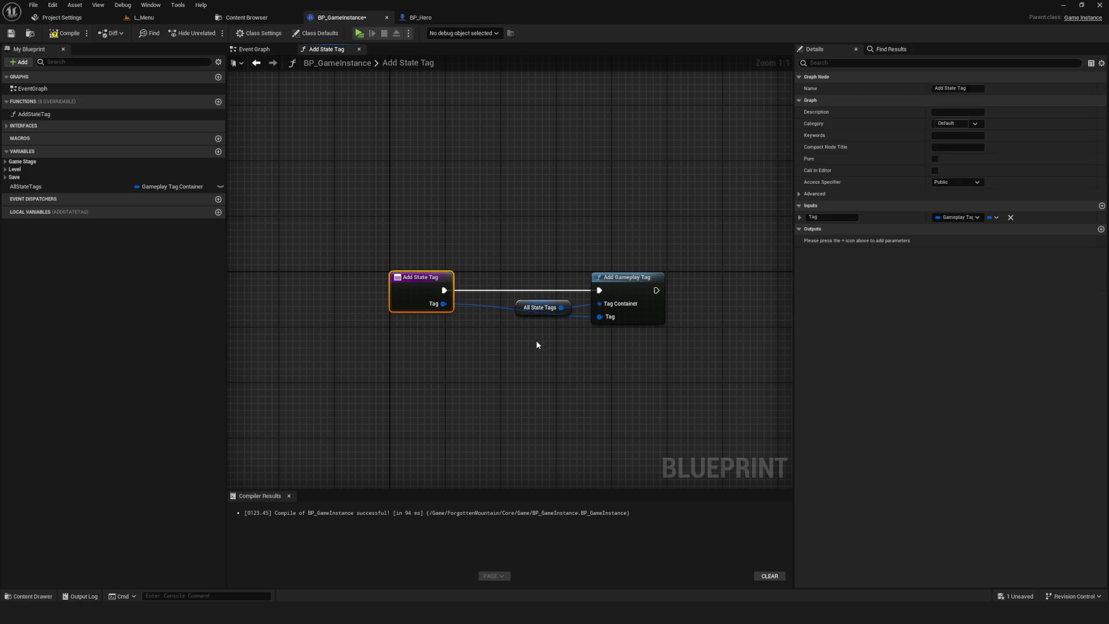
- Duplicate AddStateTag as a new function named RemoveGameplayTag
{"action": "left_click_drag", "start_coordinate": [536, 345], "coordinate": [478, 352]}
{"action": "key", "text": "ctrl+s"}
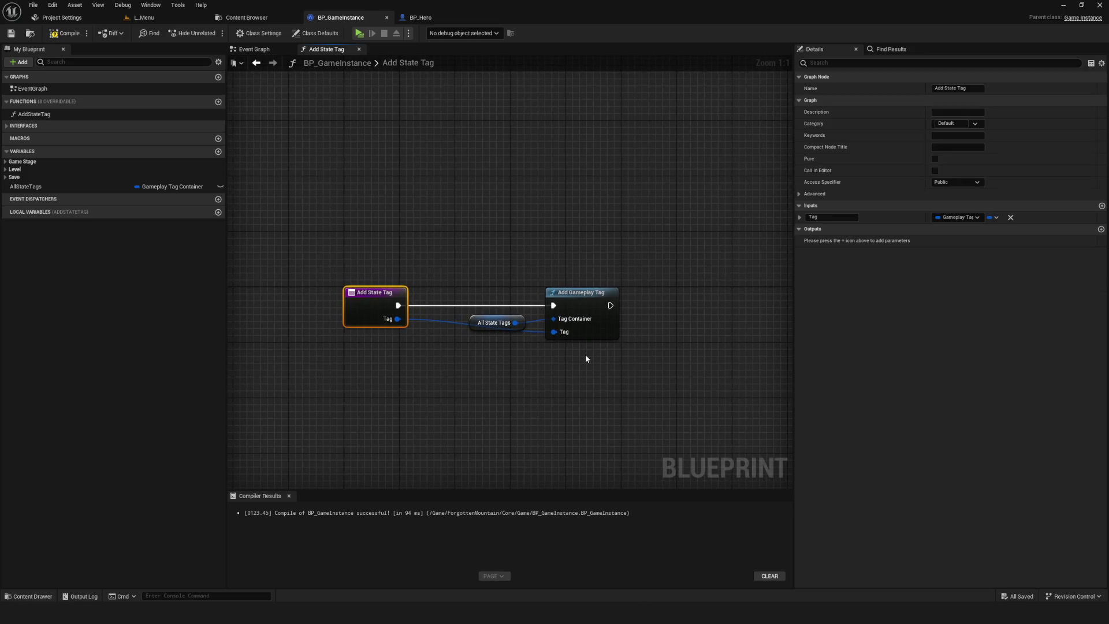
{"action": "left_click_drag", "start_coordinate": [585, 349], "coordinate": [342, 265]}
{"action": "left_click", "coordinate": [33, 113]}
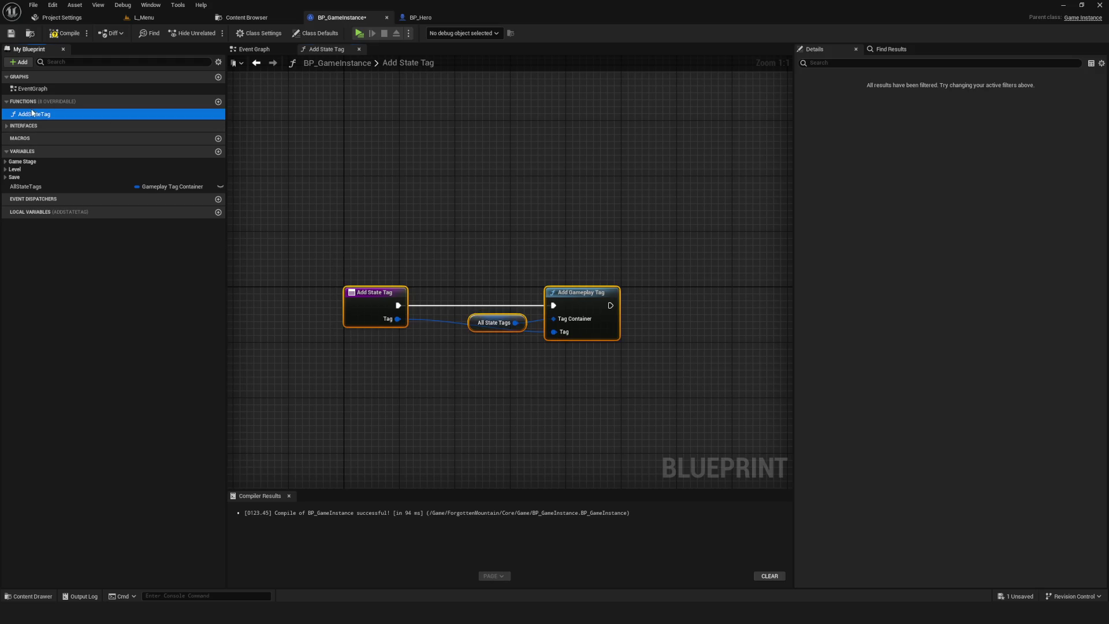
{"action": "key", "text": "ctrl+d"}
{"action": "type", "text": "Remoce"}
{"action": "key", "text": "BackSpace"}
{"action": "key", "text": "BackSpace"}
{"action": "type", "text": "ve"}
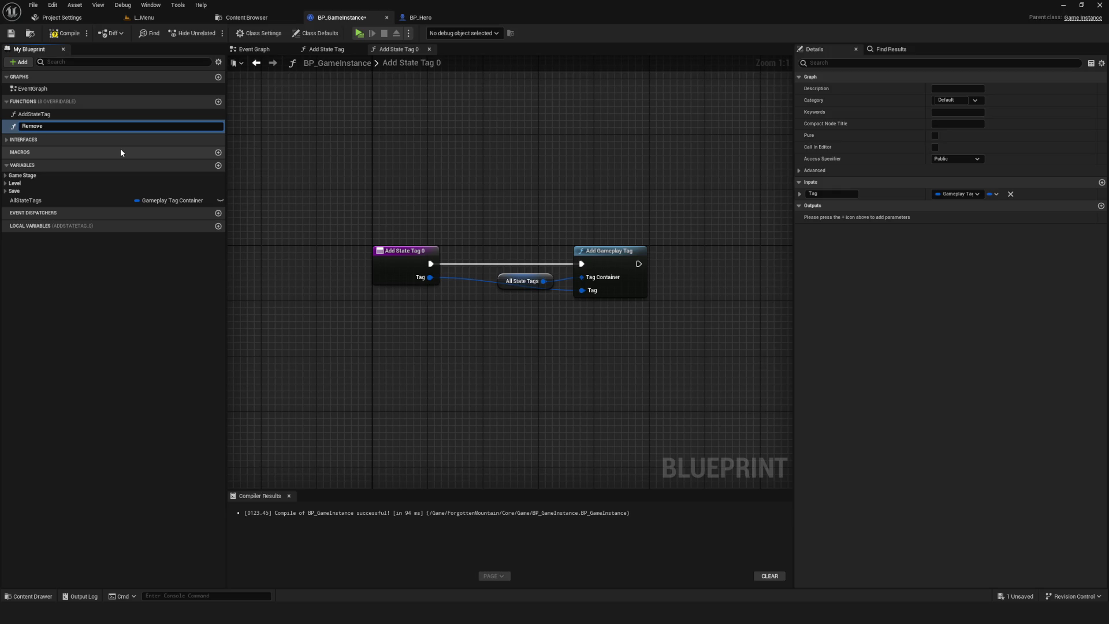
{"action": "type", "text": "Gameplay"}
{"action": "type", "text": "Tag"}
{"action": "key", "text": "Return"}
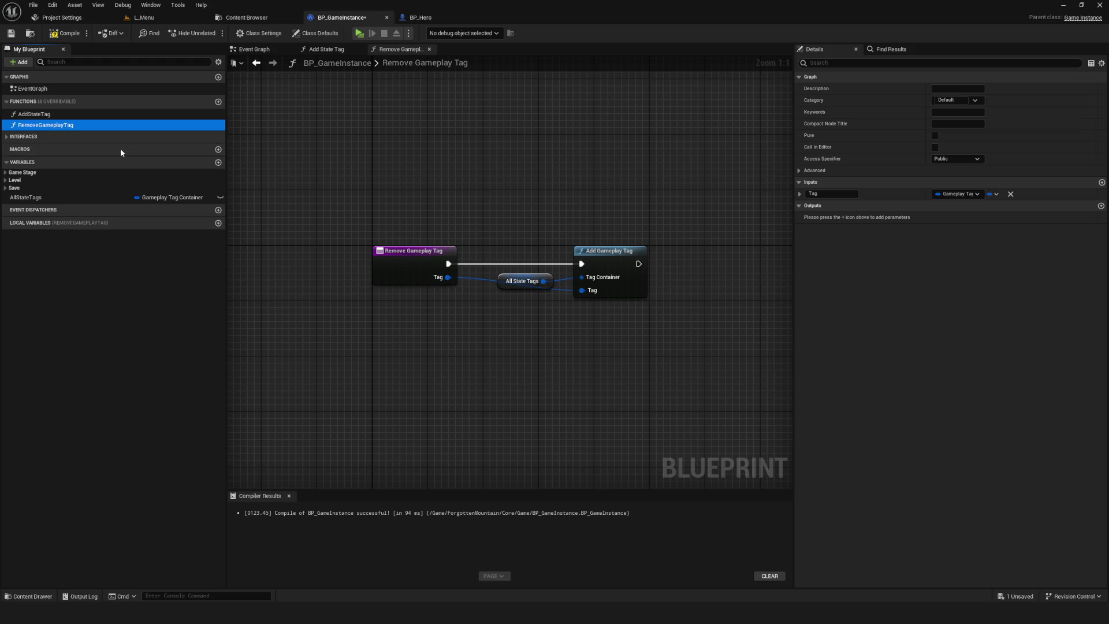
- Replace Add Gameplay Tag with Remove Gameplay Tag, wiring exec and the Tag input
{"action": "left_click", "coordinate": [459, 217]}
{"action": "left_click_drag", "start_coordinate": [458, 221], "coordinate": [430, 207]}
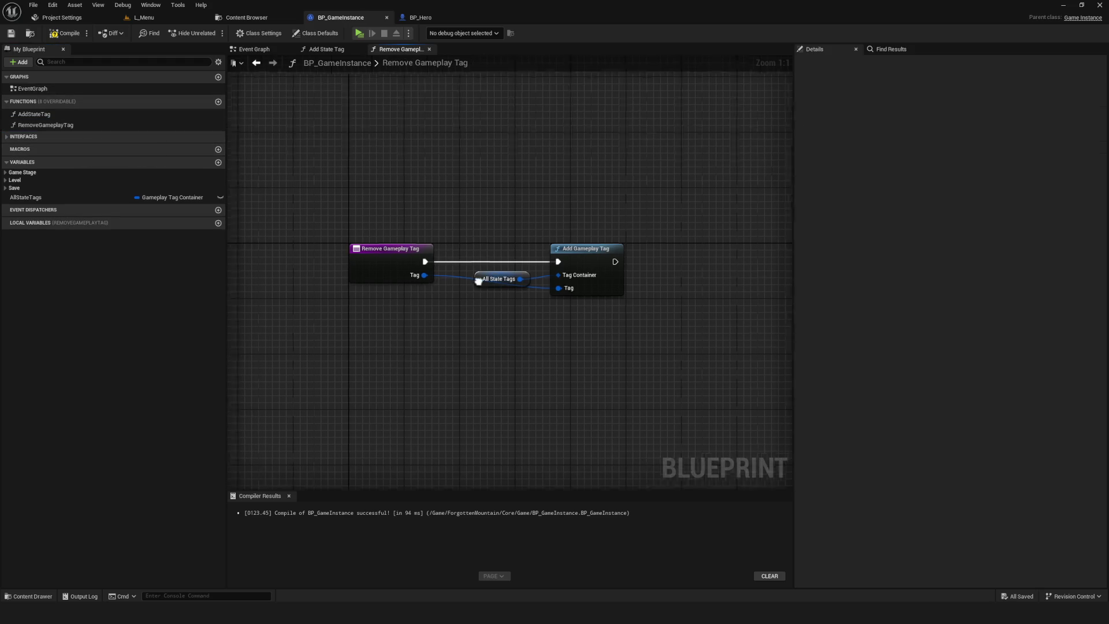
{"action": "left_click", "coordinate": [581, 238]}
{"action": "key", "text": "Delete"}
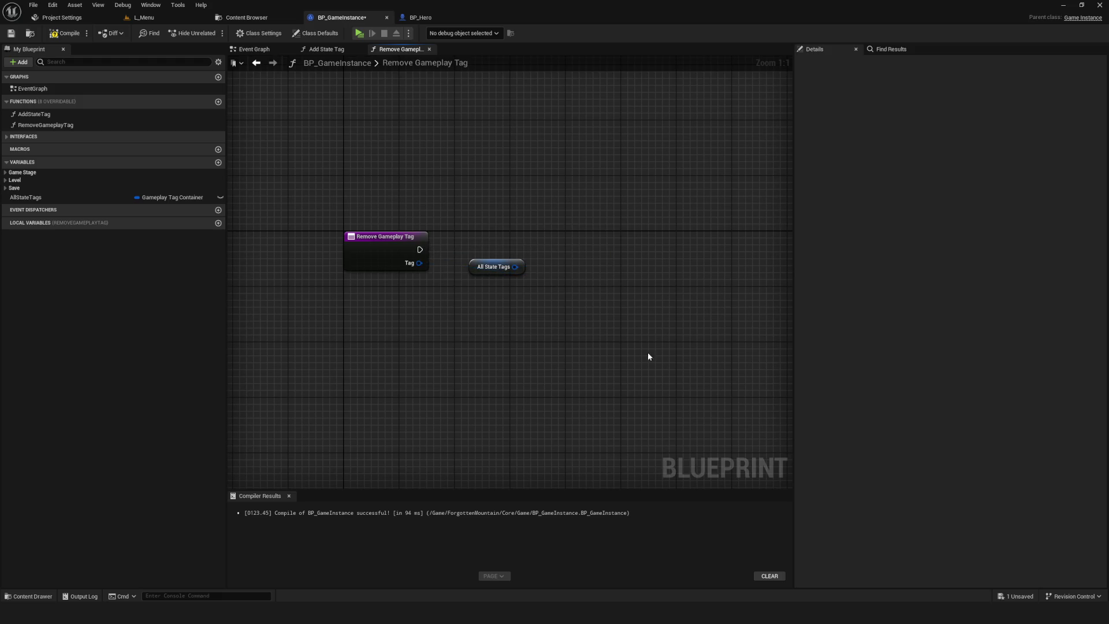
{"action": "left_click_drag", "start_coordinate": [515, 267], "coordinate": [577, 244]}
{"action": "type", "text": "remove"}
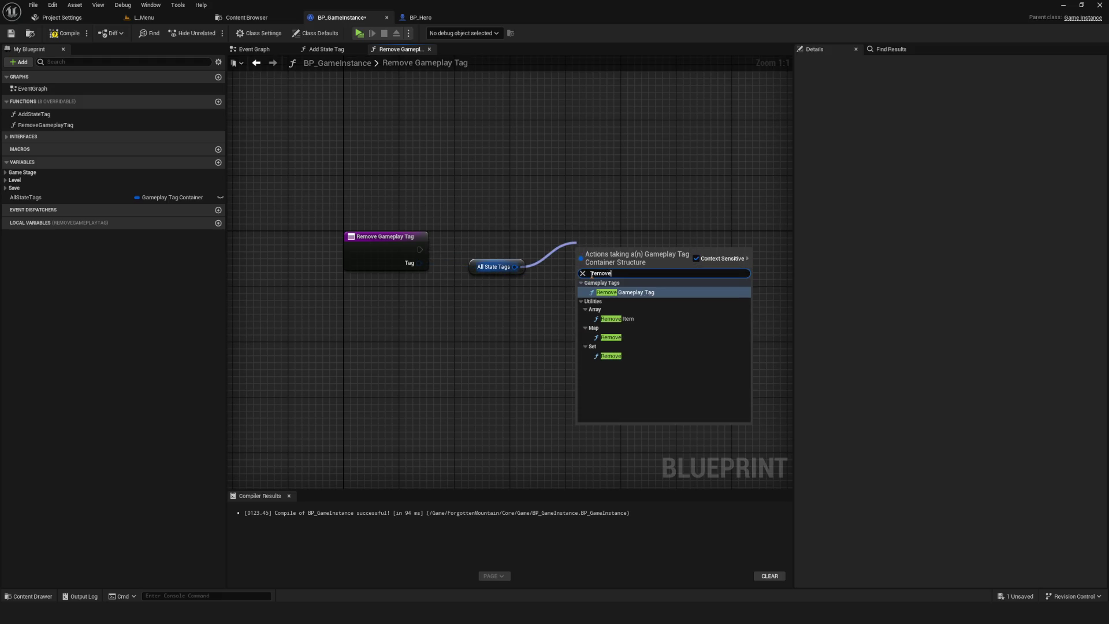
{"action": "key", "text": "Return"}
{"action": "left_click_drag", "start_coordinate": [420, 249], "coordinate": [567, 249]}
{"action": "left_click_drag", "start_coordinate": [420, 263], "coordinate": [567, 276]}
- Compile and save BP_GameInstance, then recompile
{"action": "left_click", "coordinate": [65, 33]}
{"action": "left_click", "coordinate": [11, 33]}
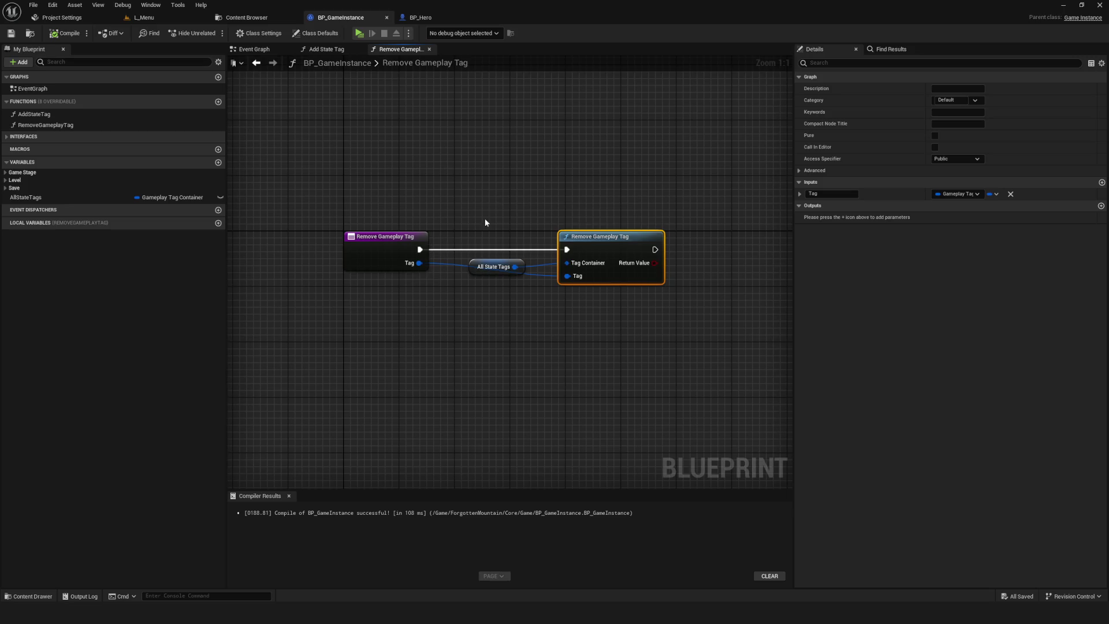
{"action": "left_click_drag", "start_coordinate": [356, 206], "coordinate": [819, 393]}
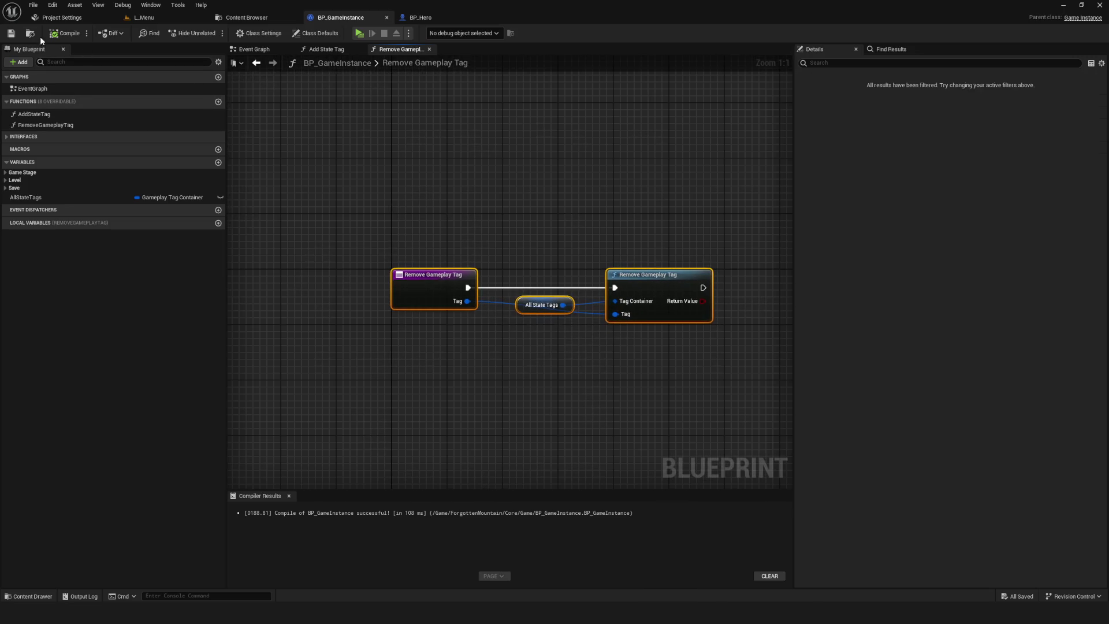
{"action": "left_click", "coordinate": [64, 33]}
{"action": "left_click_drag", "start_coordinate": [333, 272], "coordinate": [327, 258]}
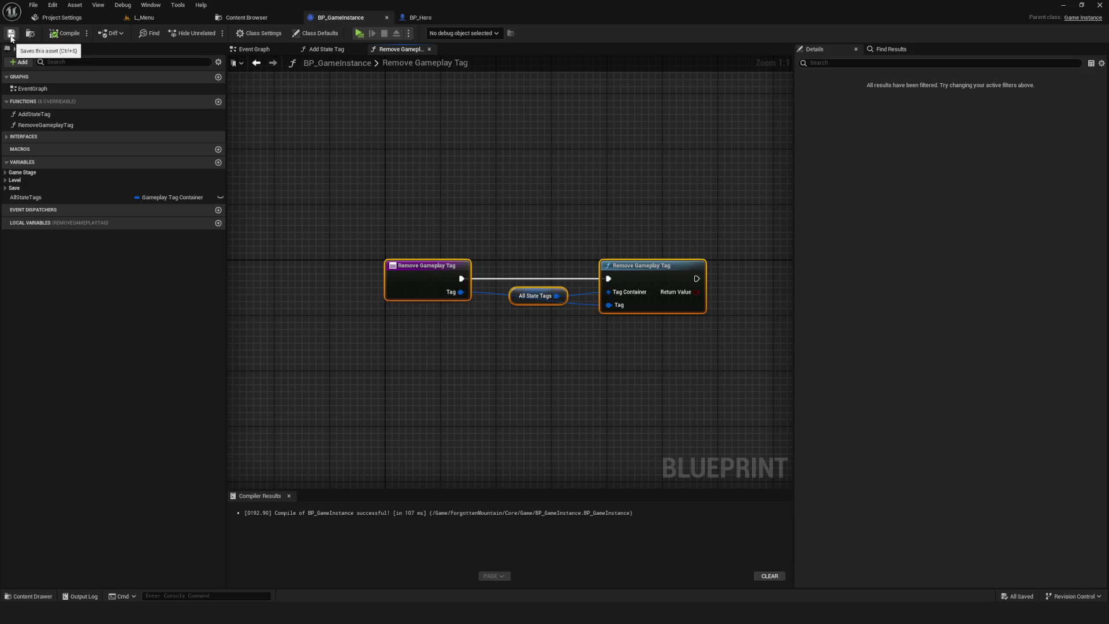
{"action": "left_click", "coordinate": [65, 33]}
{"action": "mouse_move", "coordinate": [517, 234]}
{"action": "left_mouse_down"}
{"action": "mouse_move", "coordinate": [634, 386]}
{"action": "mouse_move", "coordinate": [478, 238]}
{"action": "mouse_move", "coordinate": [364, 151]}
{"action": "mouse_move", "coordinate": [398, 182]}
{"action": "mouse_move", "coordinate": [346, 158]}
{"action": "left_mouse_up"}
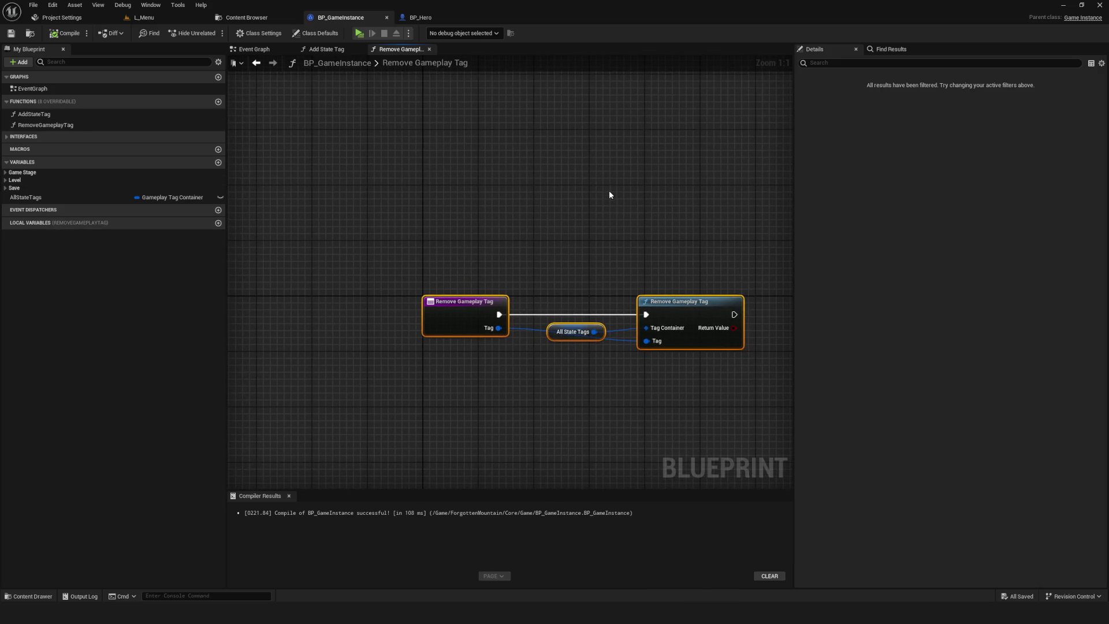
{"action": "mouse_move", "coordinate": [607, 197]}
{"action": "left_mouse_down"}
{"action": "mouse_move", "coordinate": [455, 292]}
{"action": "mouse_move", "coordinate": [465, 283]}
{"action": "left_mouse_up"}
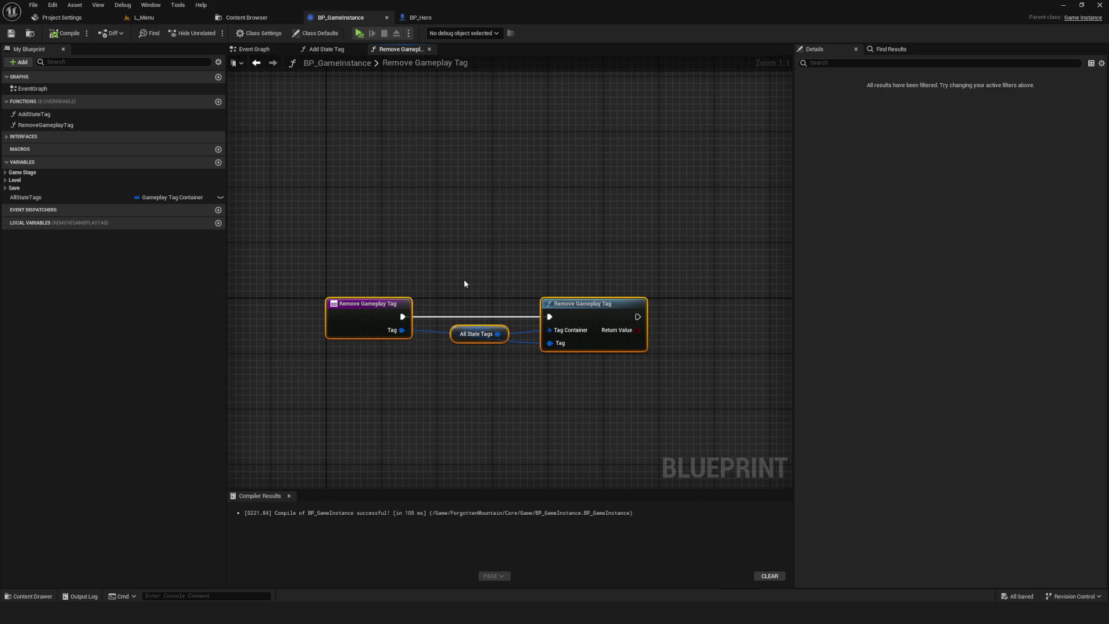
{"action": "mouse_move", "coordinate": [466, 283]}
{"action": "left_mouse_down"}
{"action": "mouse_move", "coordinate": [545, 298]}
{"action": "mouse_move", "coordinate": [516, 305]}
{"action": "mouse_move", "coordinate": [426, 287]}
{"action": "left_mouse_up"}
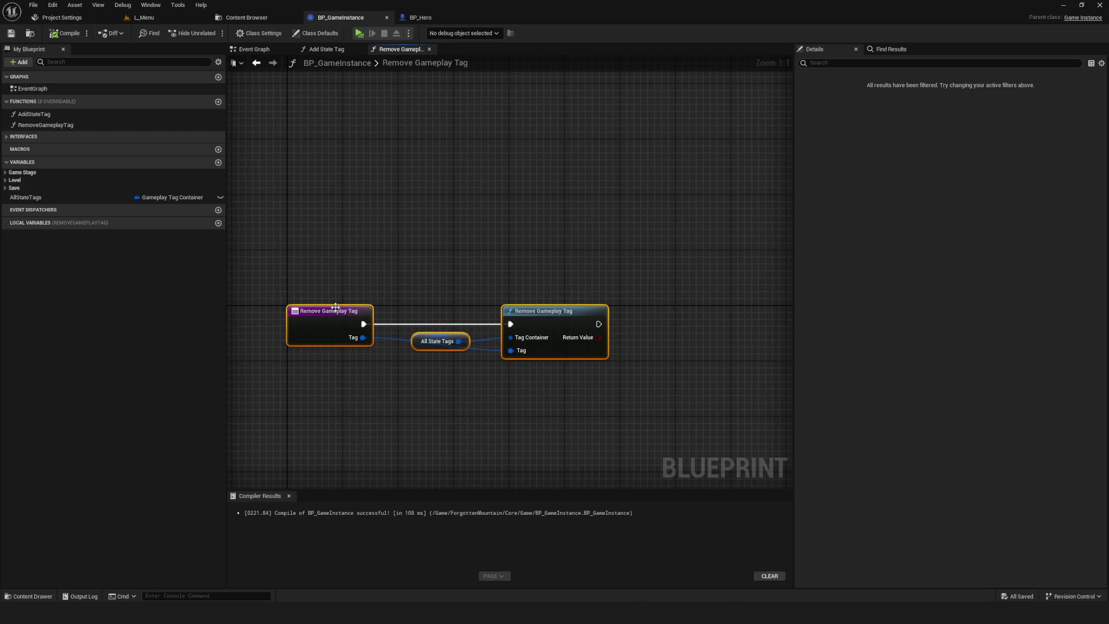
{"action": "left_click_drag", "start_coordinate": [339, 306], "coordinate": [497, 283]}
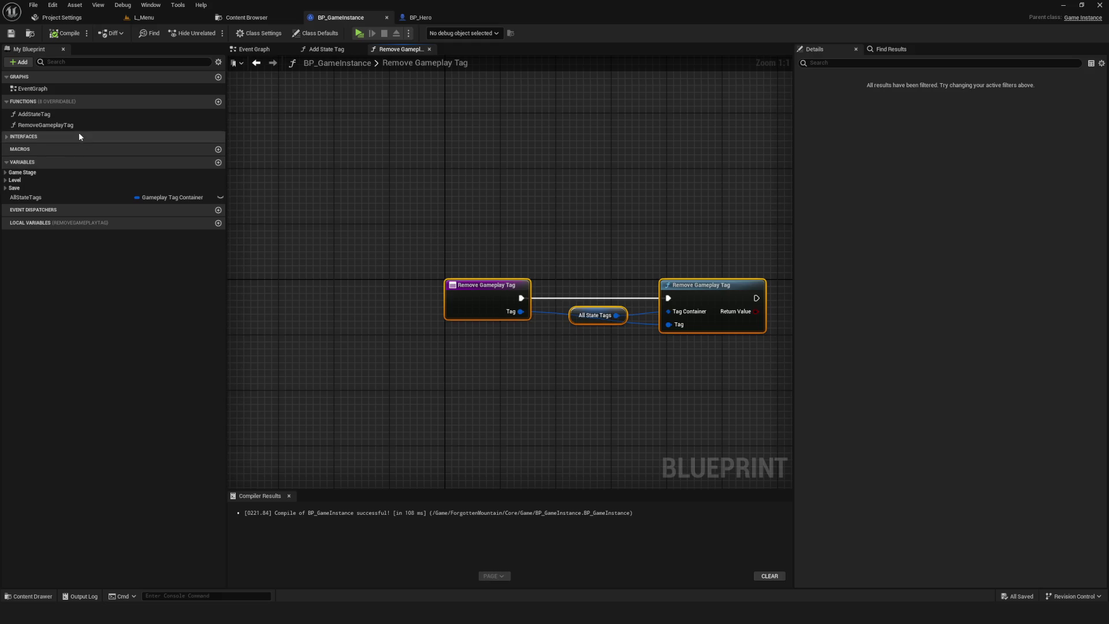
- Set the Category of AddStateTag and RemoveGameplayTag to Tag and save
{"action": "left_click", "coordinate": [34, 114]}
{"action": "left_click", "coordinate": [957, 100]}
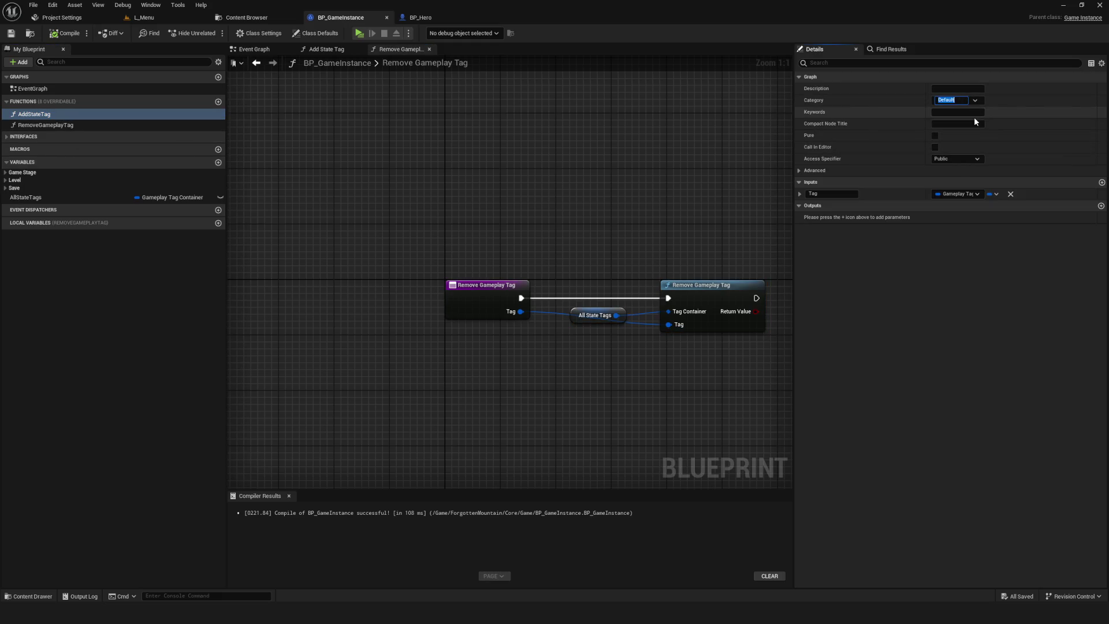
{"action": "type", "text": "Tag"}
{"action": "key", "text": "Return"}
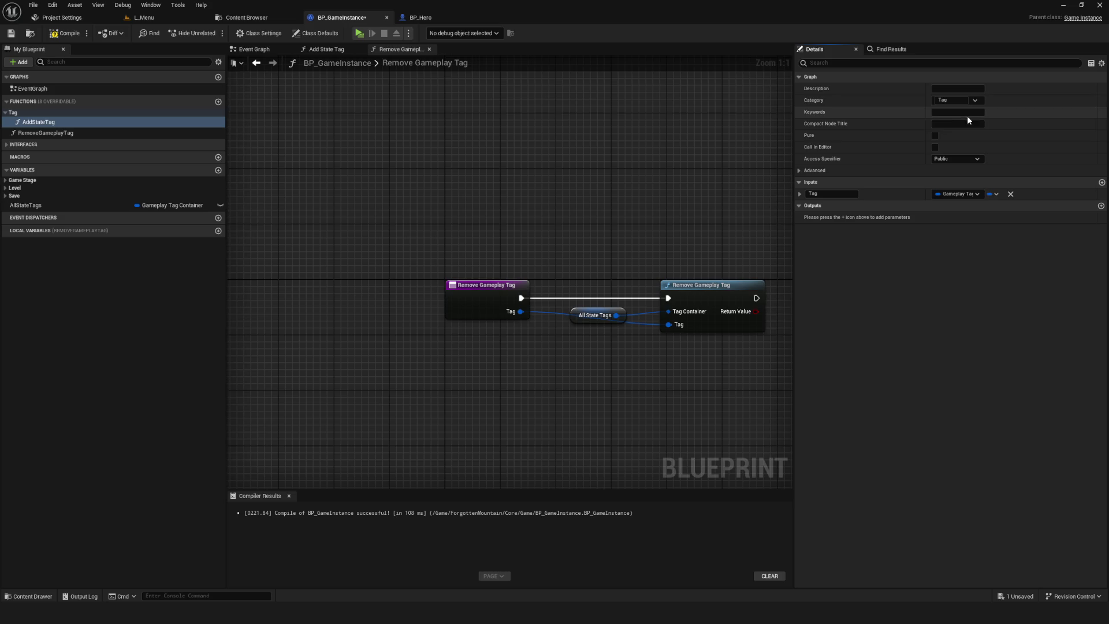
{"action": "left_click", "coordinate": [211, 133]}
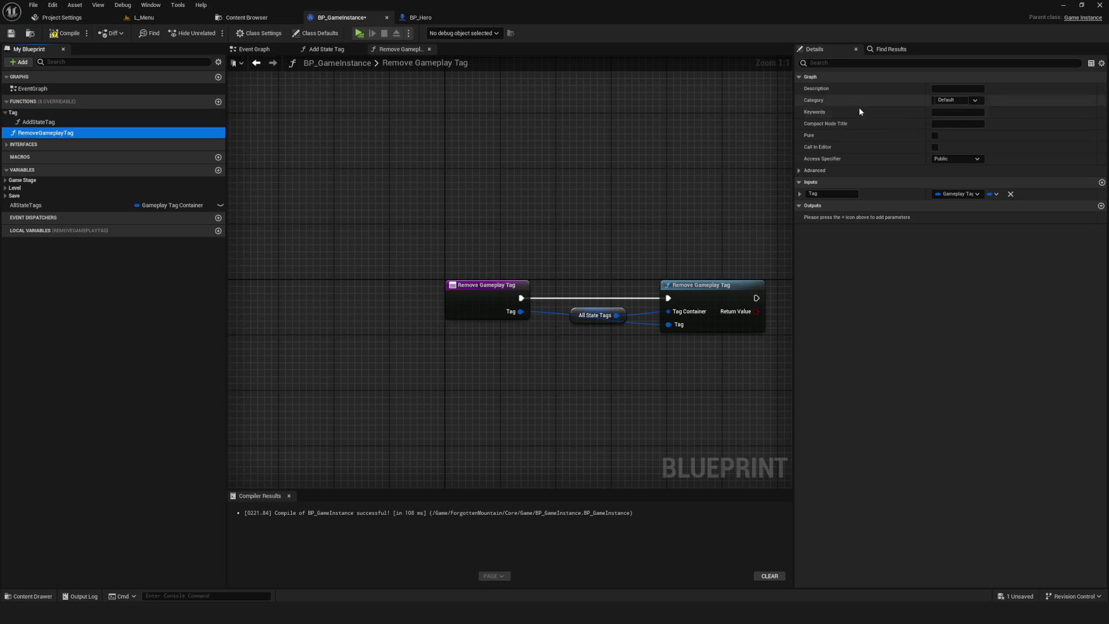
{"action": "left_click", "coordinate": [975, 100]}
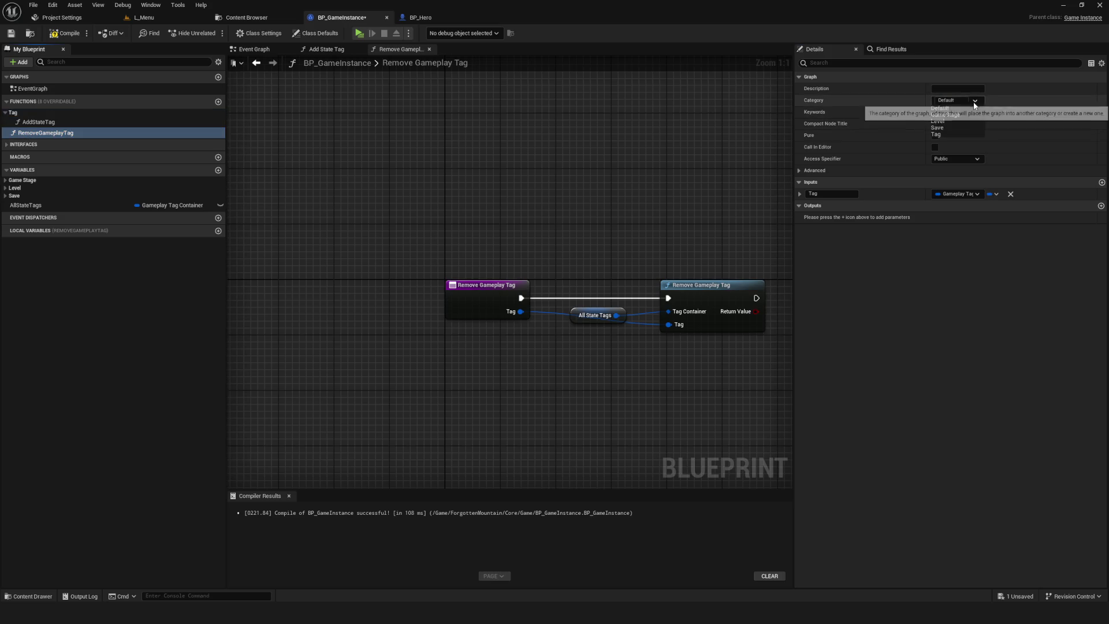
{"action": "left_click", "coordinate": [937, 134]}
{"action": "key", "text": "ctrl+s"}
- Put the AllStateTags variable in the Tag category and save
{"action": "left_click", "coordinate": [115, 205]}
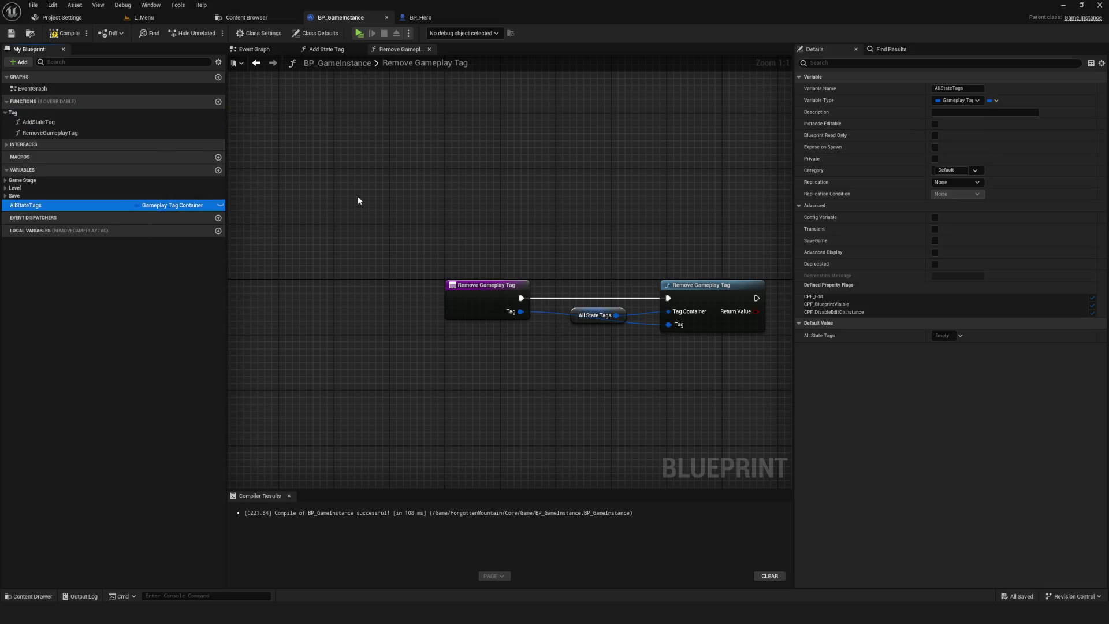
{"action": "left_click", "coordinate": [976, 170]}
{"action": "left_click", "coordinate": [942, 205]}
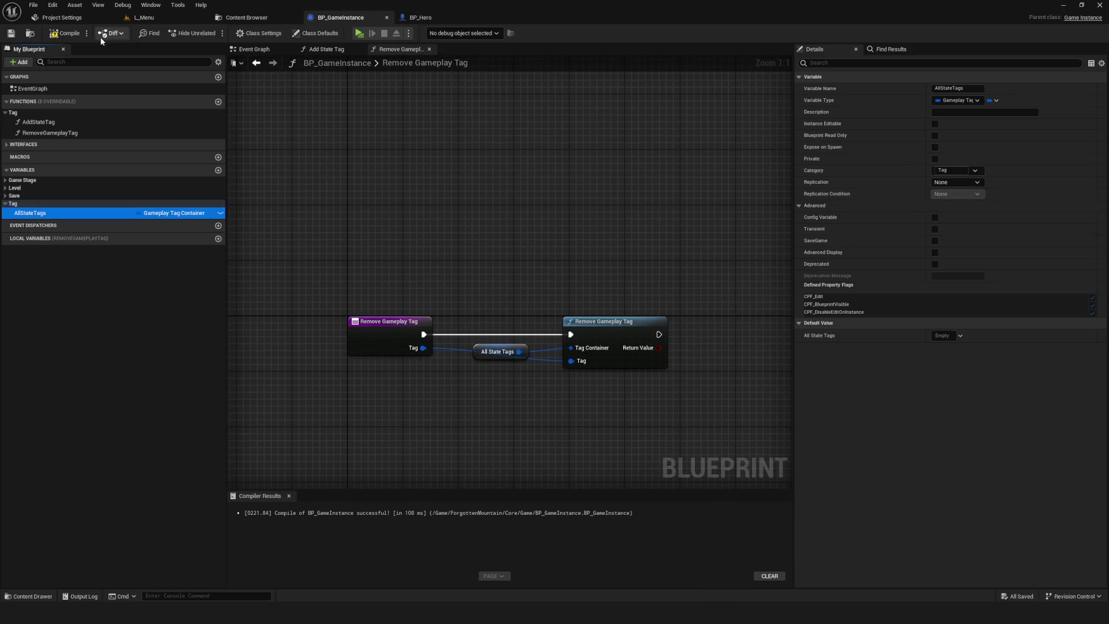
{"action": "left_click", "coordinate": [12, 35]}
- Recompile BP_GameInstance and switch to the L_Menu level
{"action": "left_click_drag", "start_coordinate": [603, 286], "coordinate": [621, 240]}
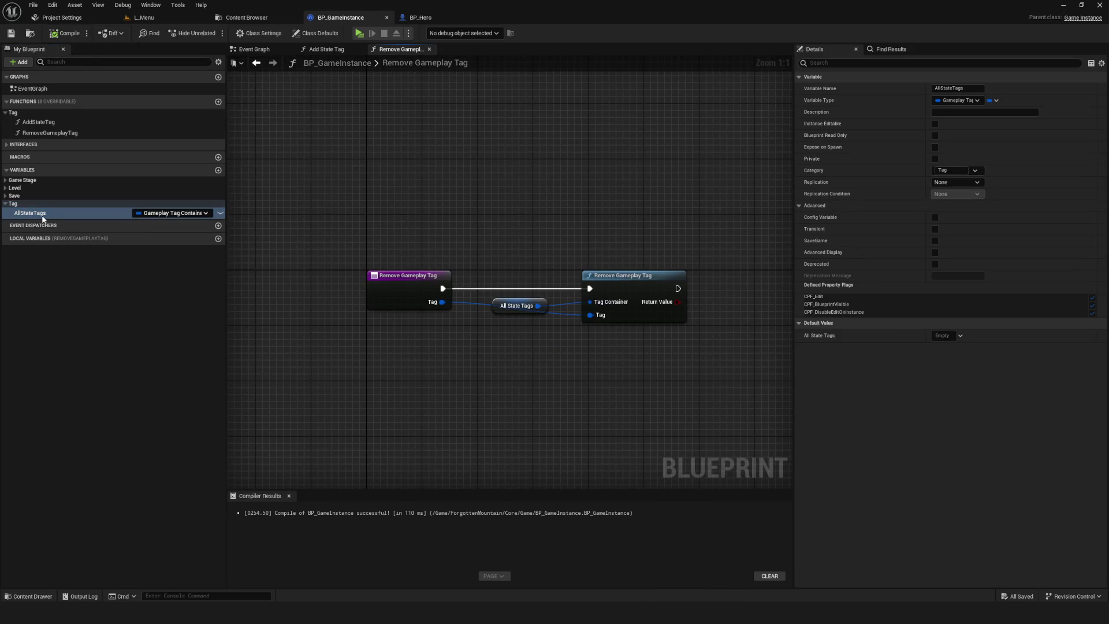
{"action": "left_click", "coordinate": [65, 33]}
{"action": "scroll", "coordinate": [578, 324], "scroll_direction": "down", "scroll_amount": 4}
{"action": "scroll", "coordinate": [574, 341], "scroll_direction": "up", "scroll_amount": 3}
{"action": "left_click_drag", "start_coordinate": [329, 291], "coordinate": [573, 339]}
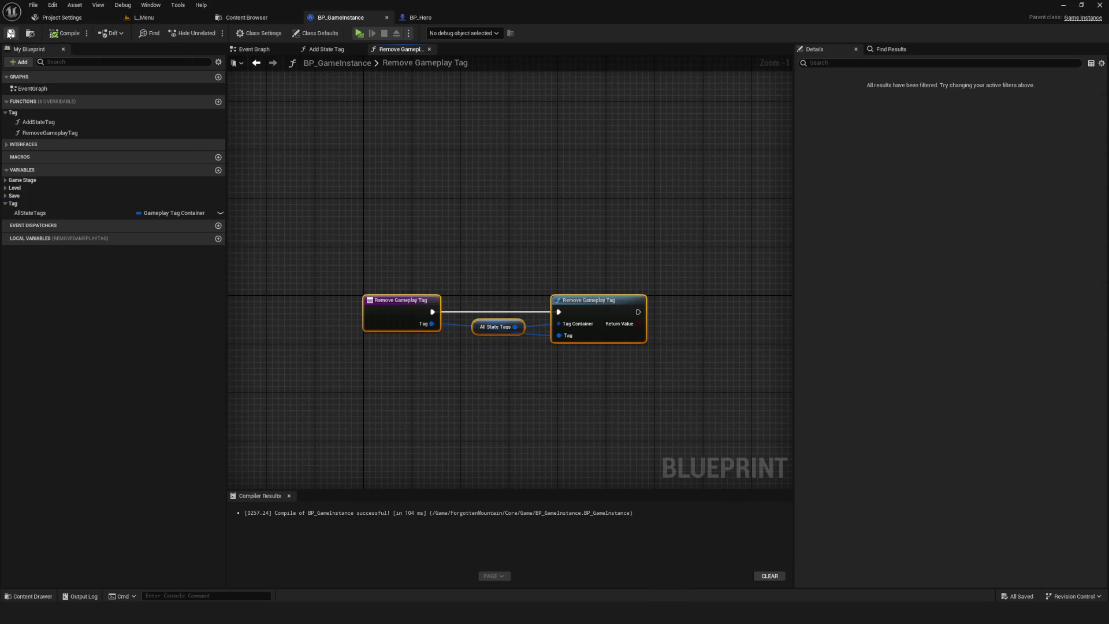
{"action": "left_click_drag", "start_coordinate": [458, 229], "coordinate": [498, 242]}
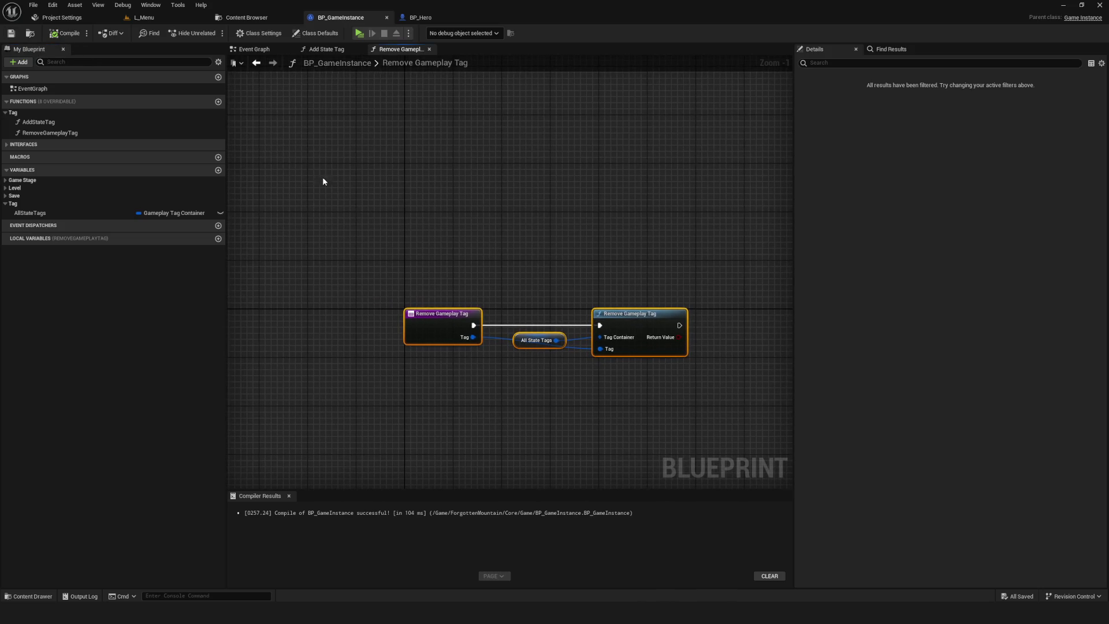
{"action": "left_click", "coordinate": [146, 21]}
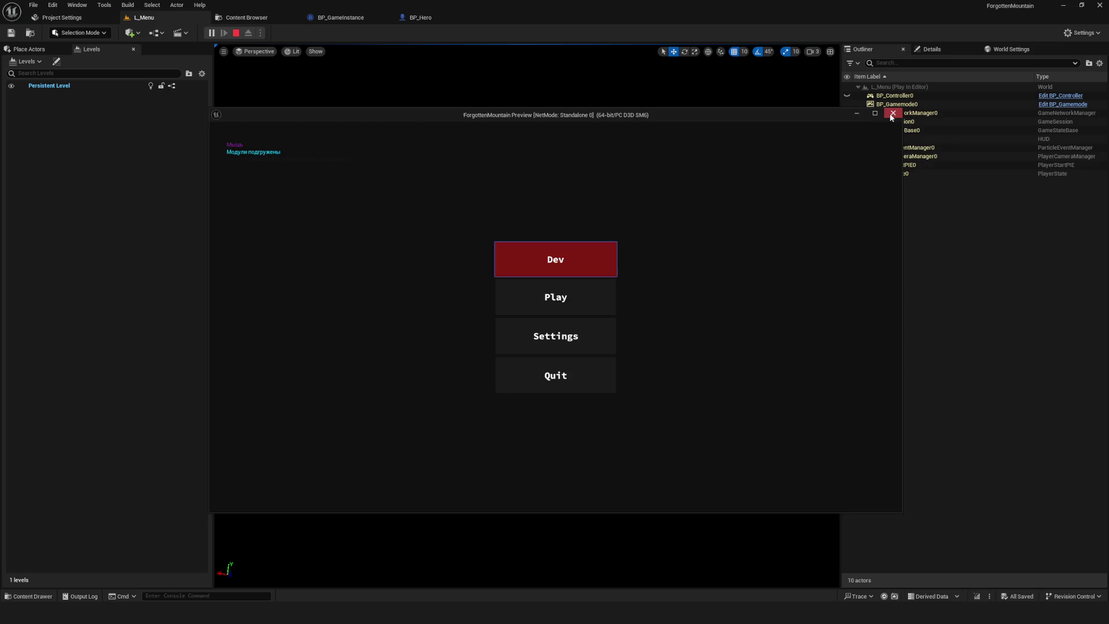
- Close the preview and browse the Widjets/WBP widgets and the Enums folder
{"action": "left_click", "coordinate": [893, 114]}
{"action": "left_click", "coordinate": [246, 17]}
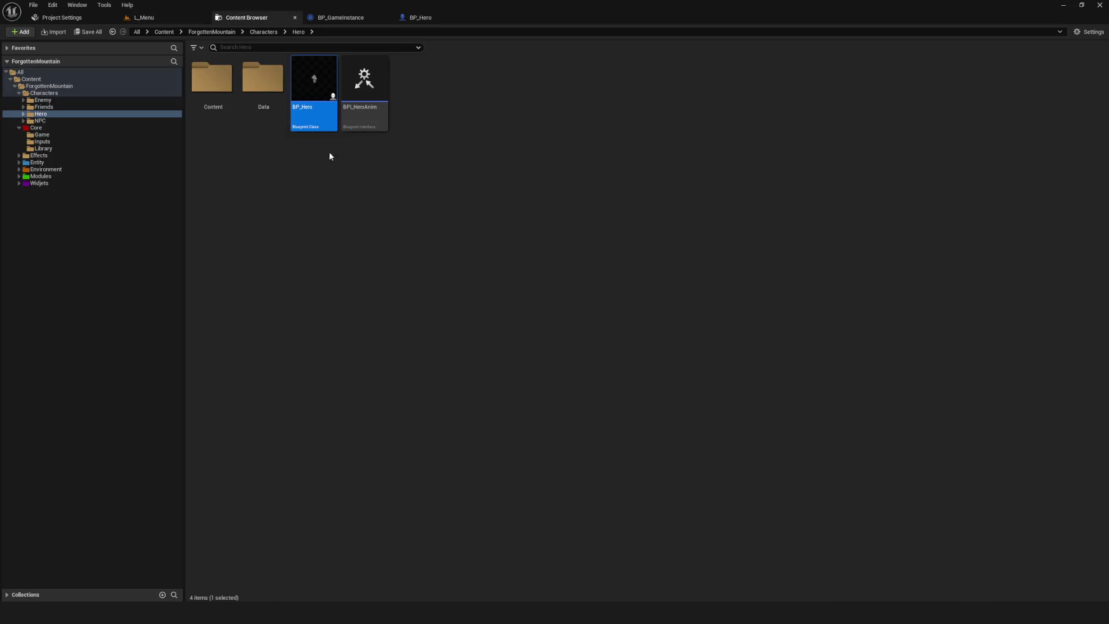
{"action": "left_click", "coordinate": [19, 183]}
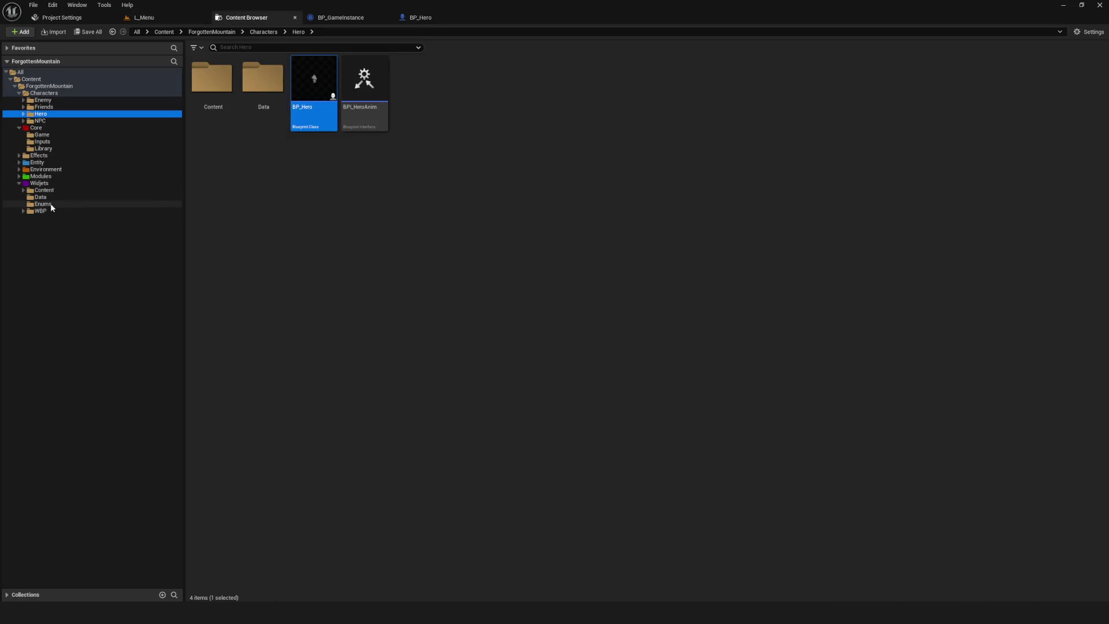
{"action": "left_click", "coordinate": [19, 211]}
{"action": "left_click", "coordinate": [24, 211]}
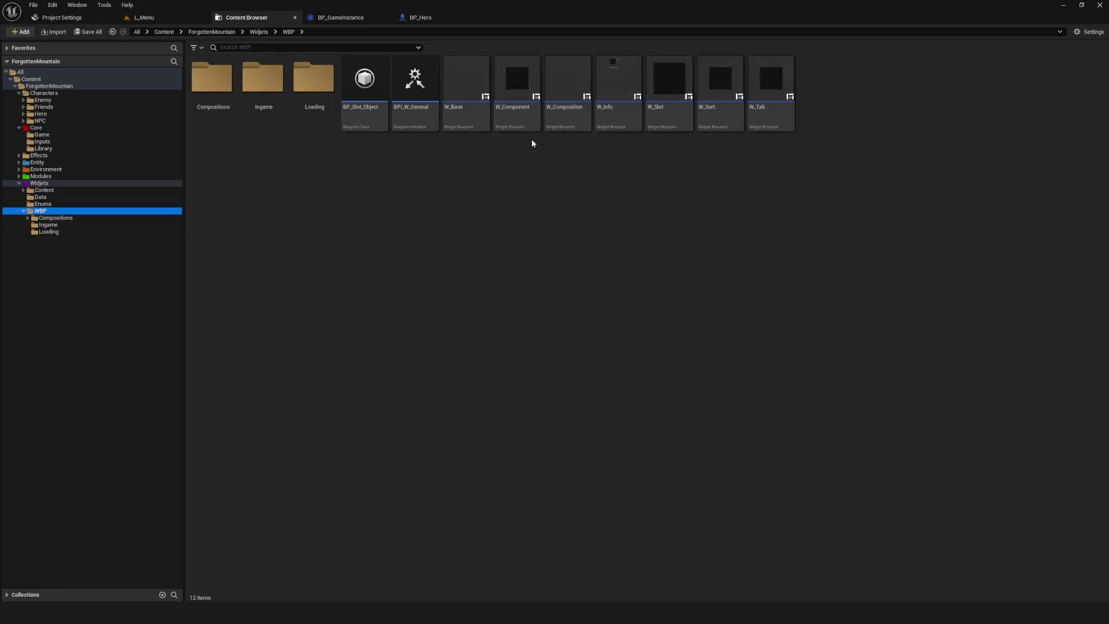
{"action": "left_click", "coordinate": [618, 118]}
{"action": "left_click", "coordinate": [723, 118]}
{"action": "left_click", "coordinate": [768, 115]}
{"action": "left_click", "coordinate": [688, 181]}
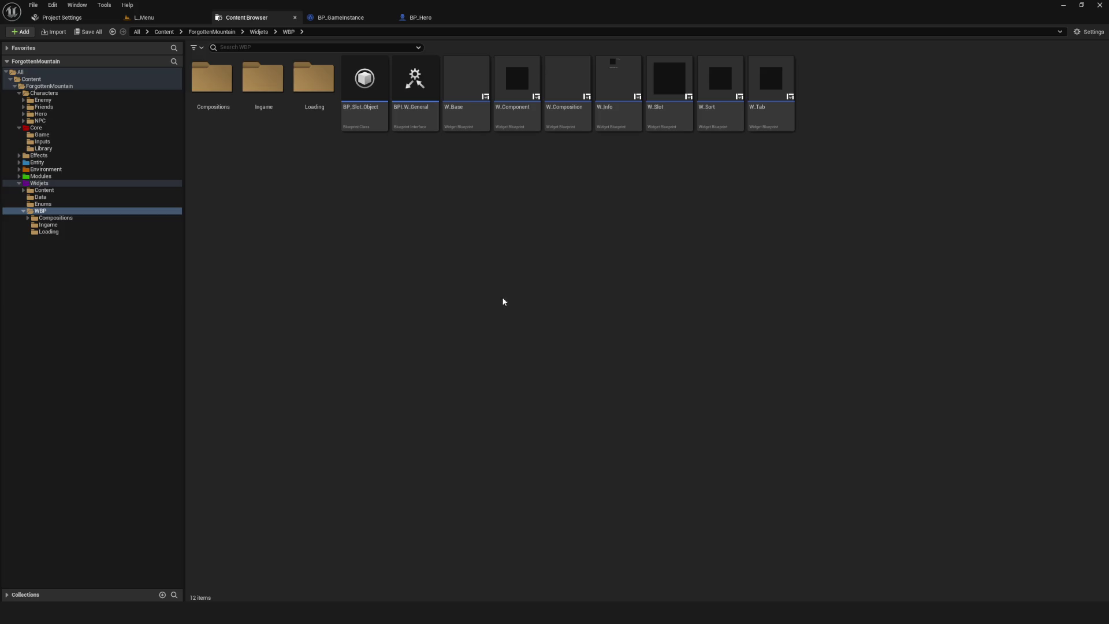
{"action": "left_click", "coordinate": [43, 204]}
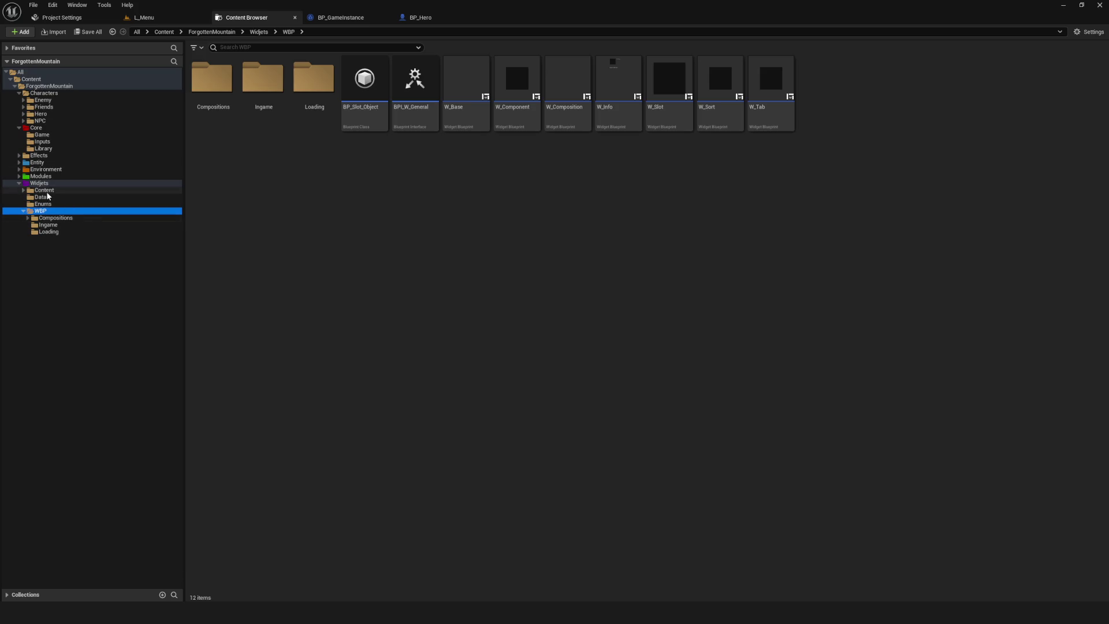
- Go to Modules > Services > Dialogue and open SC_Dialogue
{"action": "left_click", "coordinate": [19, 176]}
{"action": "left_click", "coordinate": [23, 183]}
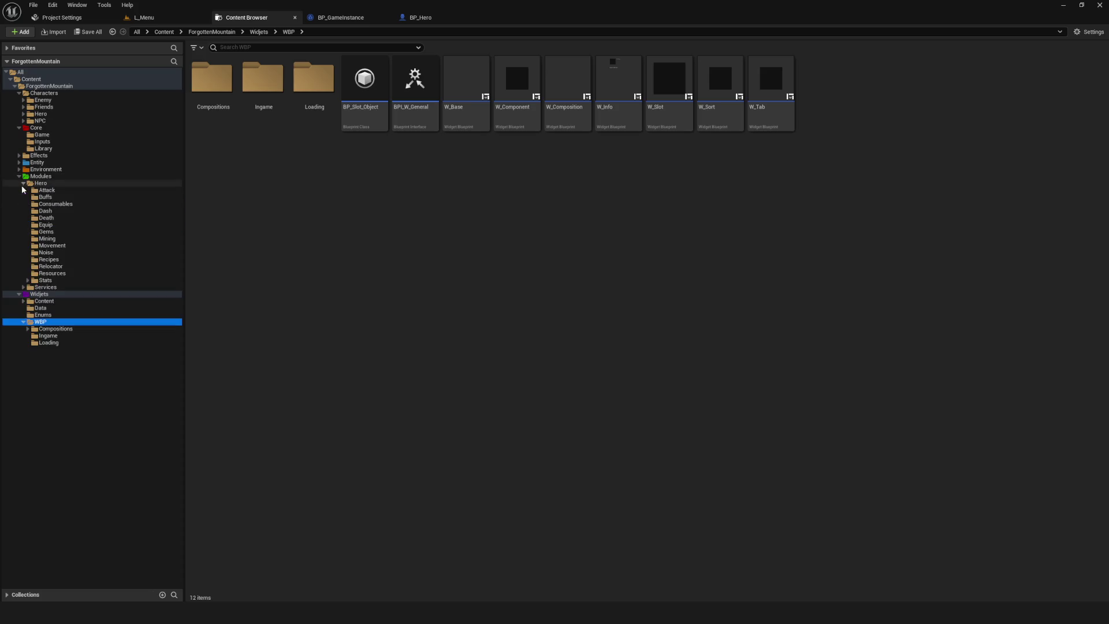
{"action": "left_click", "coordinate": [23, 288]}
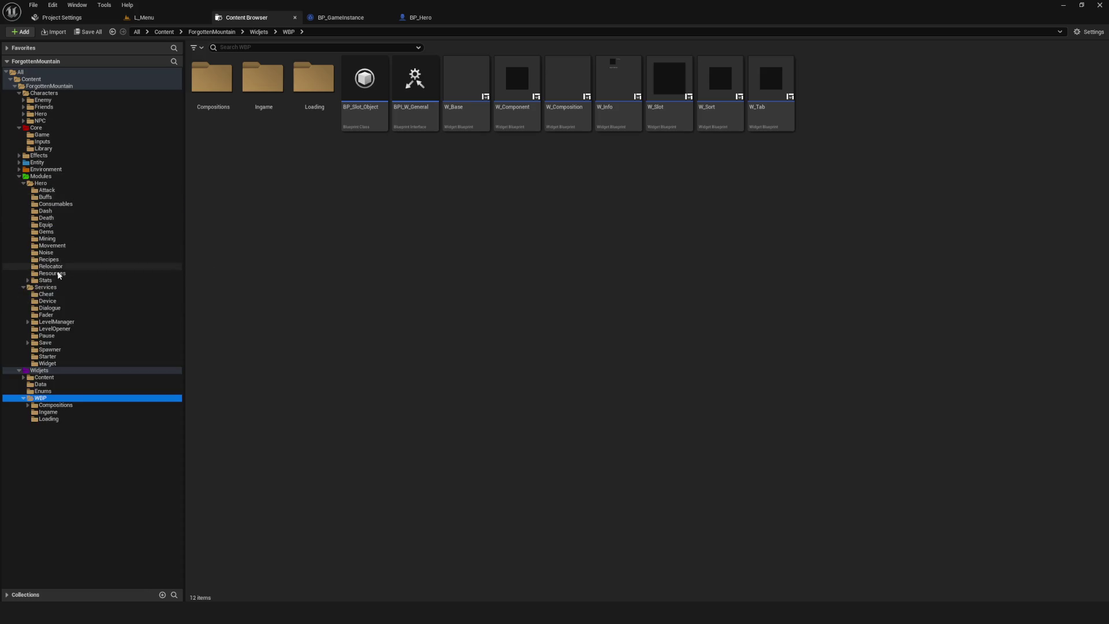
{"action": "left_click", "coordinate": [50, 308]}
{"action": "left_click", "coordinate": [266, 83]}
{"action": "double_click", "coordinate": [267, 83]}
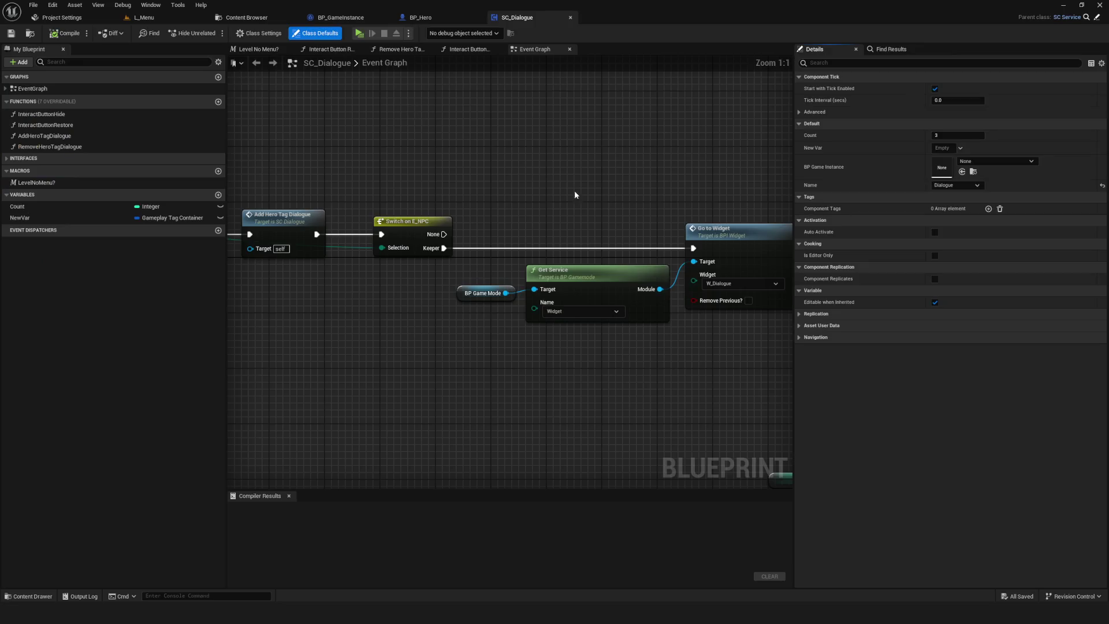
- Select the BP Game Mode, Get Service and Go to Widget nodes and compile SC_Dialogue
{"action": "scroll", "coordinate": [575, 189], "scroll_direction": "down", "scroll_amount": 4}
{"action": "scroll", "coordinate": [447, 282], "scroll_direction": "up", "scroll_amount": 5}
{"action": "left_click_drag", "start_coordinate": [694, 341], "coordinate": [324, 272]}
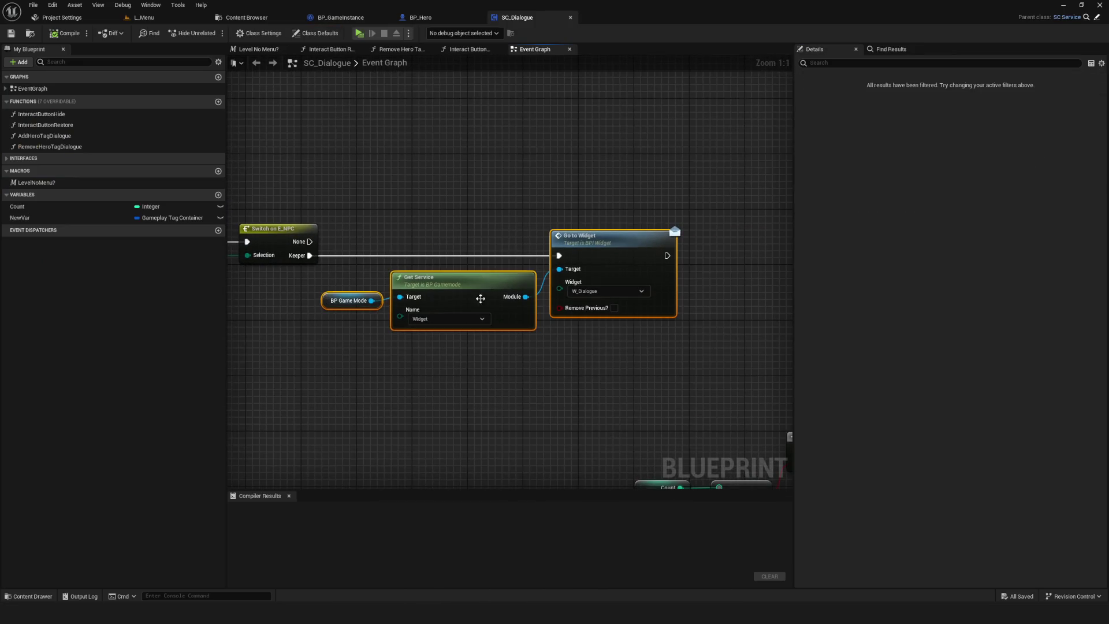
{"action": "left_click", "coordinate": [65, 33]}
- Play-test maximized, walking the hero to the NPC to show the Name/Text dialogue, then stop
{"action": "left_click", "coordinate": [359, 33]}
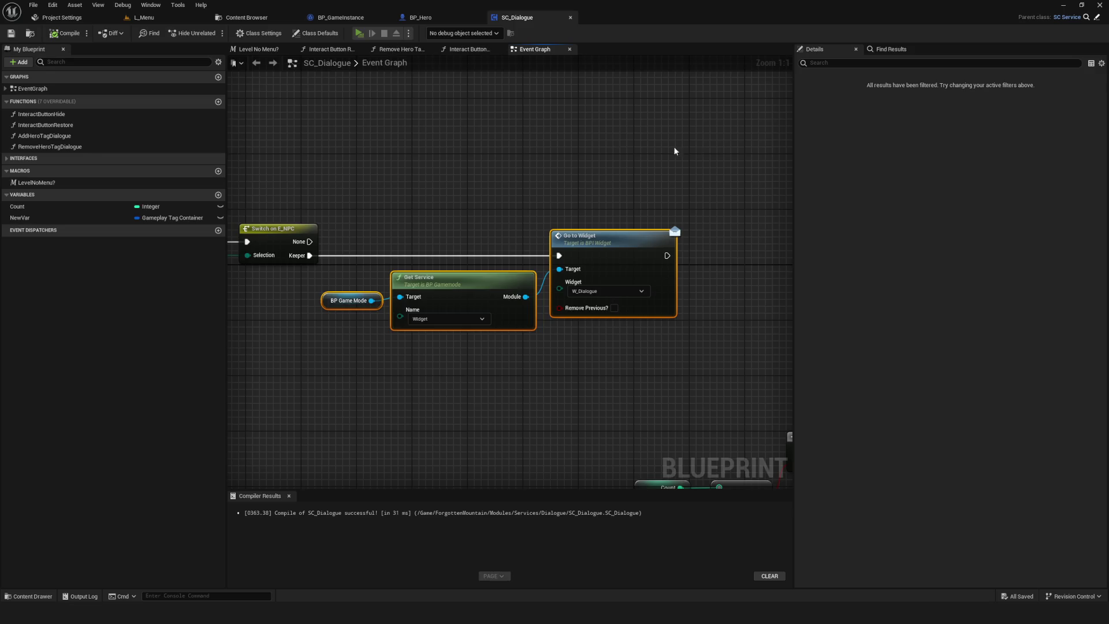
{"action": "left_click", "coordinate": [571, 269]}
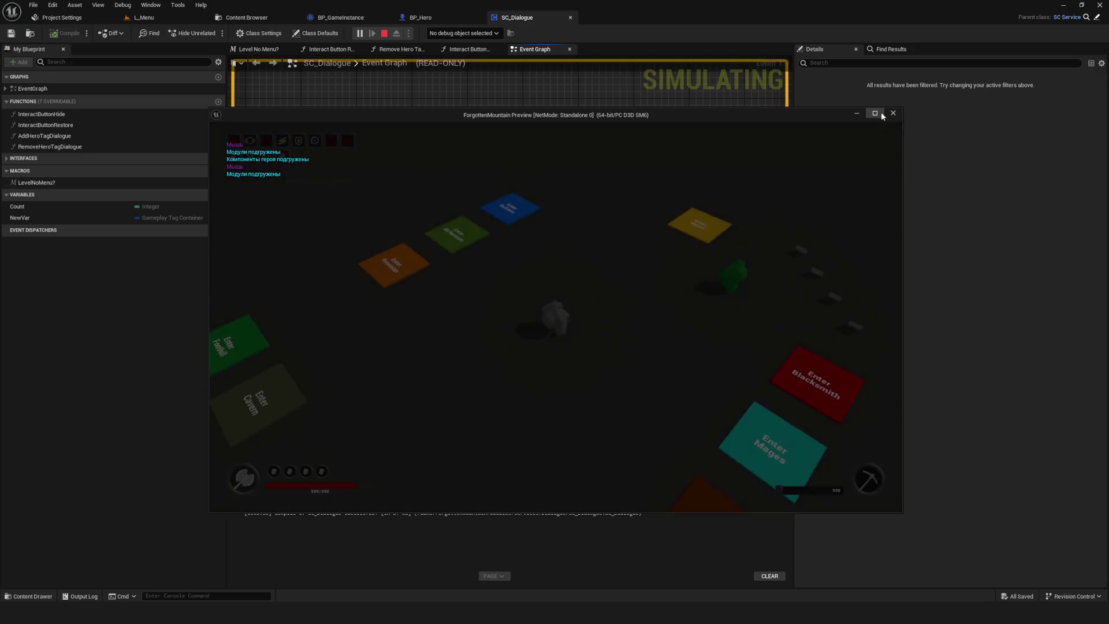
{"action": "left_click", "coordinate": [877, 113]}
{"action": "key", "text": "a"}
{"action": "key", "text": "e"}
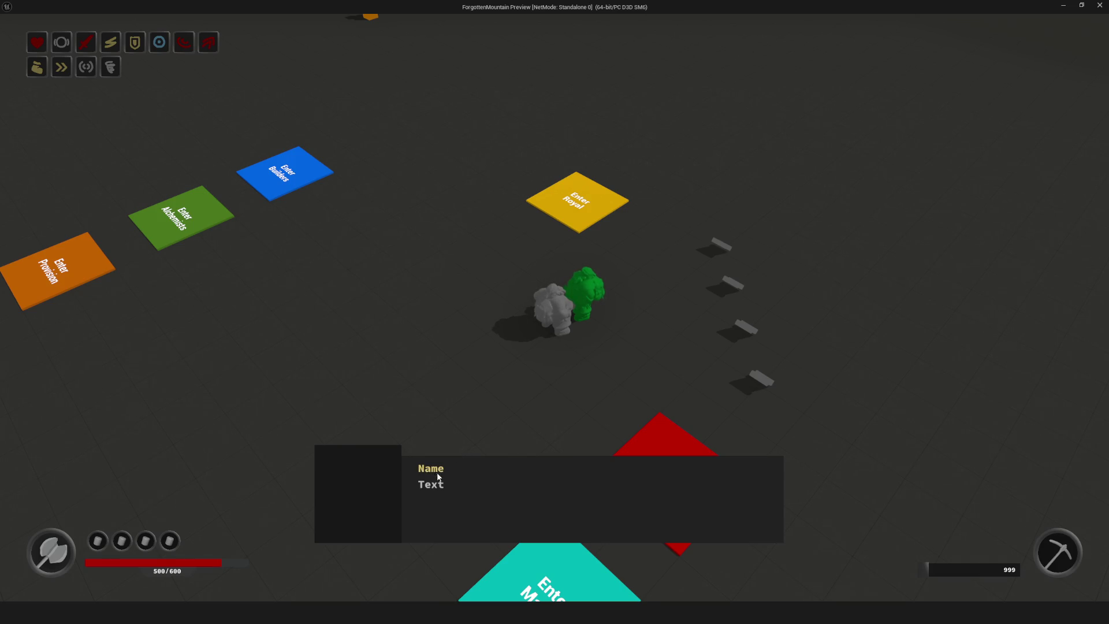
{"action": "key", "text": "Escape"}
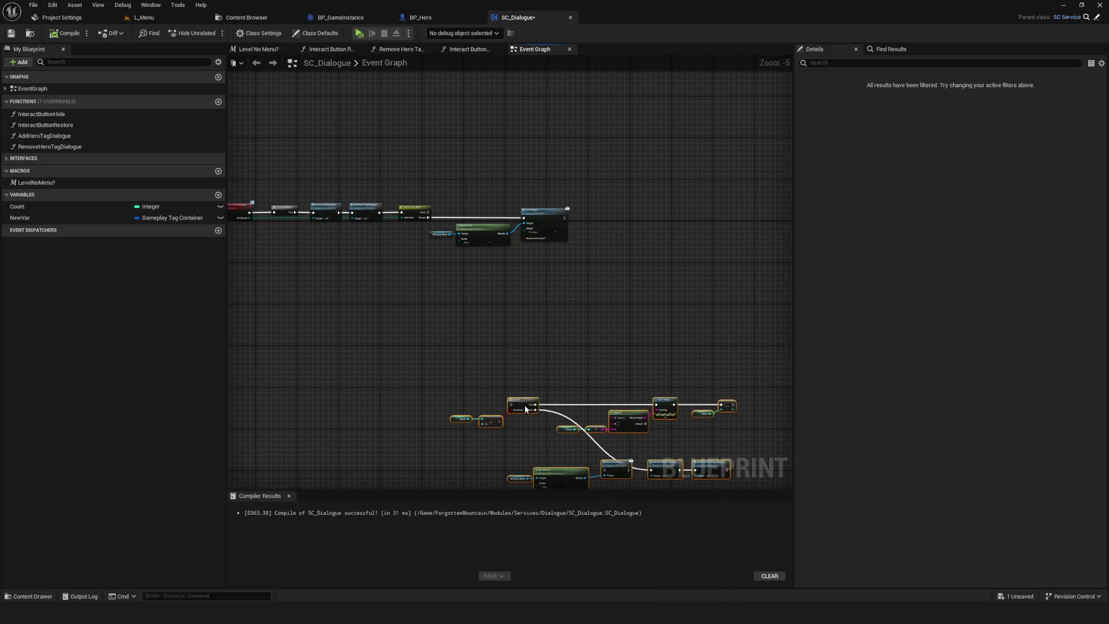
- Recompile and save the SC_Dialogue blueprint
{"action": "scroll", "coordinate": [481, 265], "scroll_direction": "up", "scroll_amount": 5}
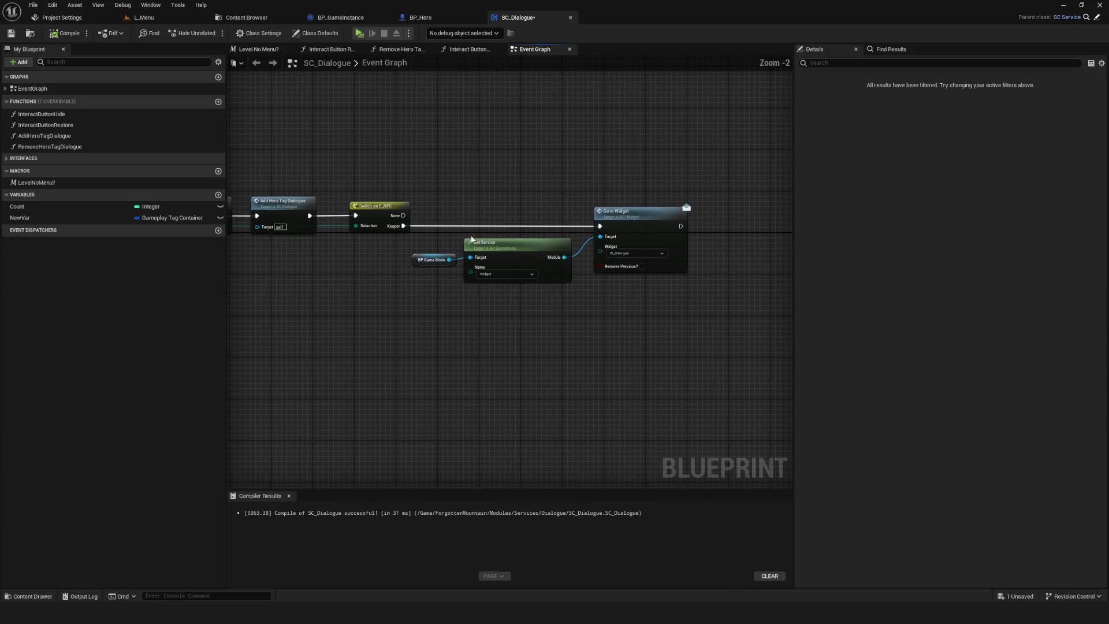
{"action": "left_click", "coordinate": [60, 33]}
{"action": "left_click", "coordinate": [12, 33]}
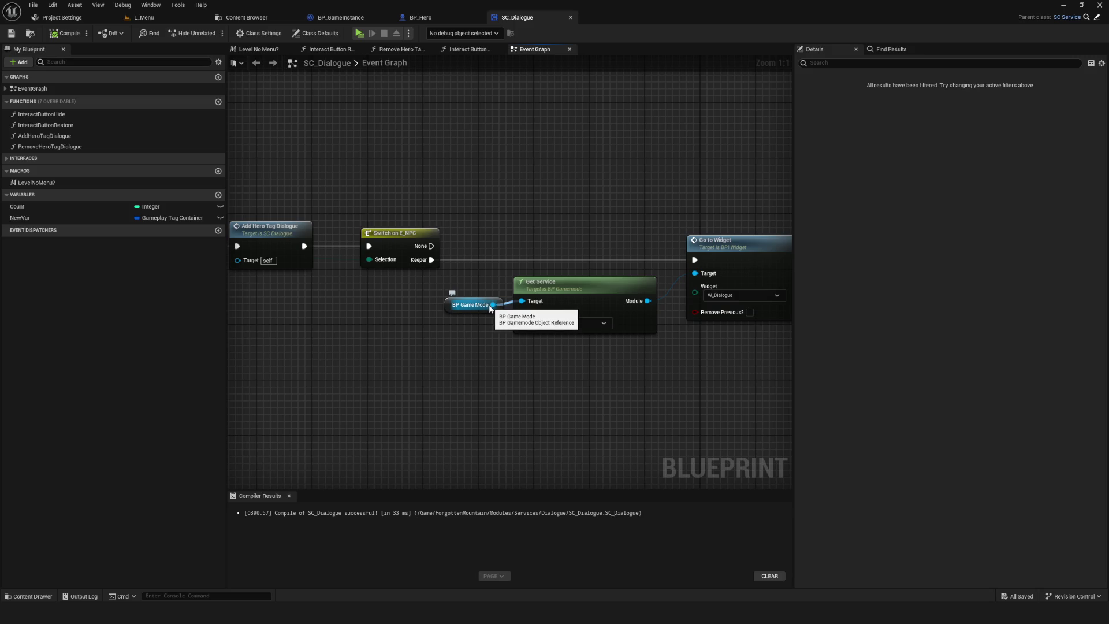
- Shift the BP Game Mode, Get Service and Go to Widget nodes further right and save
{"action": "mouse_move", "coordinate": [339, 219]}
{"action": "left_mouse_down"}
{"action": "mouse_move", "coordinate": [530, 359]}
{"action": "mouse_move", "coordinate": [742, 435]}
{"action": "left_mouse_up"}
{"action": "left_click_drag", "start_coordinate": [591, 269], "coordinate": [742, 273]}
{"action": "left_click", "coordinate": [499, 322]}
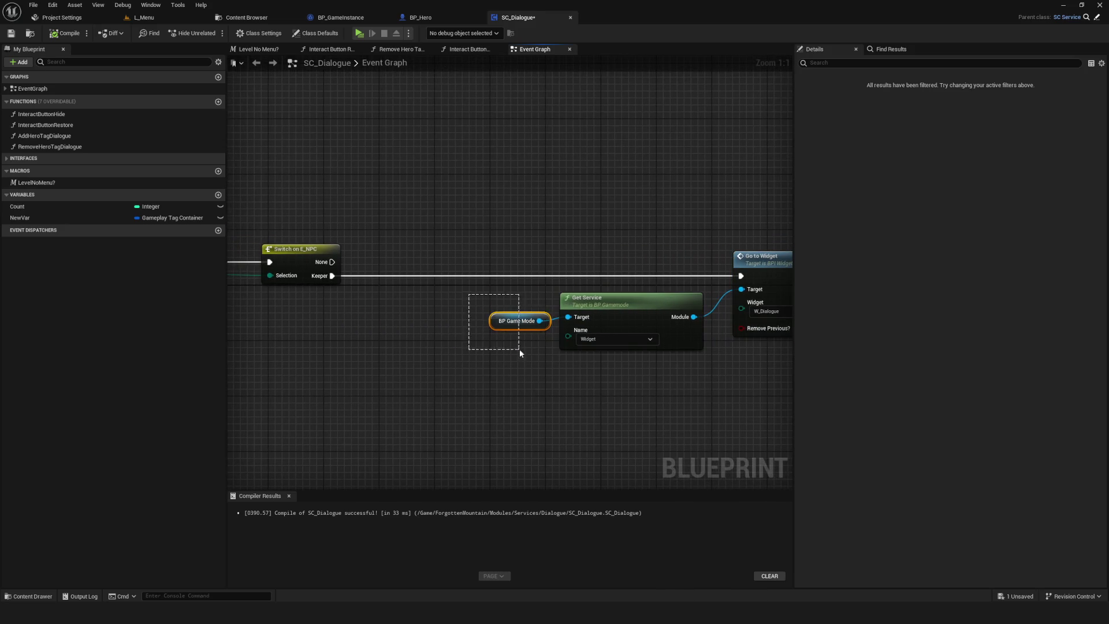
{"action": "left_click_drag", "start_coordinate": [498, 326], "coordinate": [506, 327]}
{"action": "left_click", "coordinate": [11, 35]}
- Review the chain from Event Interactable Dialogue through Switch on E_NPC to Go to Widget
{"action": "scroll", "coordinate": [539, 283], "scroll_direction": "down", "scroll_amount": 5}
{"action": "scroll", "coordinate": [543, 284], "scroll_direction": "up", "scroll_amount": 5}
{"action": "mouse_move", "coordinate": [380, 229]}
{"action": "left_mouse_down"}
{"action": "mouse_move", "coordinate": [846, 388]}
{"action": "mouse_move", "coordinate": [760, 389]}
{"action": "left_mouse_up"}
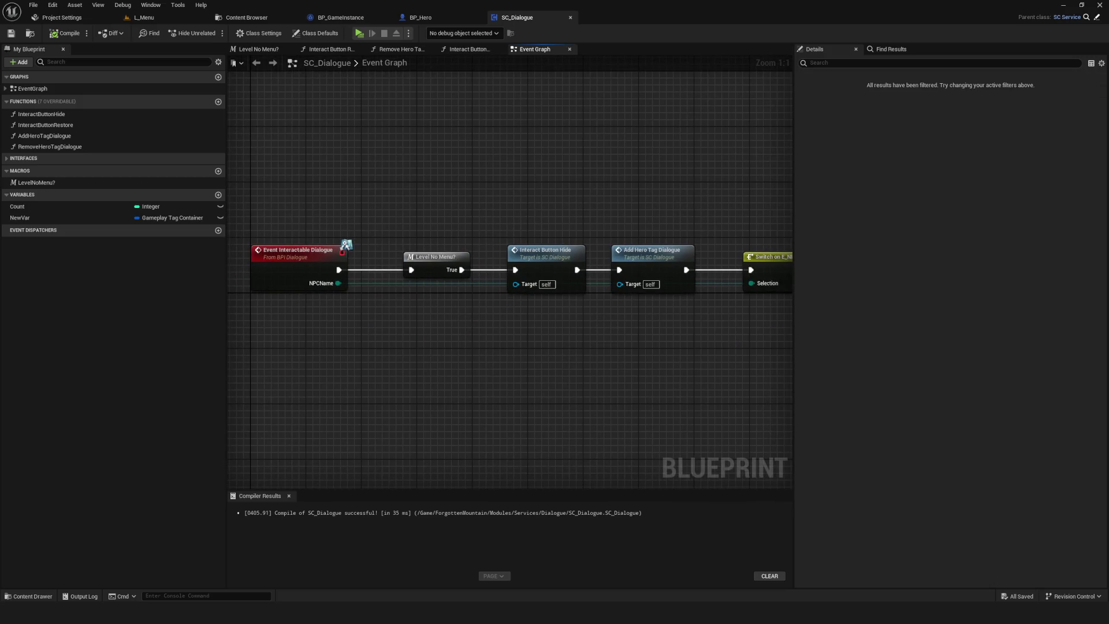
{"action": "left_click_drag", "start_coordinate": [508, 194], "coordinate": [228, 168]}
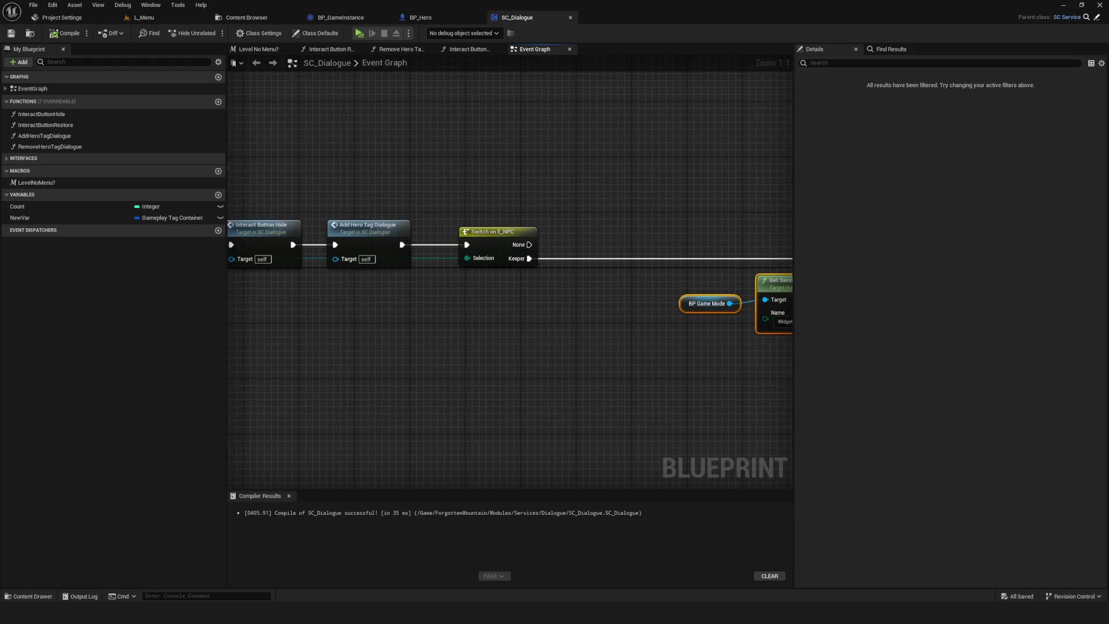
{"action": "scroll", "coordinate": [495, 325], "scroll_direction": "down", "scroll_amount": 11}
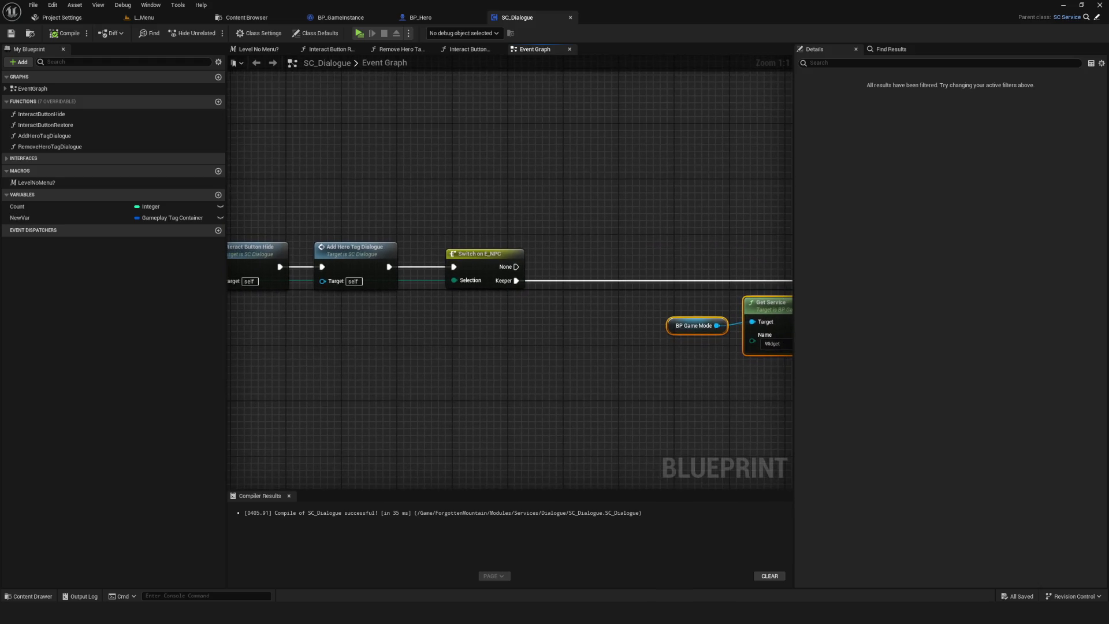
{"action": "scroll", "coordinate": [495, 325], "scroll_direction": "up", "scroll_amount": 10}
{"action": "left_click_drag", "start_coordinate": [522, 321], "coordinate": [351, 254]}
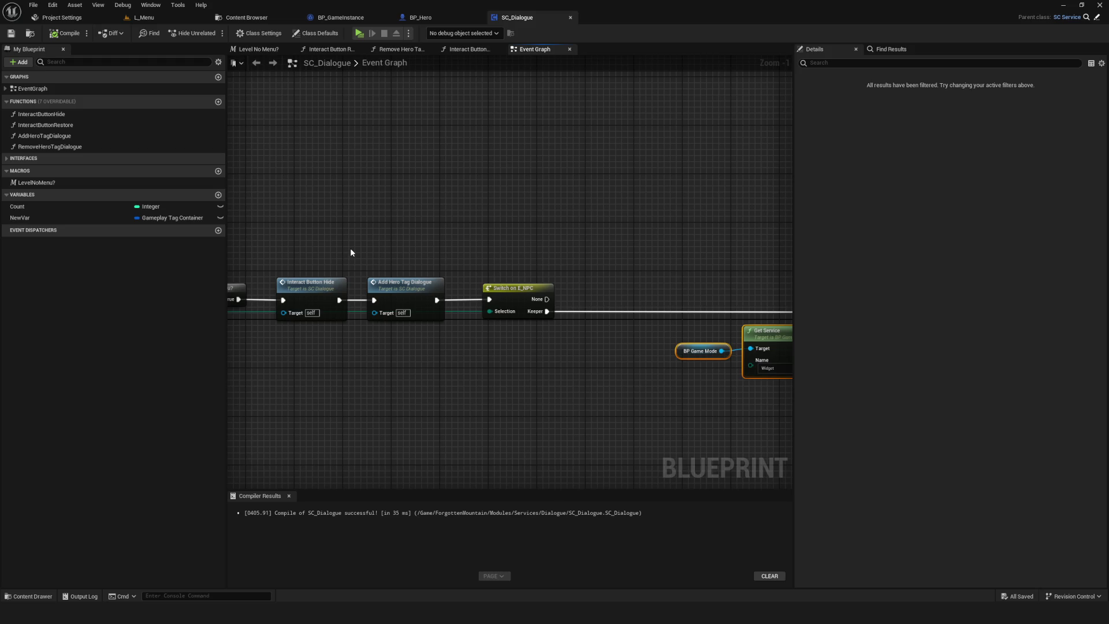
{"action": "left_click_drag", "start_coordinate": [351, 253], "coordinate": [552, 231]}
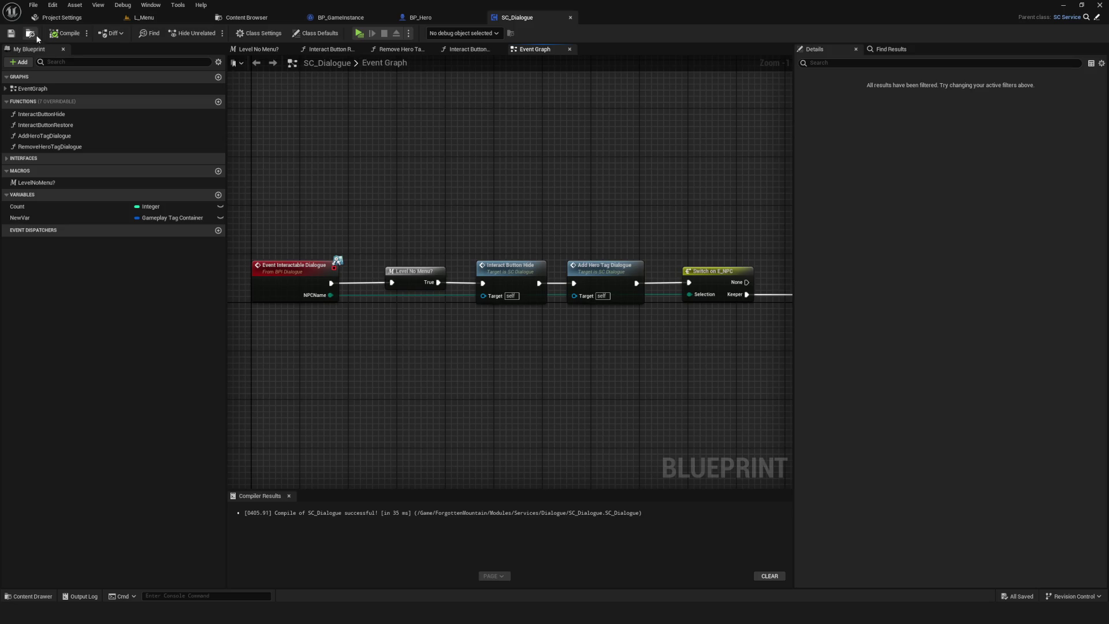
{"action": "scroll", "coordinate": [460, 230], "scroll_direction": "down", "scroll_amount": 6}
{"action": "scroll", "coordinate": [513, 243], "scroll_direction": "up", "scroll_amount": 5}
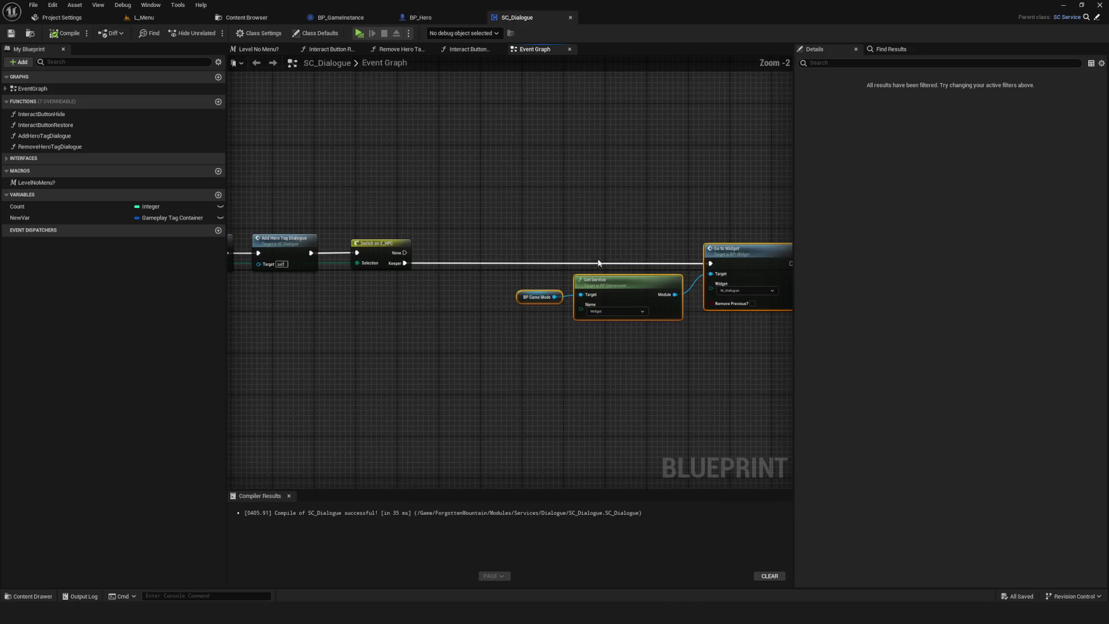
{"action": "mouse_move", "coordinate": [546, 268]}
{"action": "left_mouse_down"}
{"action": "mouse_move", "coordinate": [500, 270]}
{"action": "mouse_move", "coordinate": [511, 268]}
{"action": "left_mouse_up"}
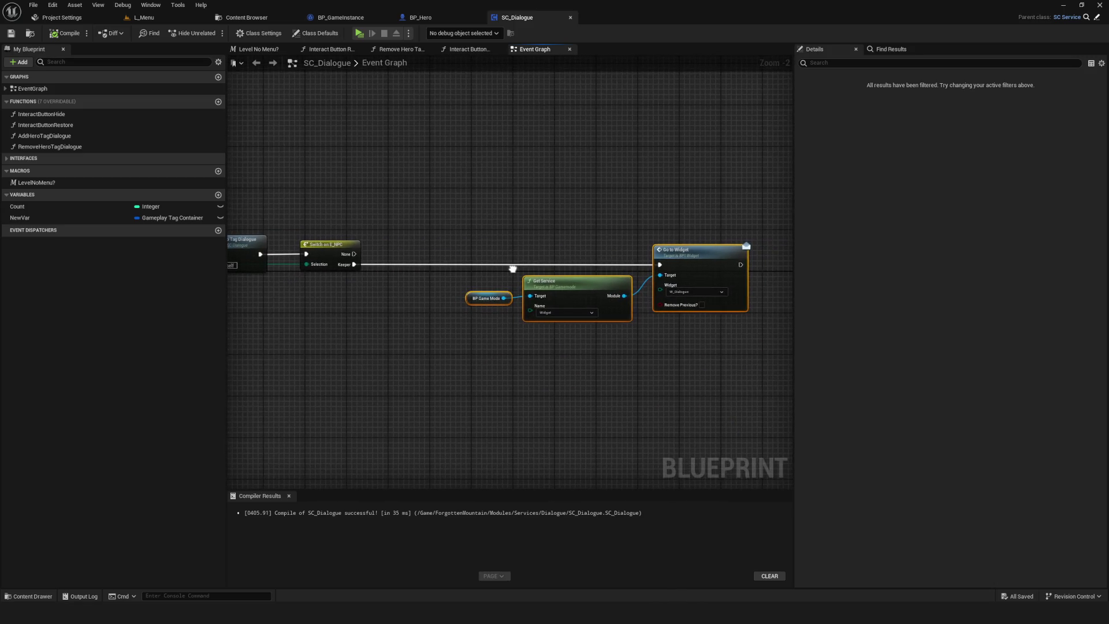
{"action": "left_click", "coordinate": [247, 18]}
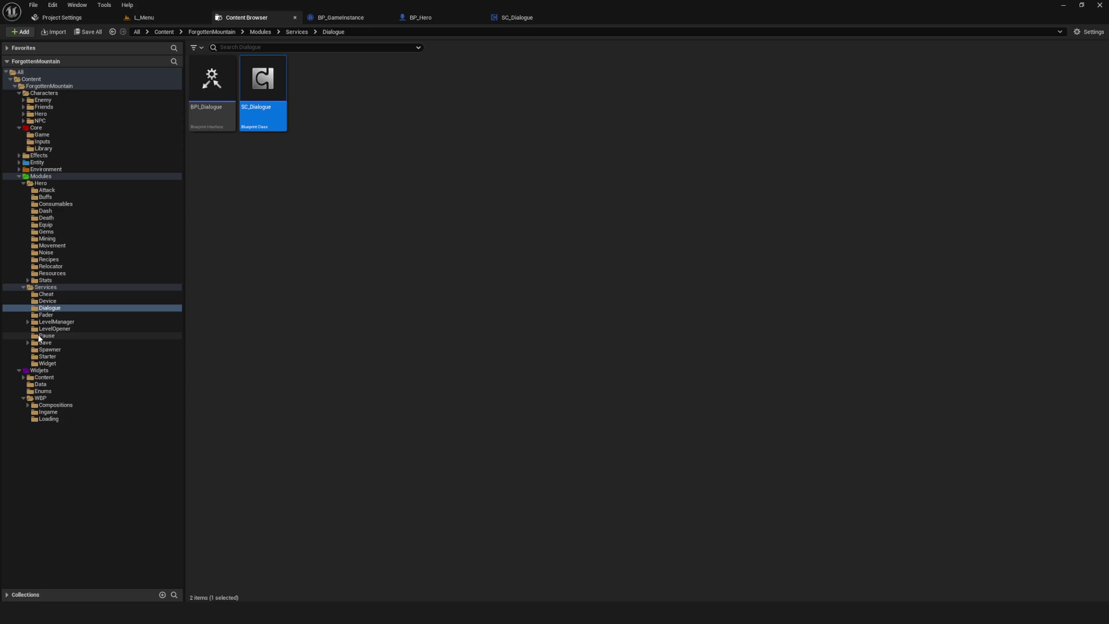
- Expand Entity, look through the Cheat, Device, Fader, Save and Dialogue service folders, then open Entity
{"action": "left_click", "coordinate": [19, 162]}
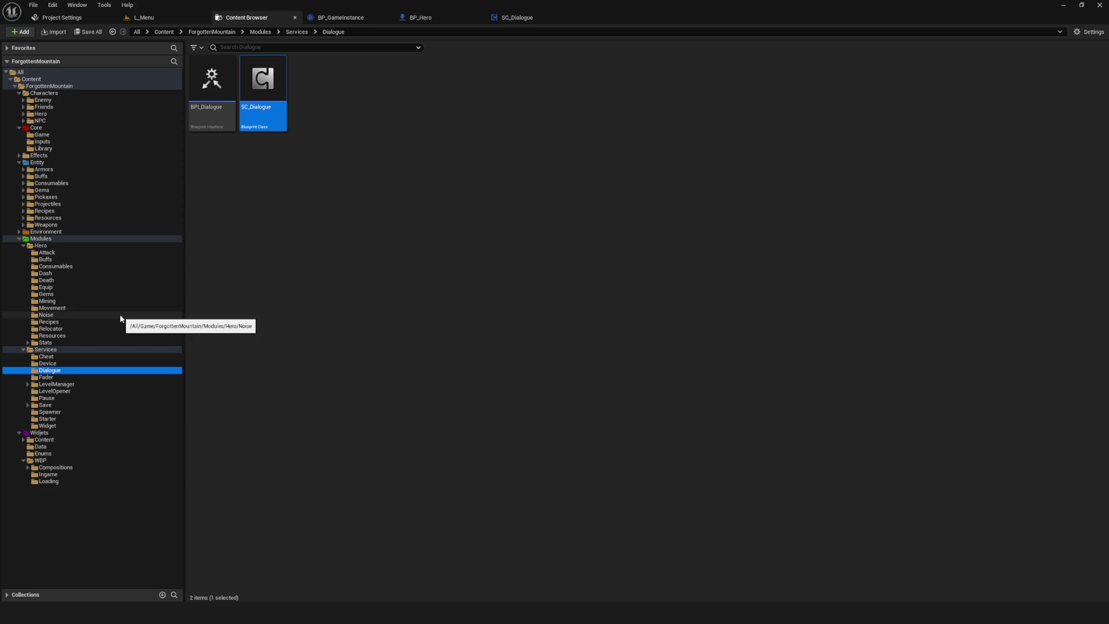
{"action": "left_click", "coordinate": [17, 357]}
{"action": "left_click", "coordinate": [23, 364]}
{"action": "left_click", "coordinate": [46, 377]}
{"action": "left_click", "coordinate": [45, 405]}
{"action": "left_click", "coordinate": [49, 370]}
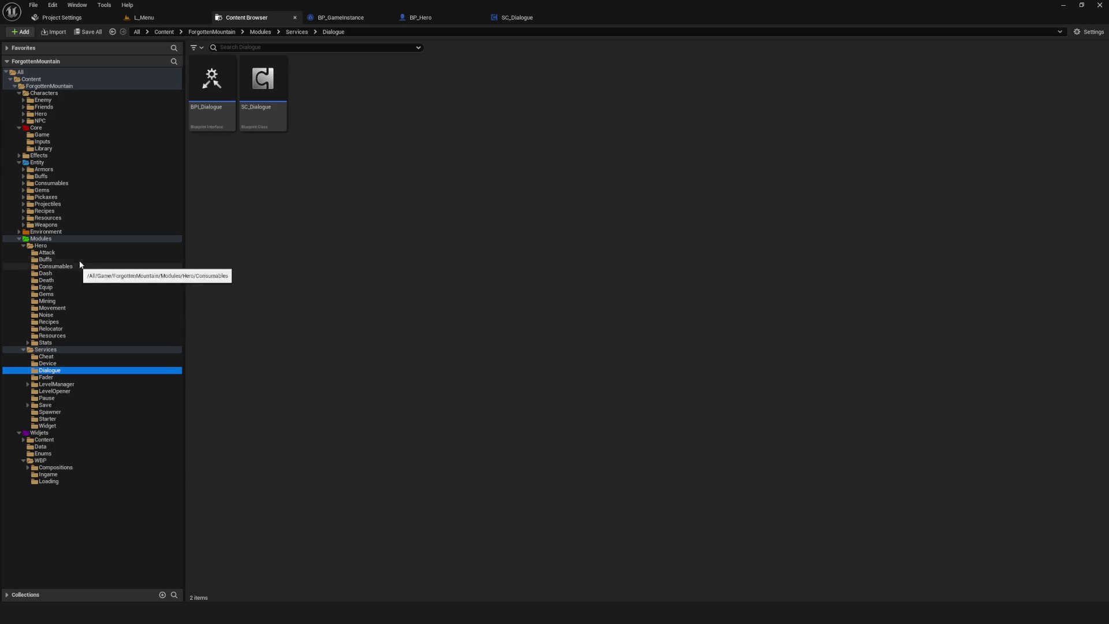
{"action": "left_click", "coordinate": [56, 164]}
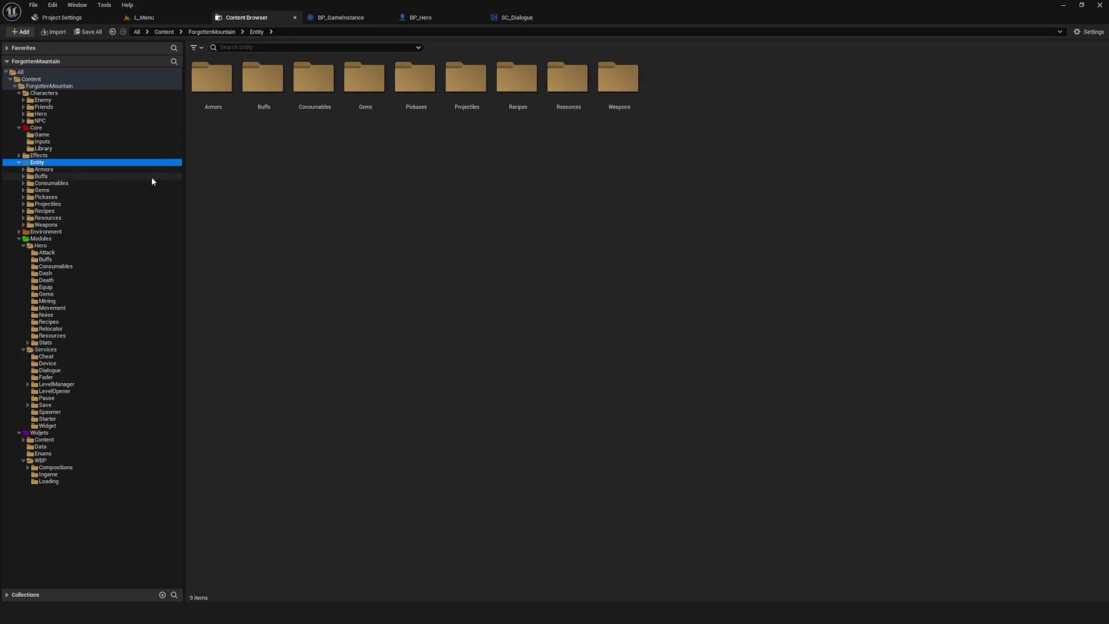
- Create a new folder named Dialogue inside the Entity folder
{"action": "right_click", "coordinate": [59, 163]}
{"action": "left_click", "coordinate": [110, 183]}
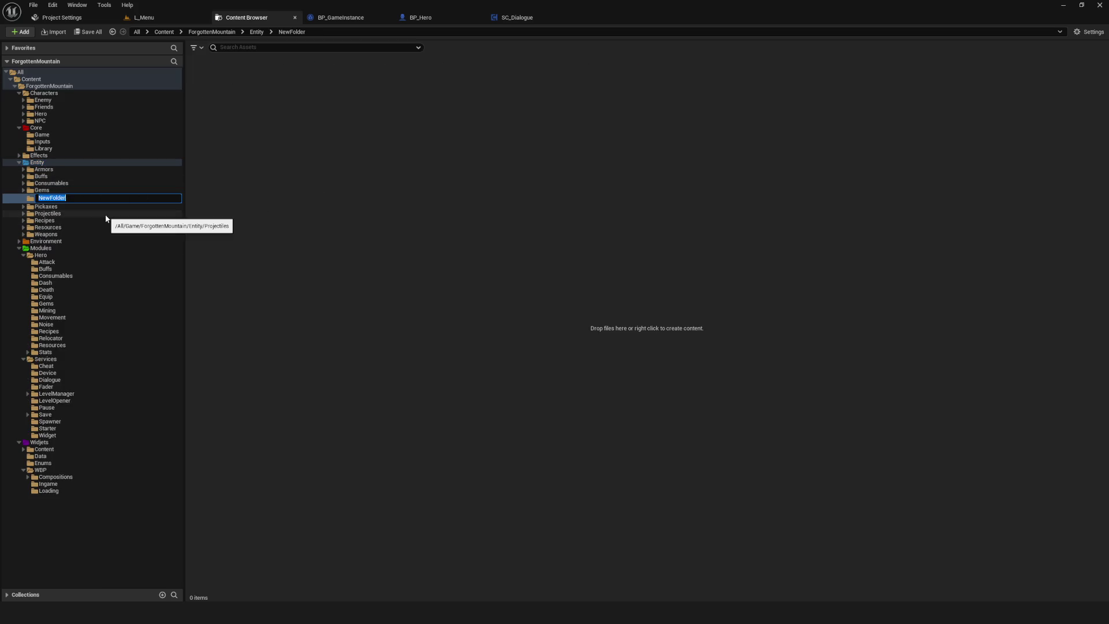
{"action": "type", "text": "Dialogue"}
{"action": "key", "text": "Return"}
- Inside Dialogue, add a Content subfolder and a second subfolder left as NewFolder
{"action": "right_click", "coordinate": [417, 162]}
{"action": "left_click", "coordinate": [479, 229]}
{"action": "type", "text": "Content"}
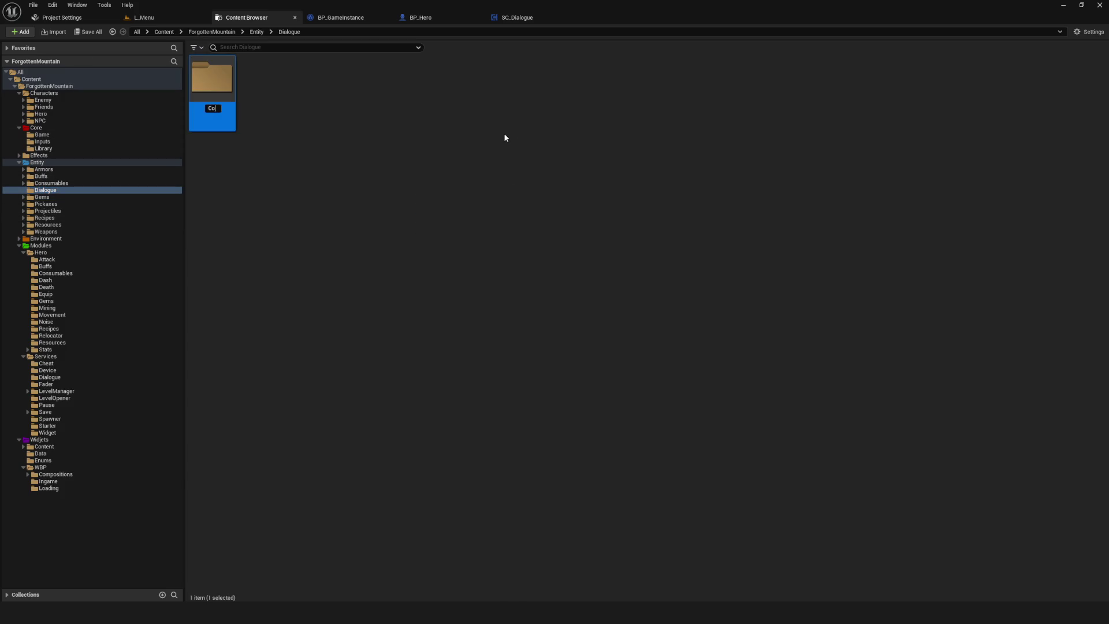
{"action": "key", "text": "Return"}
{"action": "right_click", "coordinate": [386, 132]}
{"action": "left_click", "coordinate": [433, 193]}
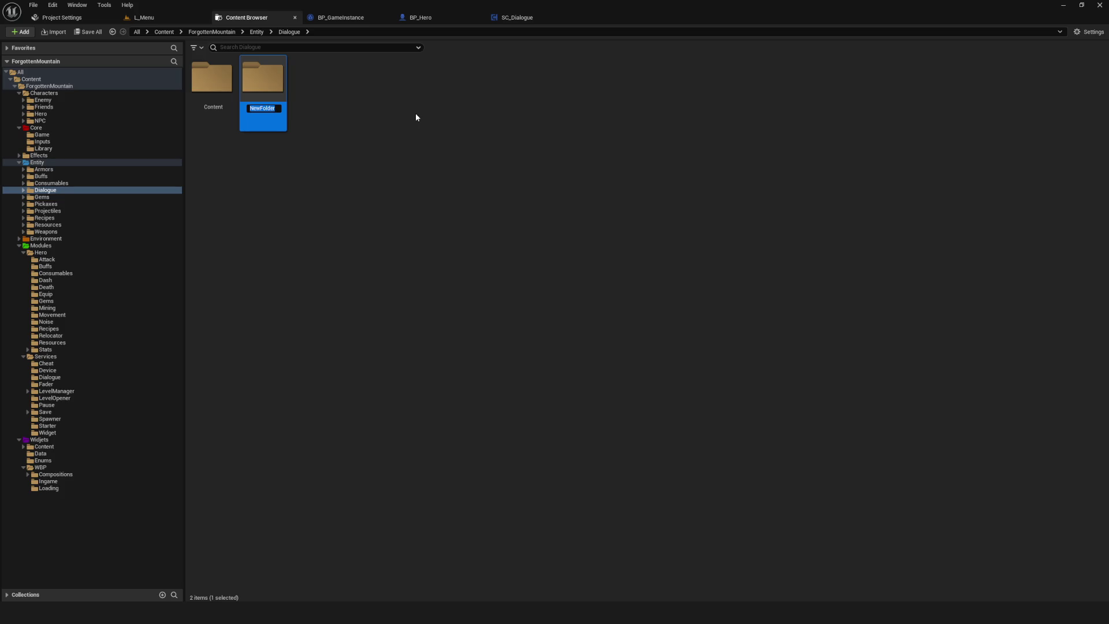
{"action": "key", "text": "Return"}
{"action": "left_click", "coordinate": [23, 121]}
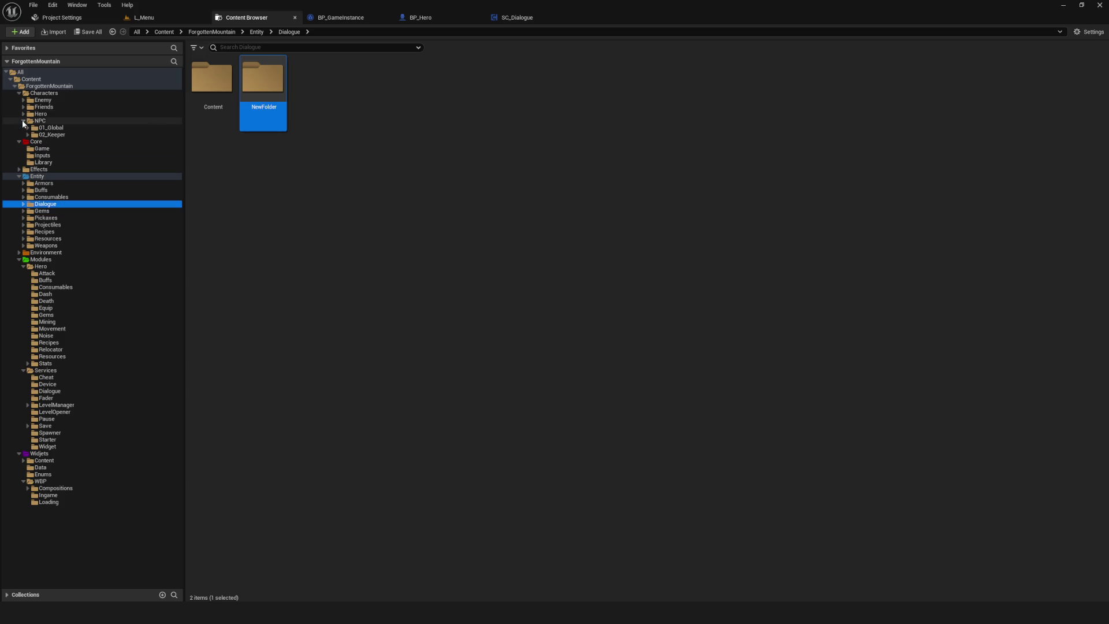
{"action": "left_click", "coordinate": [56, 136]}
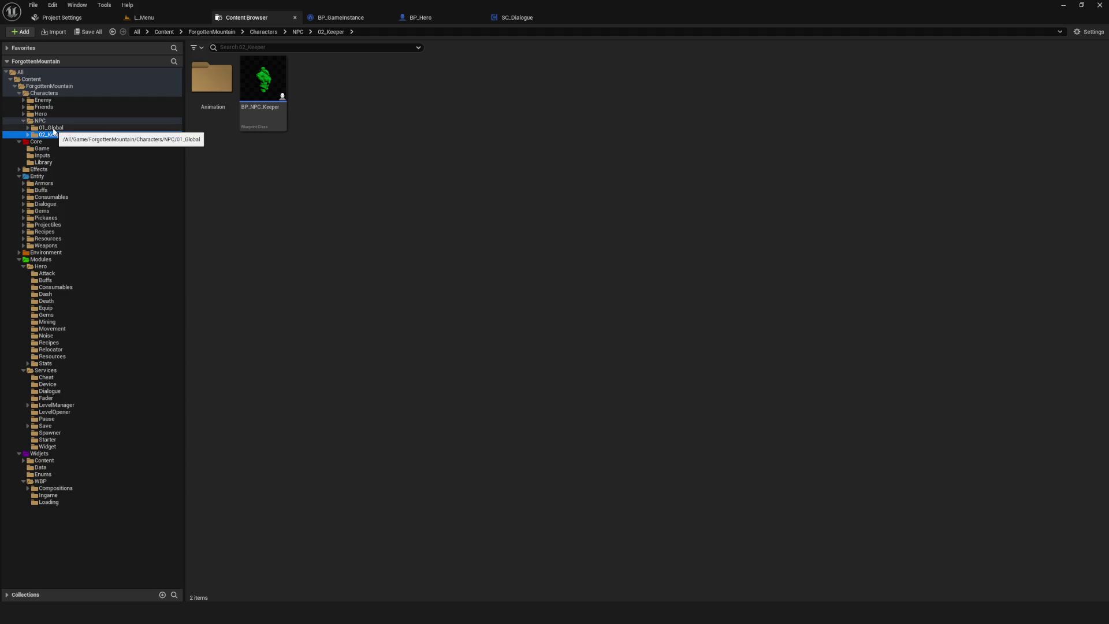
{"action": "left_click", "coordinate": [57, 129]}
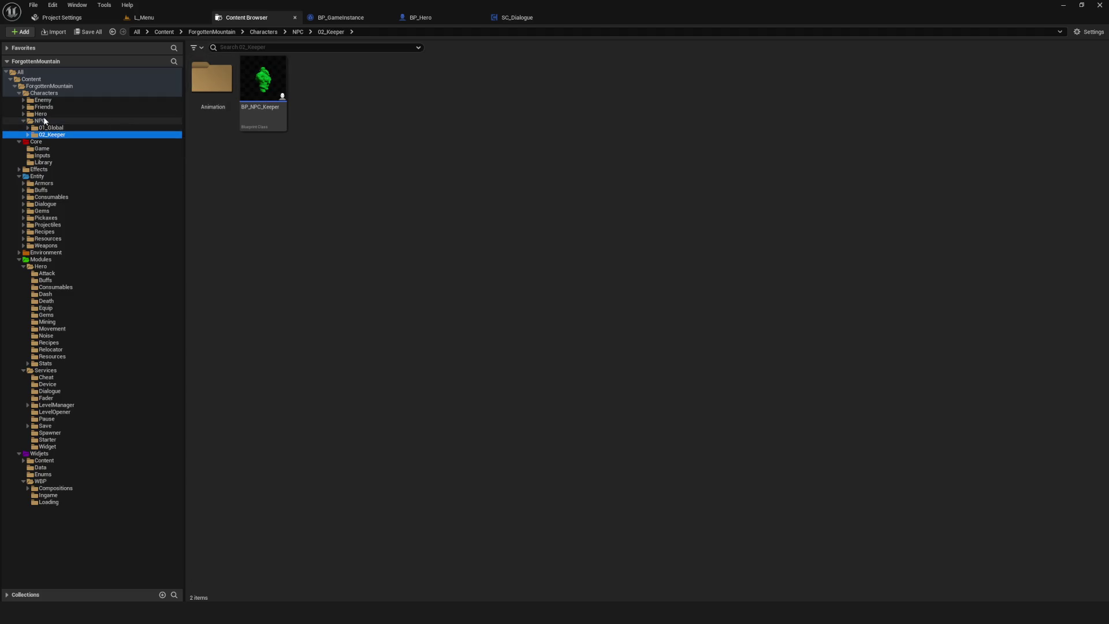
{"action": "left_click", "coordinate": [217, 88]}
{"action": "double_click", "coordinate": [218, 88]}
{"action": "left_click", "coordinate": [200, 98]}
{"action": "left_click", "coordinate": [403, 124]}
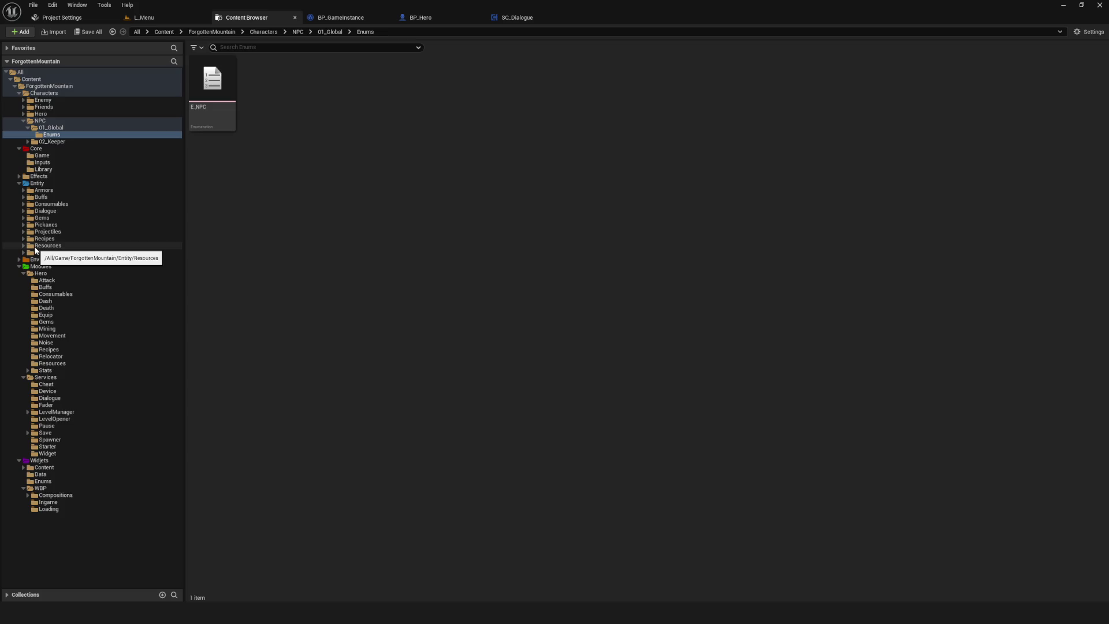
{"action": "left_click", "coordinate": [49, 211]}
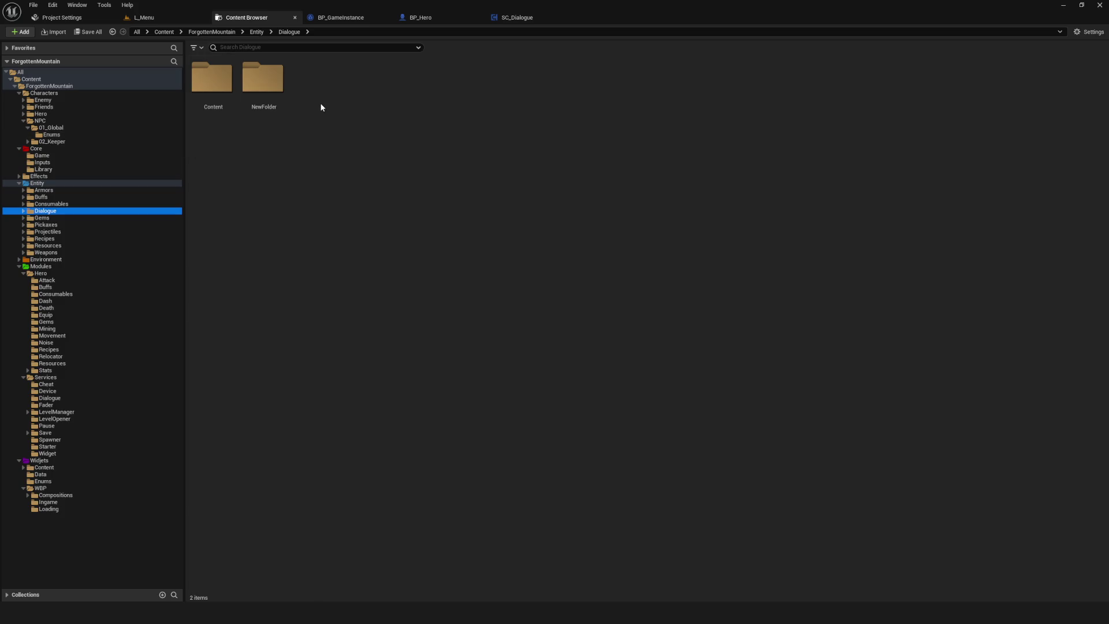
{"action": "left_click", "coordinate": [263, 81]}
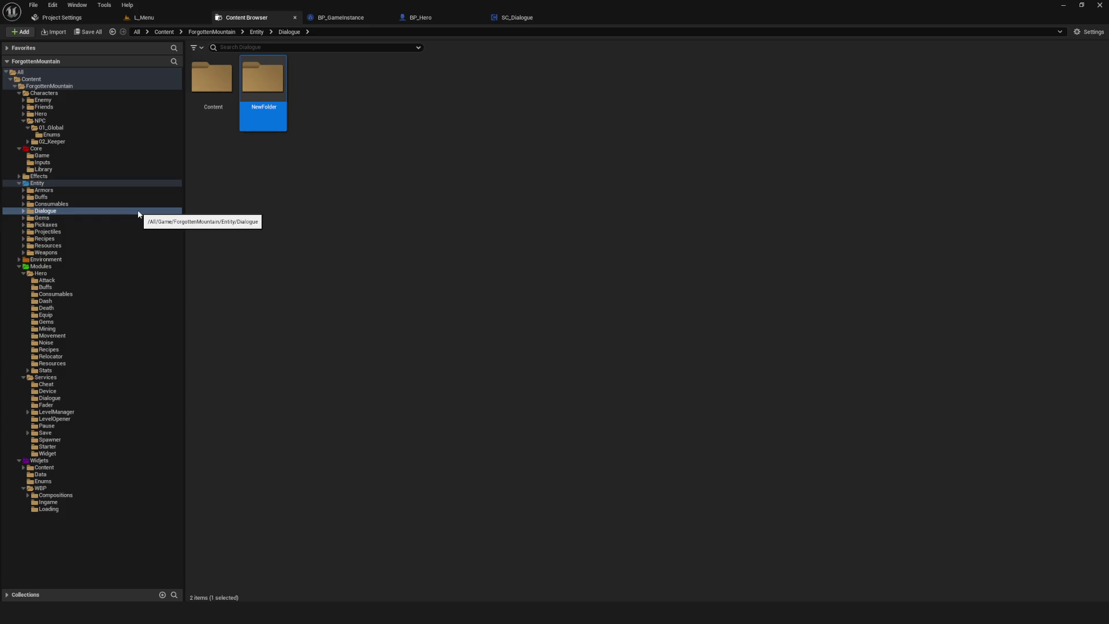
- Delete the Dialogue folder under Entity
{"action": "left_click", "coordinate": [235, 223]}
{"action": "left_click", "coordinate": [57, 214]}
{"action": "key", "text": "Delete"}
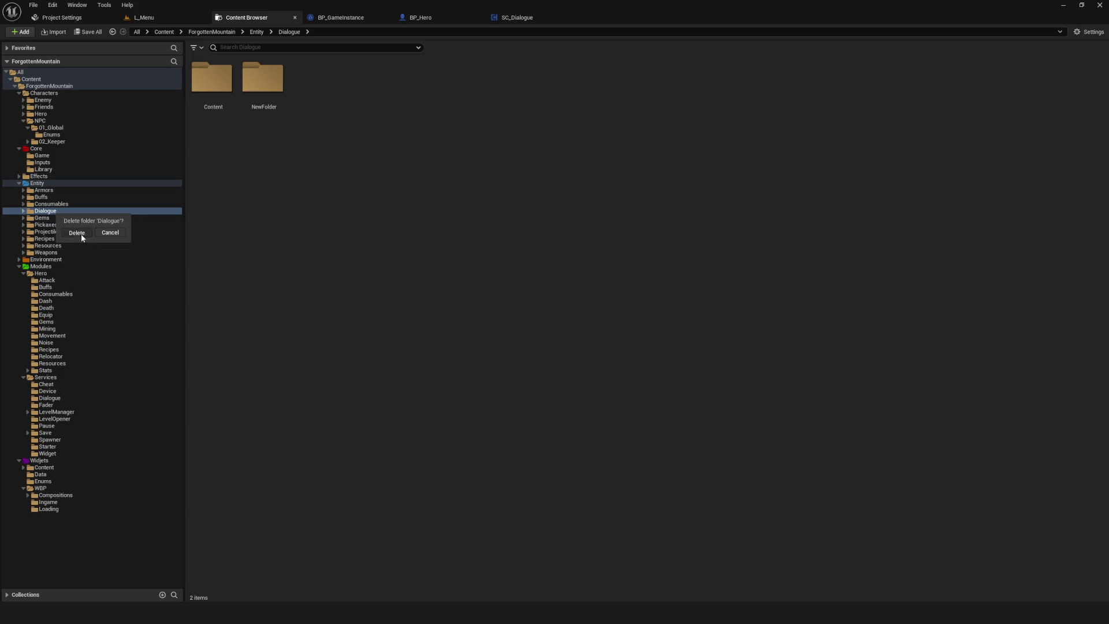
{"action": "left_click", "coordinate": [75, 234]}
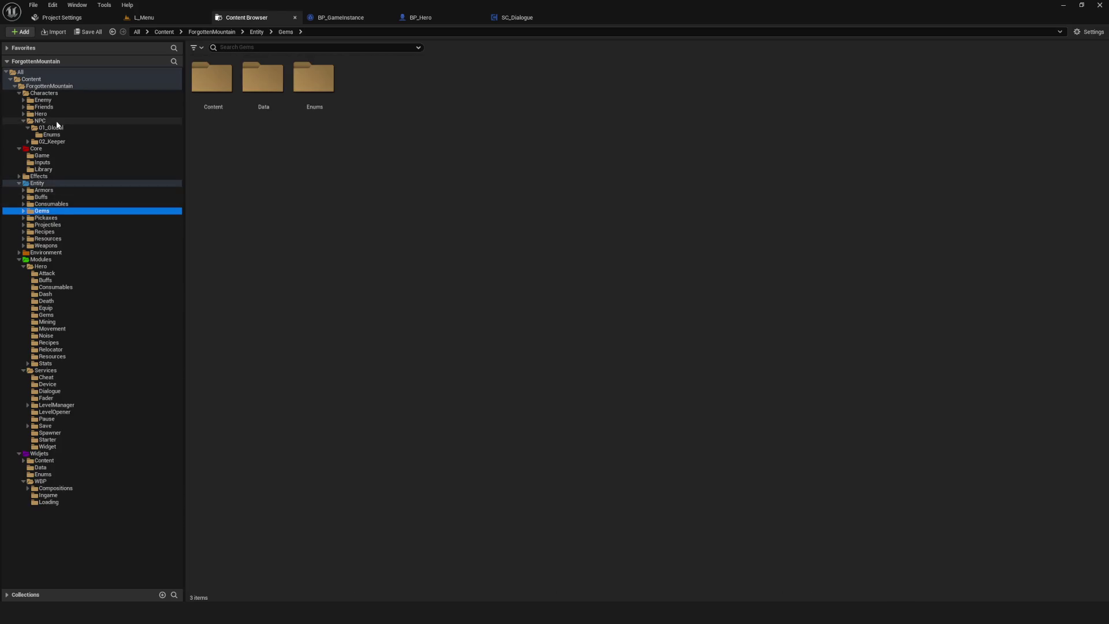
- Create a Data folder inside NPC/01_Global
{"action": "left_click", "coordinate": [40, 120]}
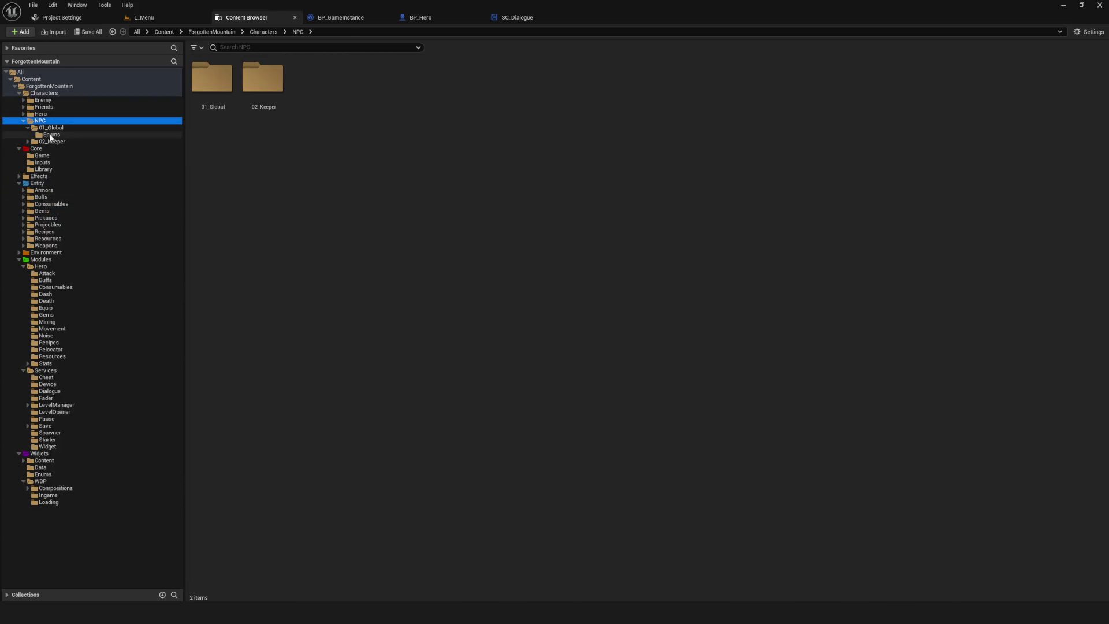
{"action": "left_click", "coordinate": [51, 135]}
{"action": "left_click", "coordinate": [51, 127]}
{"action": "right_click", "coordinate": [399, 158]}
{"action": "left_click", "coordinate": [313, 181]}
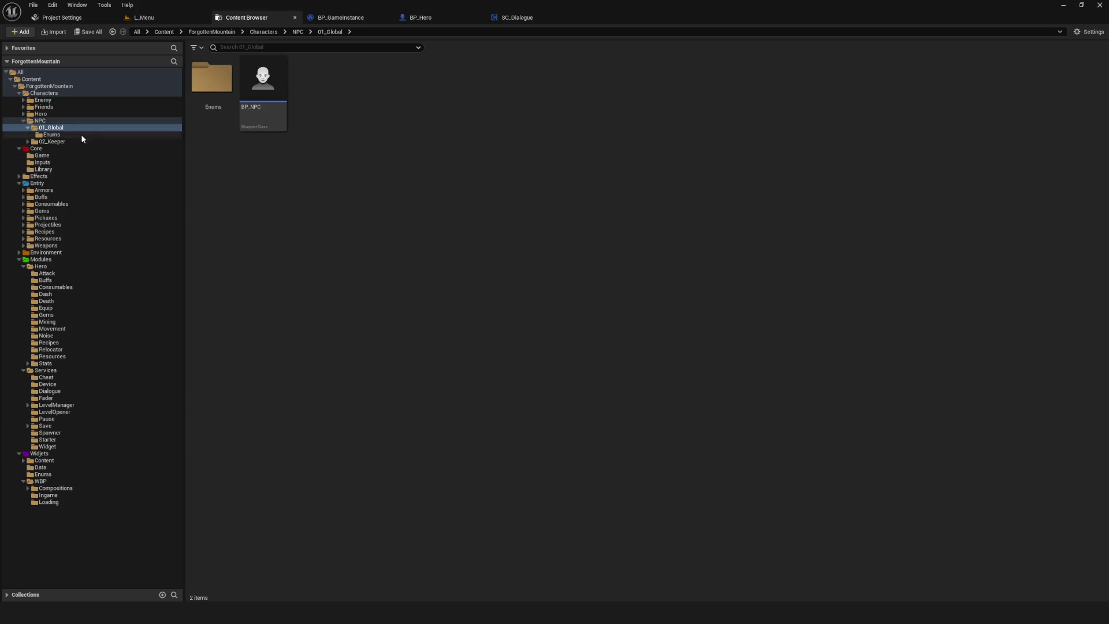
{"action": "left_click", "coordinate": [27, 142]}
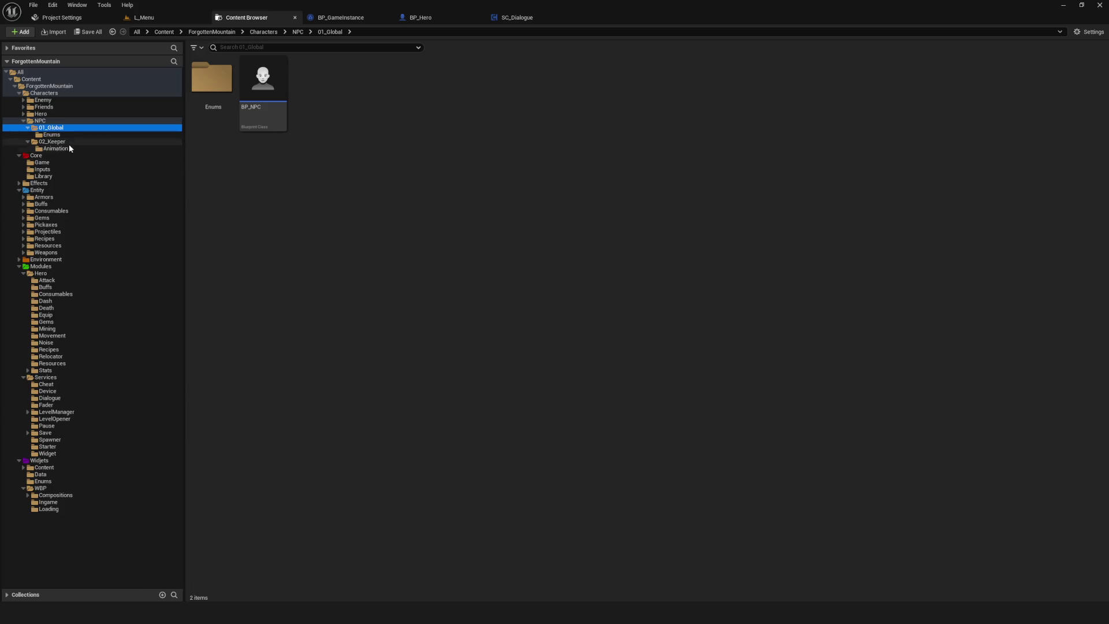
{"action": "right_click", "coordinate": [359, 137]}
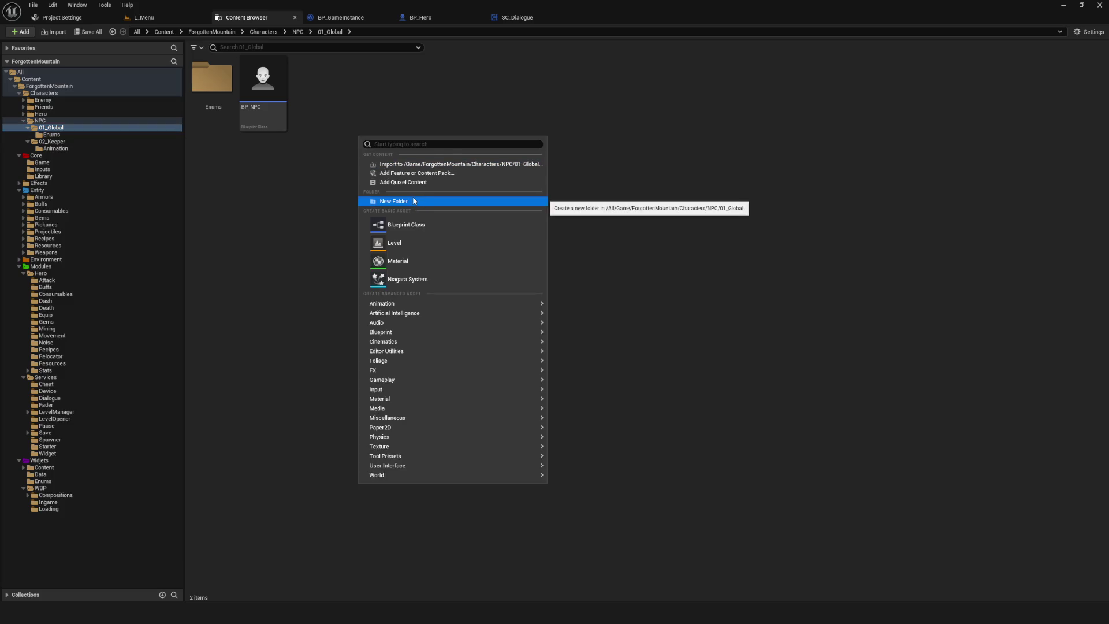
{"action": "left_click", "coordinate": [416, 202]}
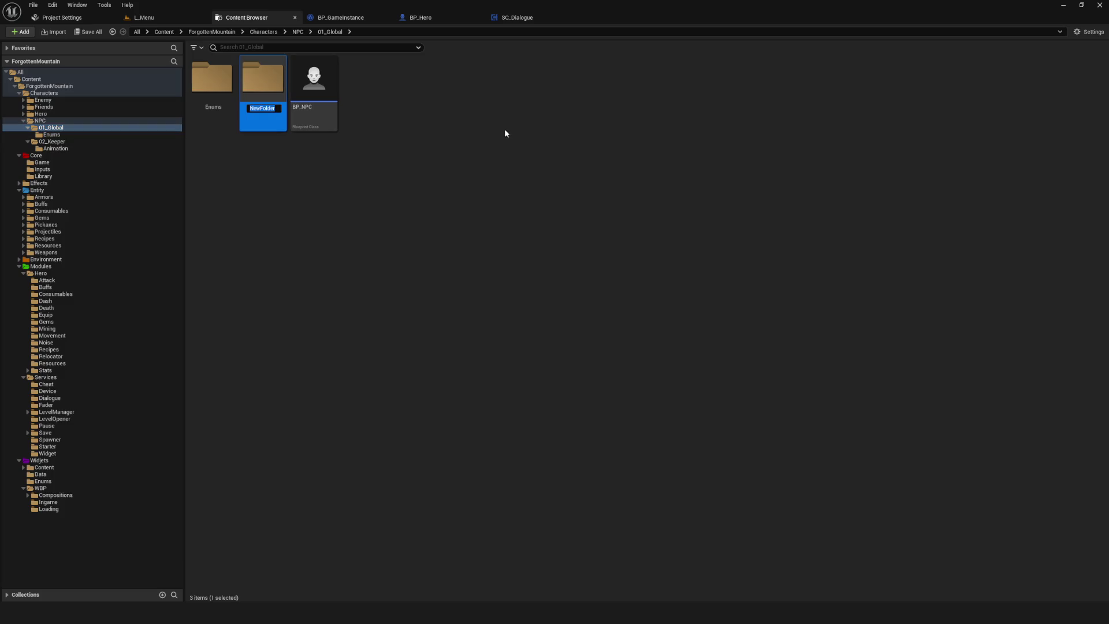
{"action": "type", "text": "Data"}
{"action": "key", "text": "Return"}
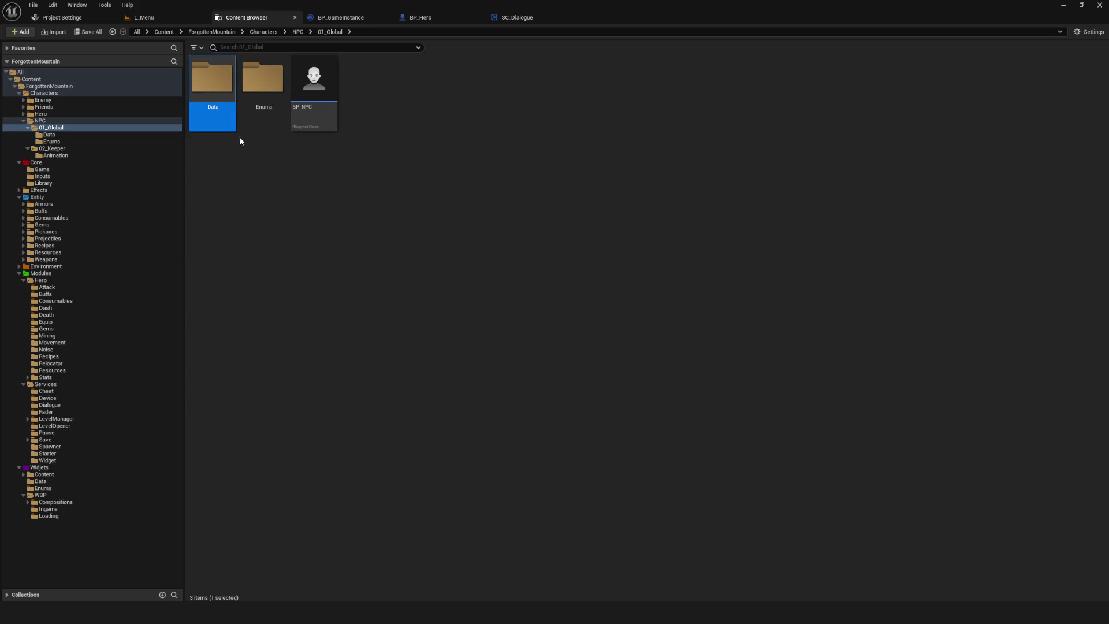
- In Data, create a PrimaryDataAsset-based Blueprint Class named PD_Dialogue and open it
{"action": "double_click", "coordinate": [213, 93]}
{"action": "right_click", "coordinate": [437, 158]}
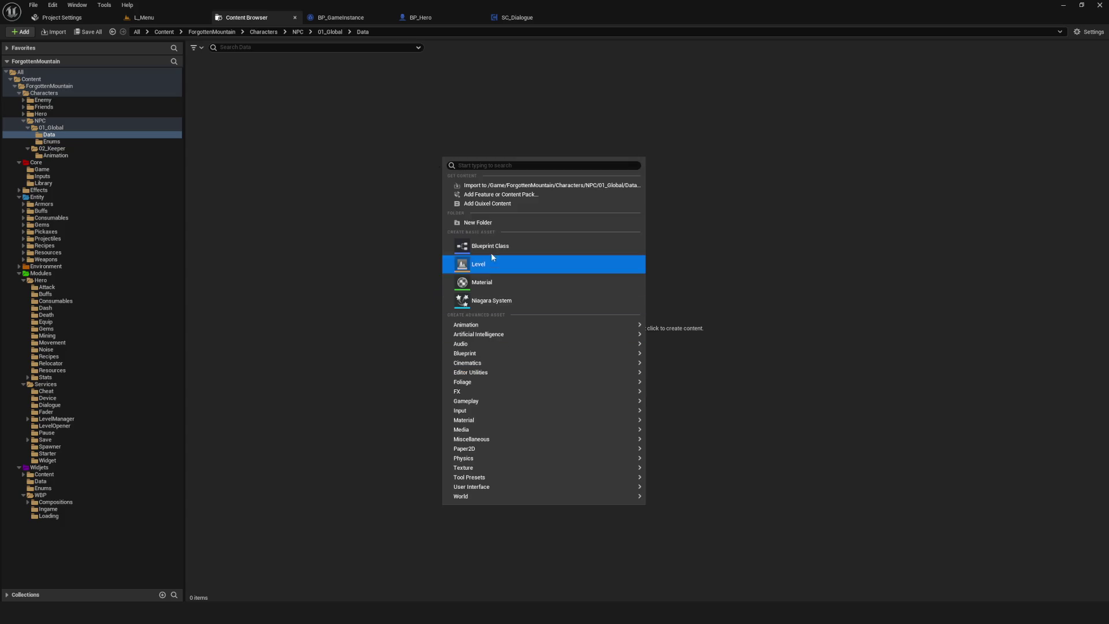
{"action": "left_click", "coordinate": [491, 257]}
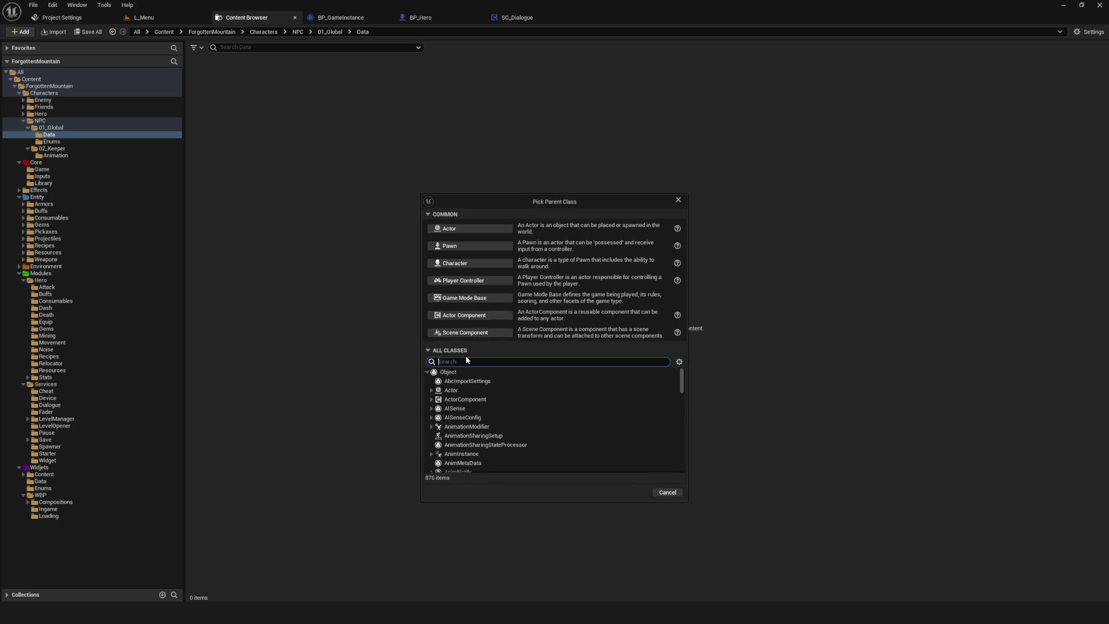
{"action": "type", "text": "PD"}
{"action": "scroll", "coordinate": [537, 411], "scroll_direction": "down", "scroll_amount": 5}
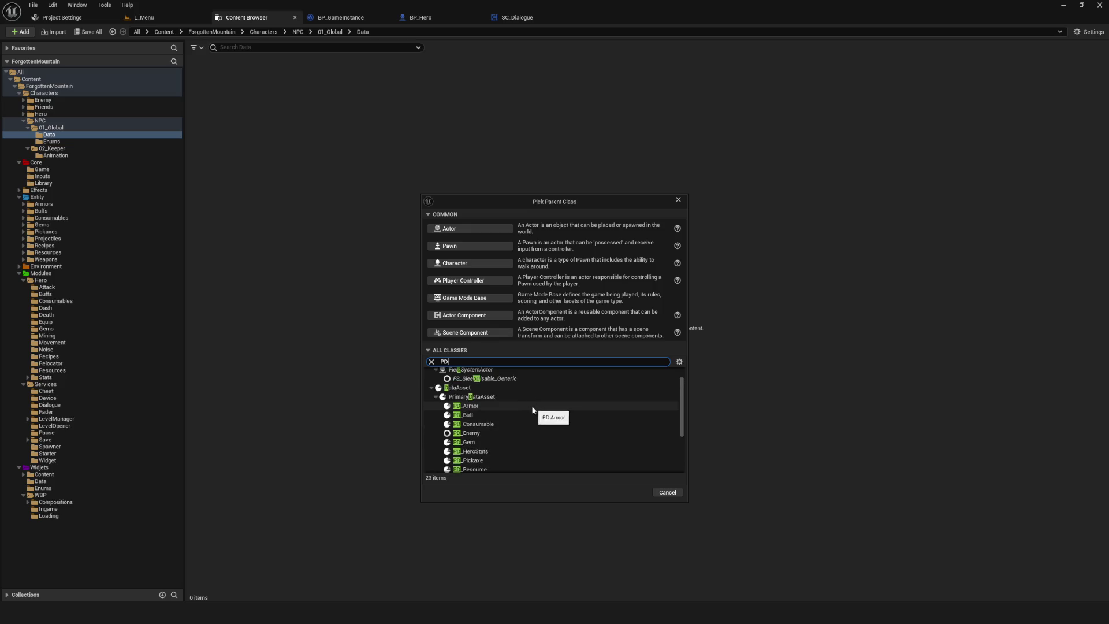
{"action": "scroll", "coordinate": [534, 416], "scroll_direction": "up", "scroll_amount": 2}
{"action": "left_click", "coordinate": [509, 417]}
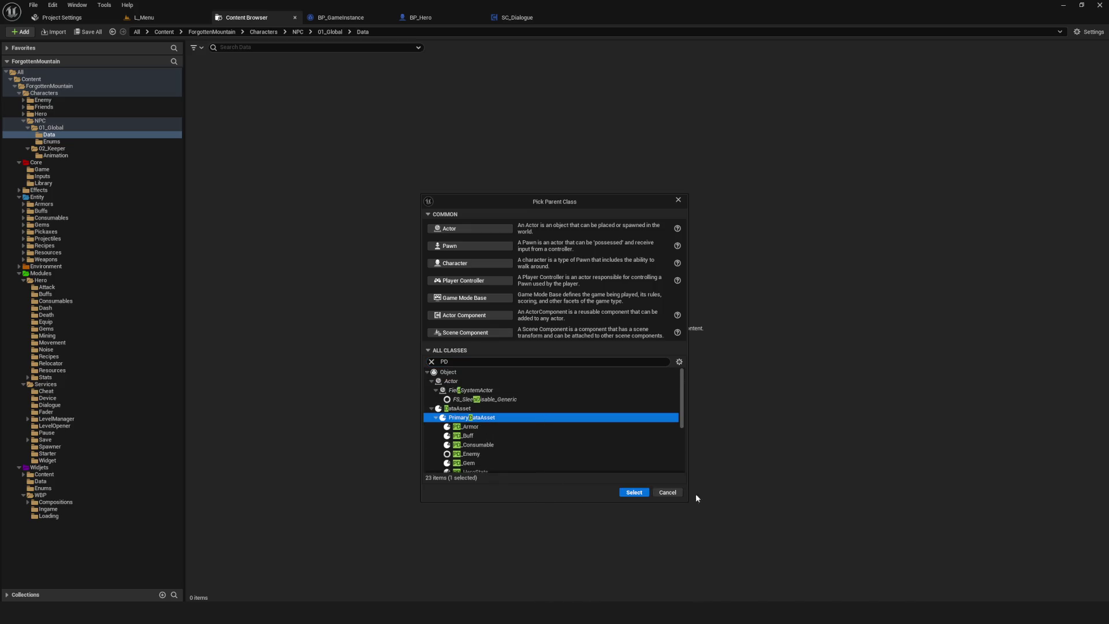
{"action": "key", "text": "Return"}
{"action": "type", "text": "PD_"}
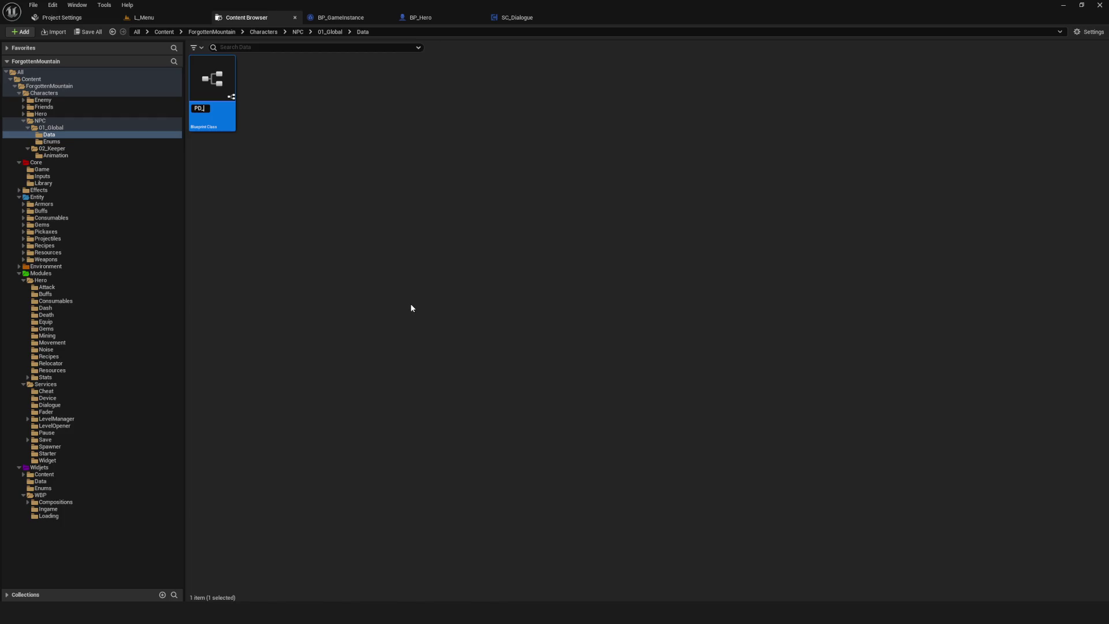
{"action": "type", "text": "Dialogue"}
{"action": "key", "text": "Return"}
{"action": "double_click", "coordinate": [220, 81]}
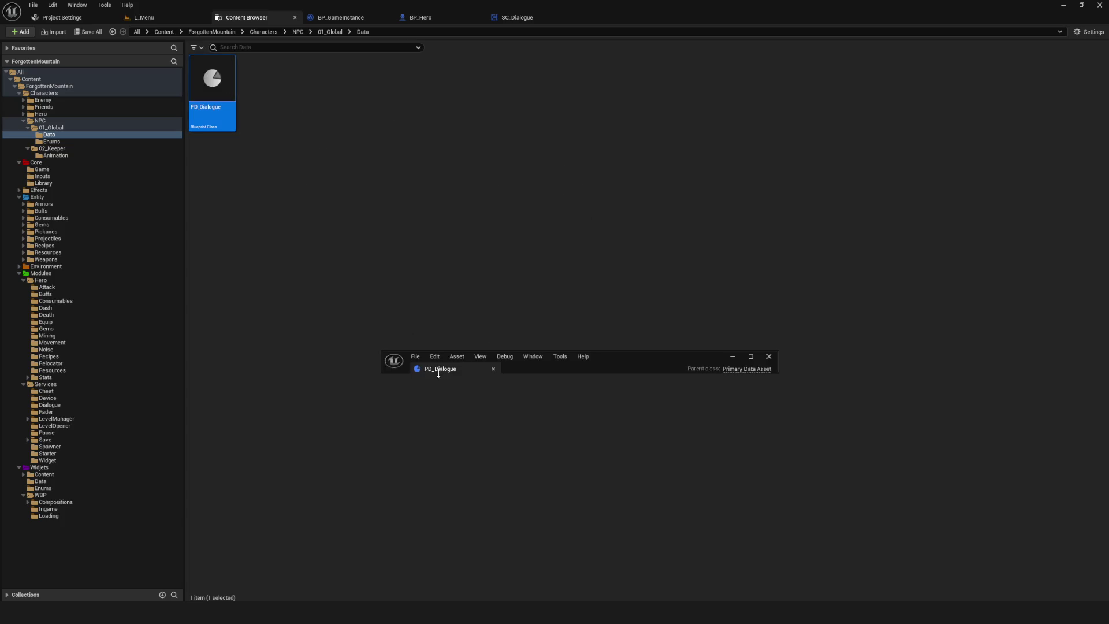
- Compile PD_Dialogue, add an E NPC variable named NPC Name, and save
{"action": "left_click", "coordinate": [67, 33]}
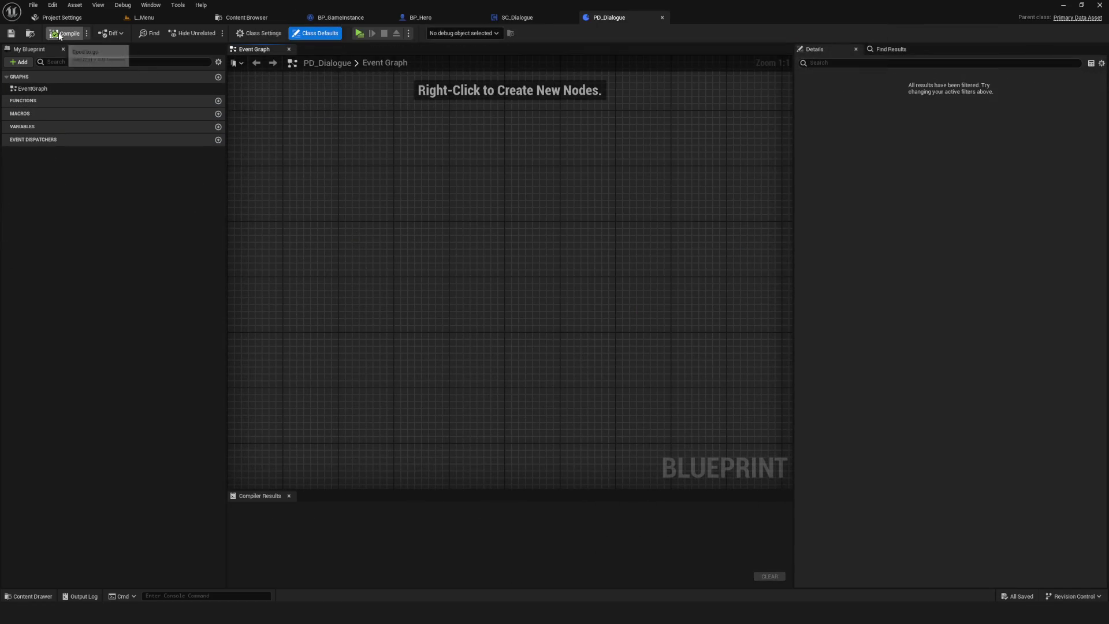
{"action": "left_click", "coordinate": [218, 127]}
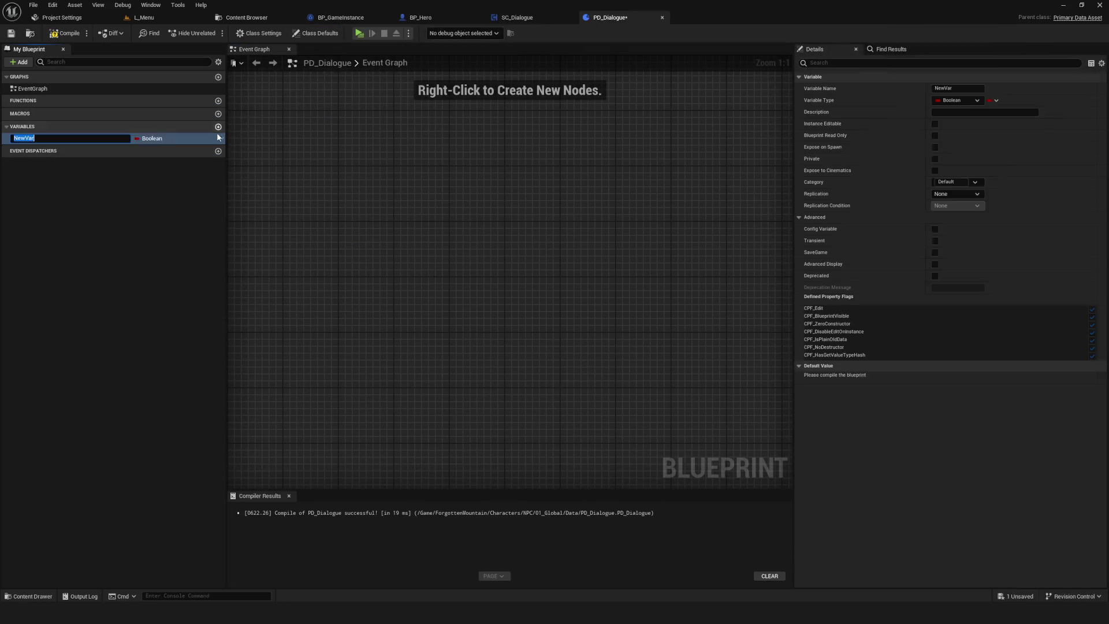
{"action": "left_click", "coordinate": [150, 138]}
{"action": "type", "text": "NPC"}
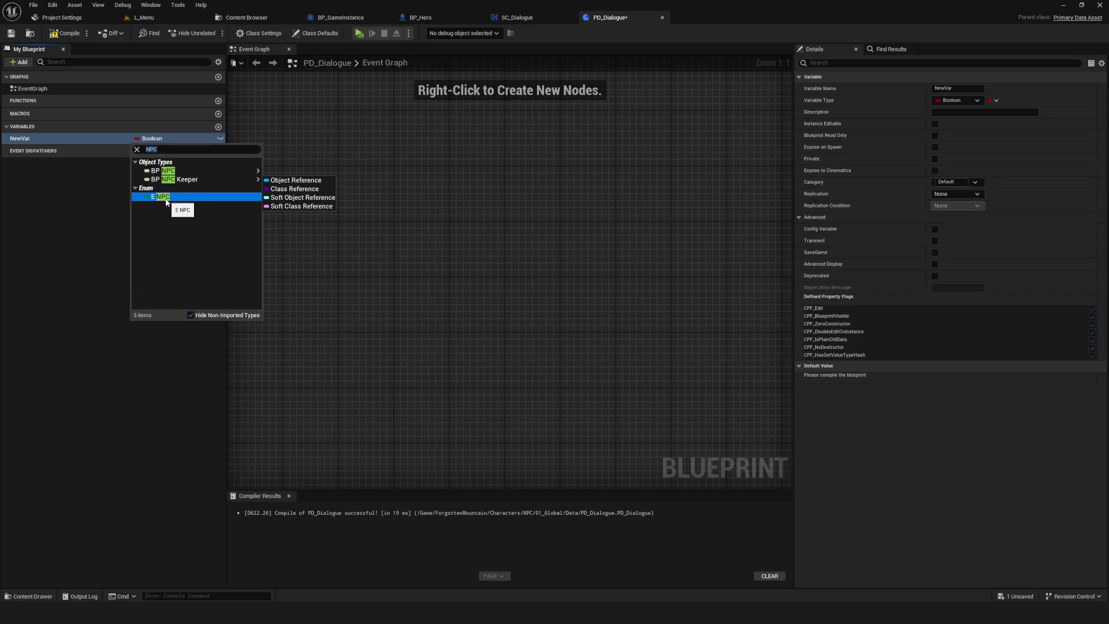
{"action": "left_click", "coordinate": [165, 198]}
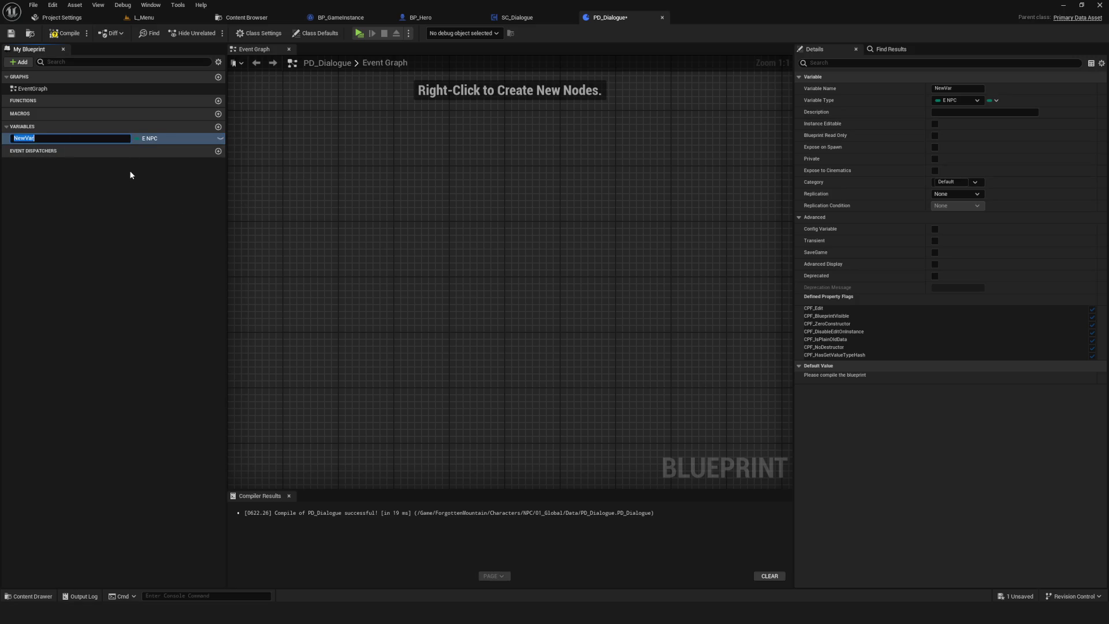
{"action": "type", "text": "NPC"}
{"action": "type", "text": " NAme"}
{"action": "key", "text": "BackSpace"}
{"action": "key", "text": "BackSpace"}
{"action": "key", "text": "BackSpace"}
{"action": "type", "text": "ame"}
{"action": "key", "text": "Return"}
{"action": "key", "text": "ctrl+s"}
- Add a second variable, NewVar, to PD_Dialogue and save
{"action": "left_click", "coordinate": [57, 17]}
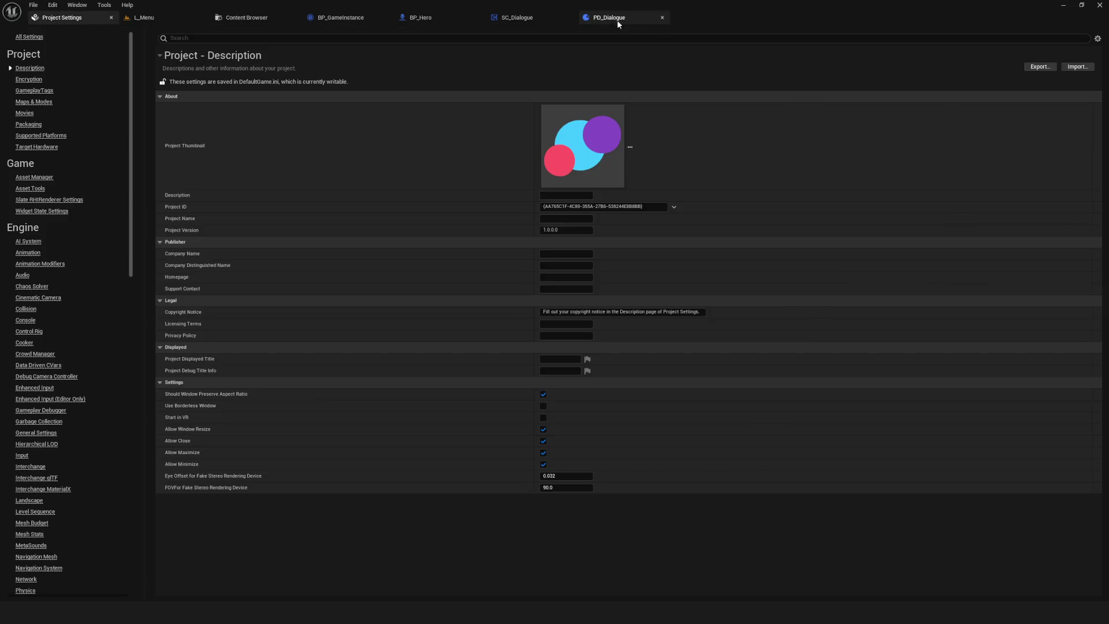
{"action": "left_click", "coordinate": [612, 17]}
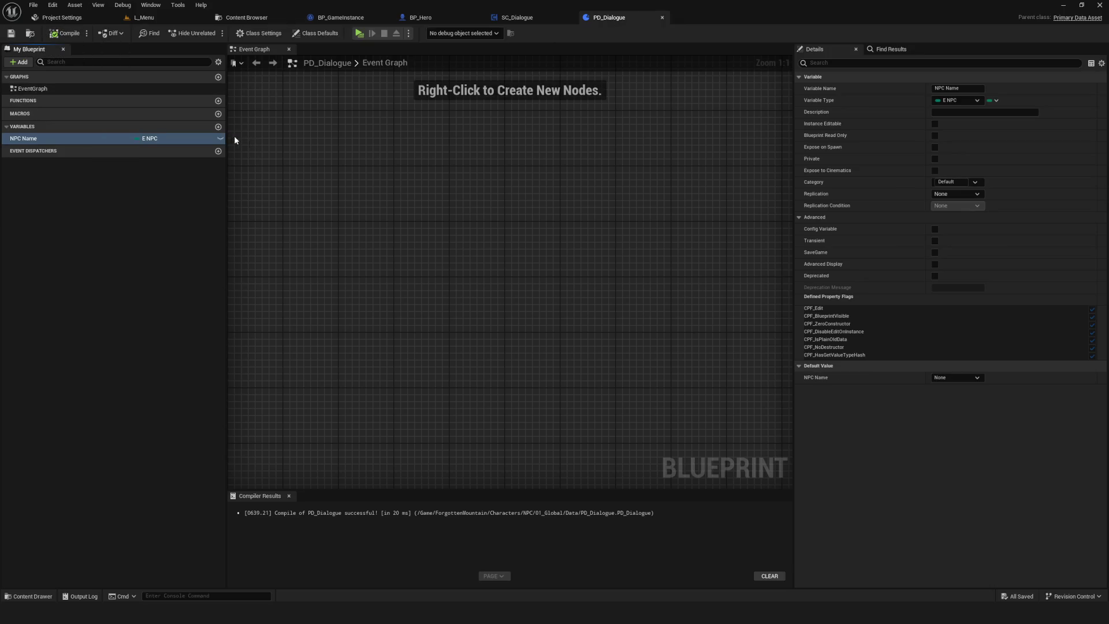
{"action": "left_click", "coordinate": [218, 127]}
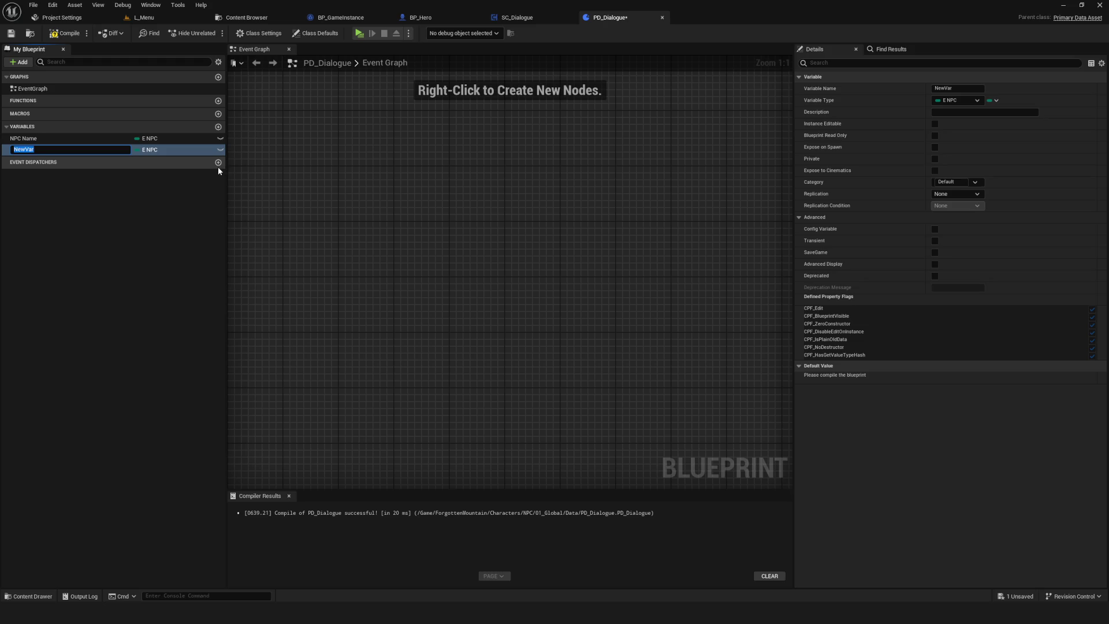
{"action": "key", "text": "Return"}
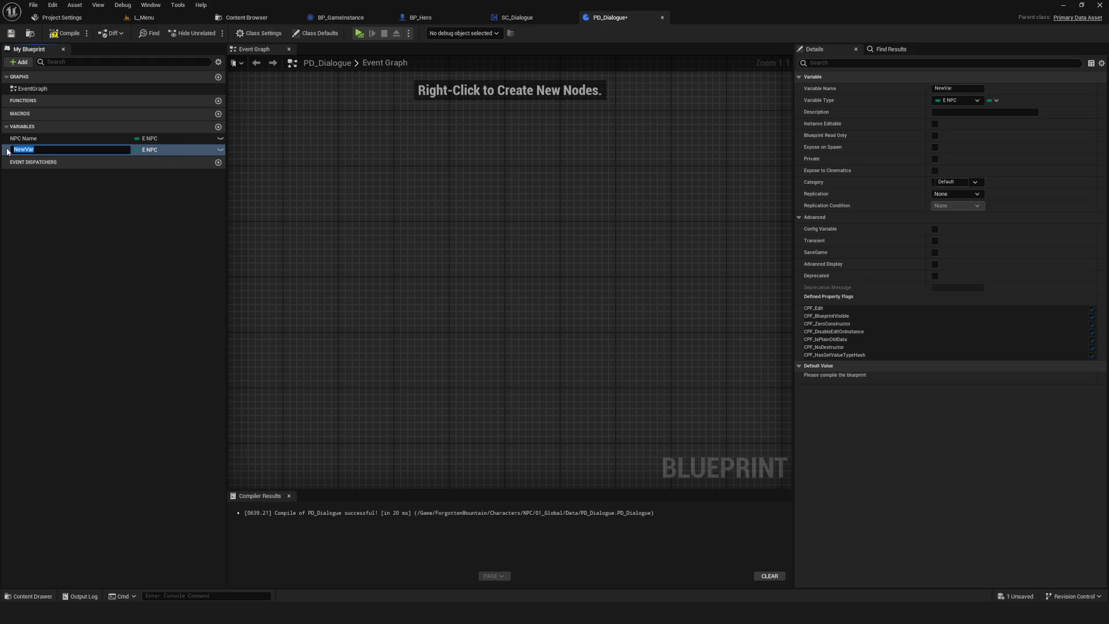
{"action": "key", "text": "ctrl+s"}
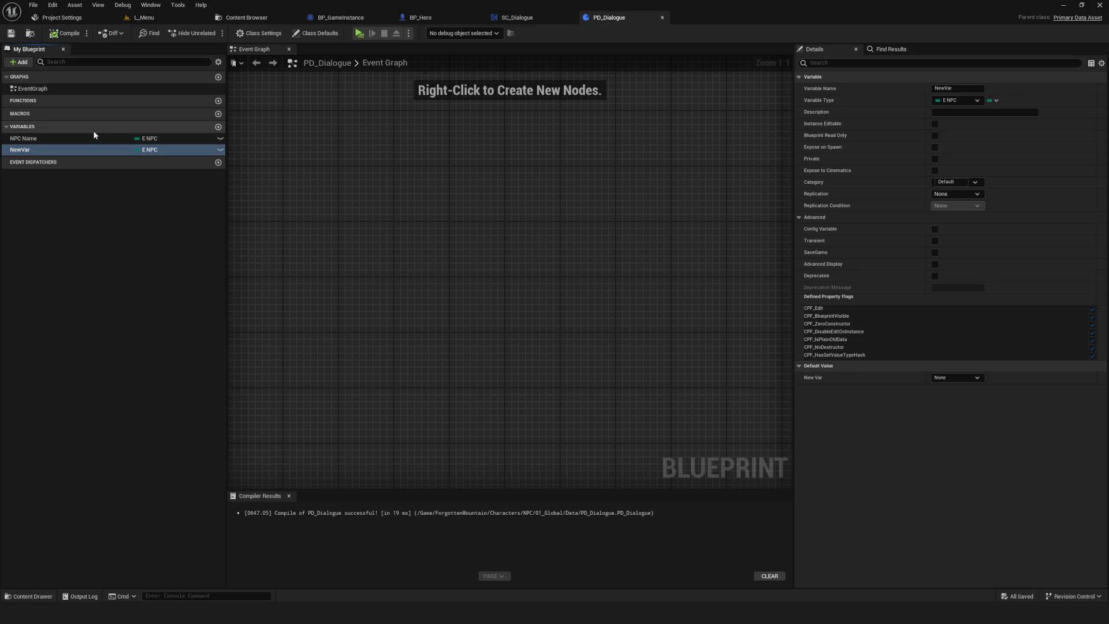
- Make NewVar a Text variable named DisplayName and save
{"action": "left_click", "coordinate": [145, 150]}
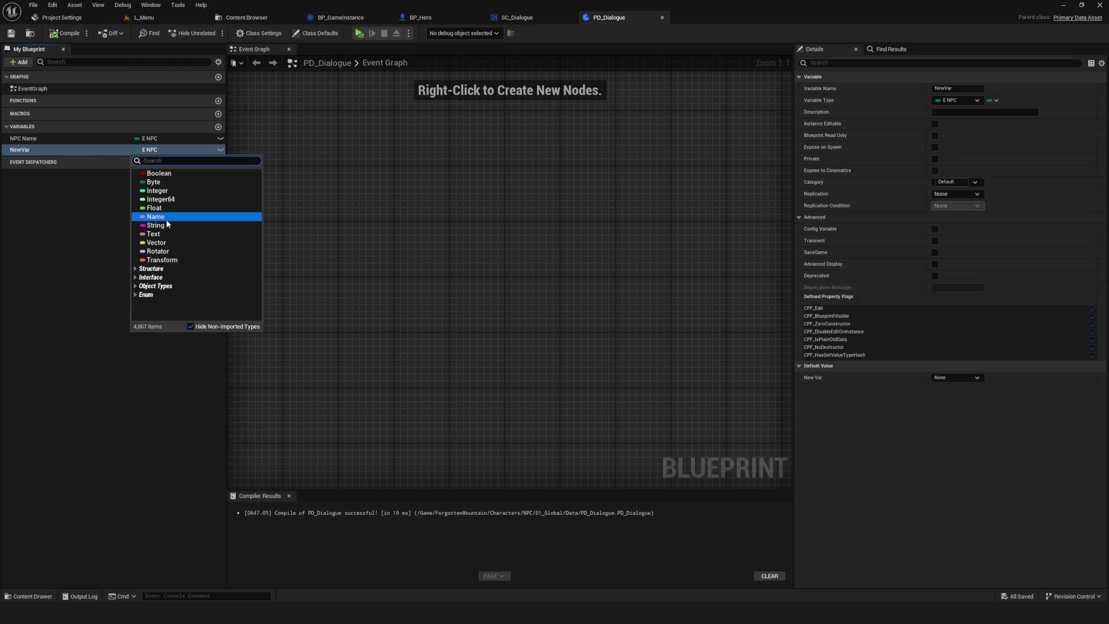
{"action": "left_click", "coordinate": [153, 234]}
{"action": "left_click", "coordinate": [21, 151]}
{"action": "type", "text": "S"}
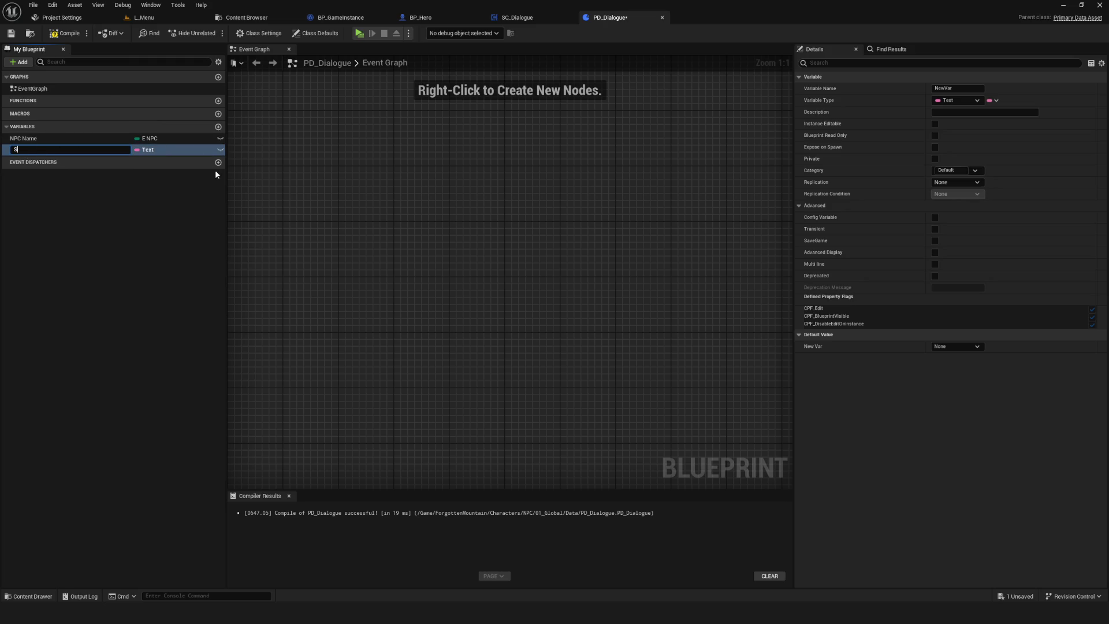
{"action": "key", "text": "BackSpace"}
{"action": "key", "text": "BackSpace"}
{"action": "type", "text": "Display"}
{"action": "type", "text": "Name"}
{"action": "key", "text": "Return"}
{"action": "key", "text": "ctrl+s"}
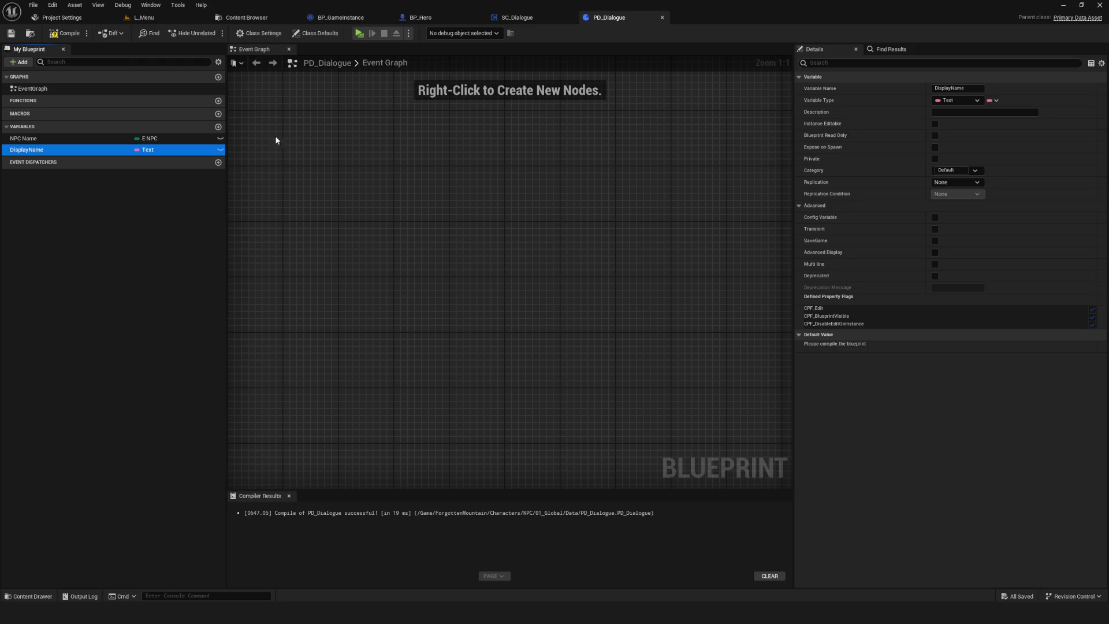
- Compile, then add another Text variable named Text and compile again
{"action": "left_click", "coordinate": [62, 33]}
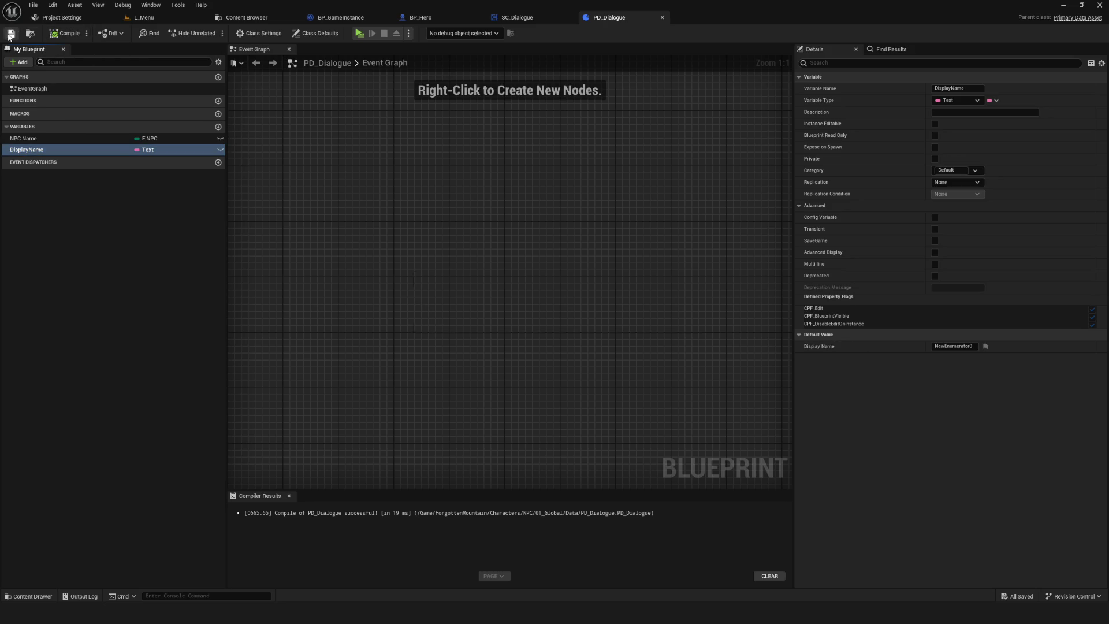
{"action": "left_click", "coordinate": [30, 148]}
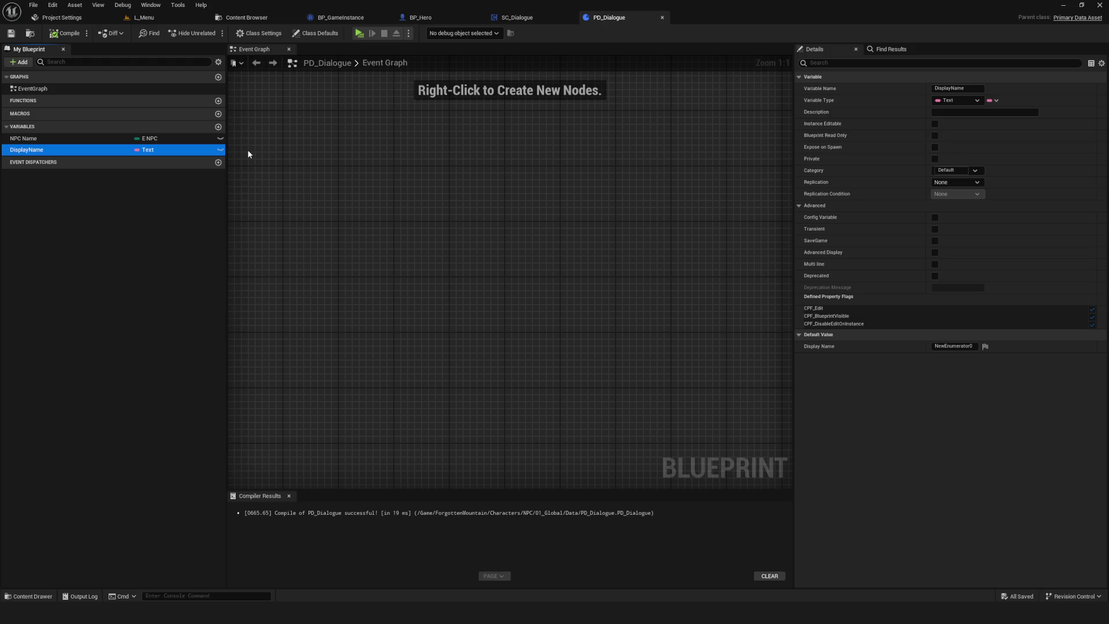
{"action": "left_click", "coordinate": [218, 127]}
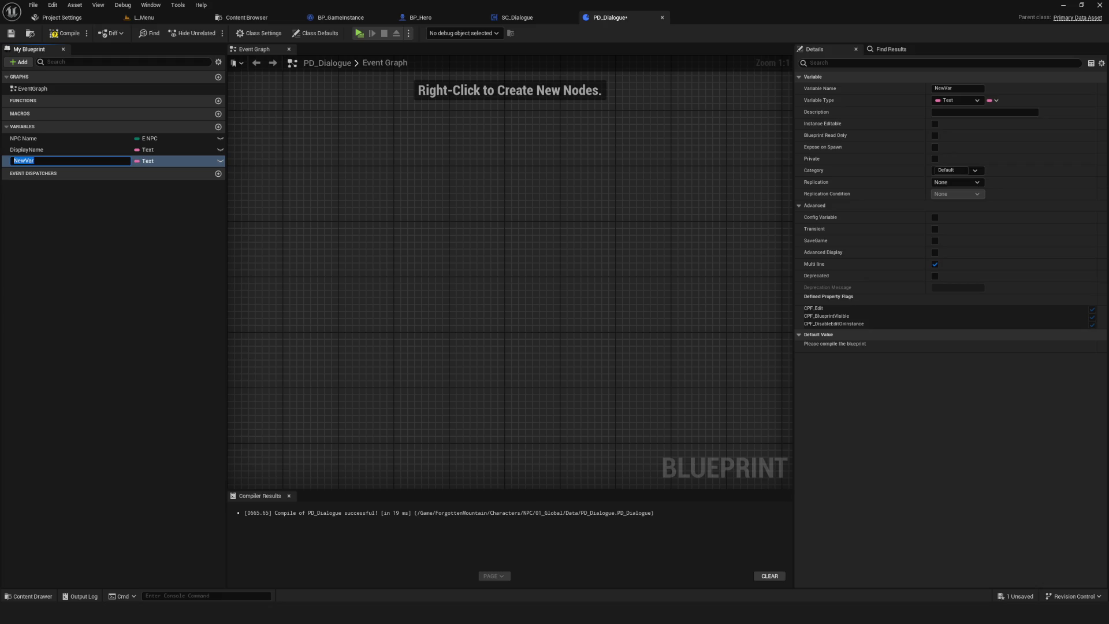
{"action": "type", "text": "TEx"}
{"action": "type", "text": "xt"}
{"action": "key", "text": "Return"}
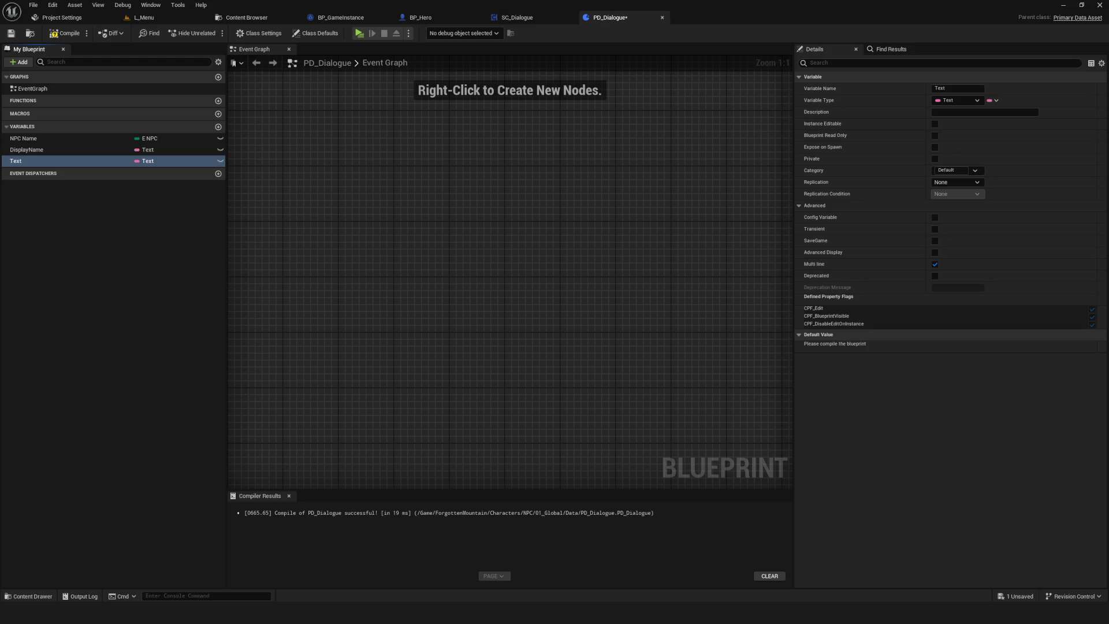
{"action": "left_click", "coordinate": [70, 34]}
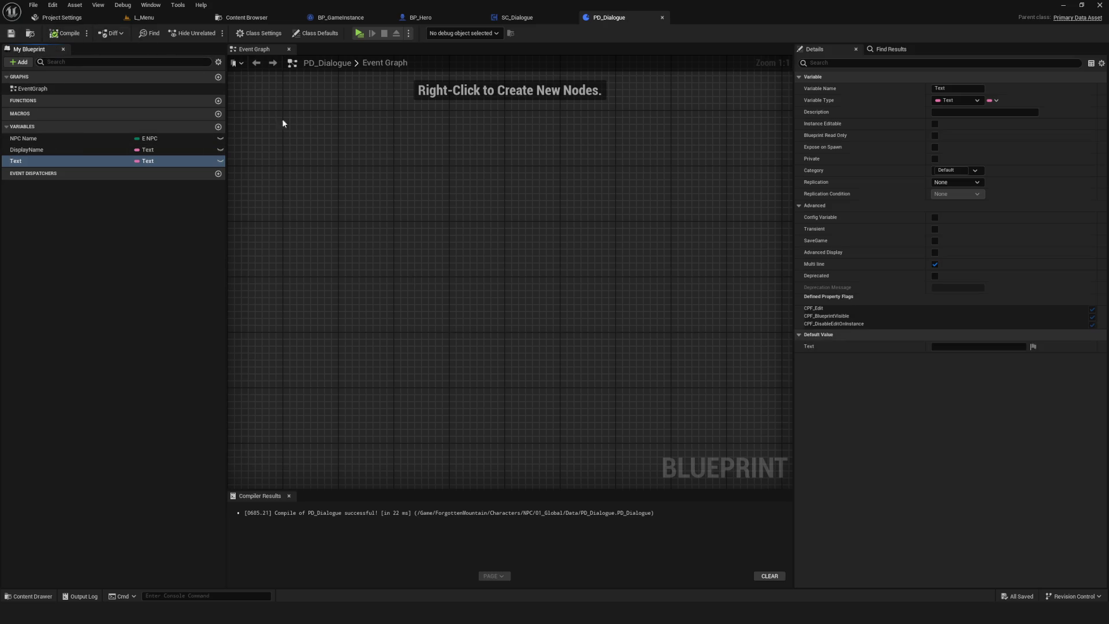
{"action": "left_click", "coordinate": [219, 127]}
- Set NewVar's type to Gameplay Tag Query via a GameplayTag search, then compile
{"action": "left_click", "coordinate": [157, 173]}
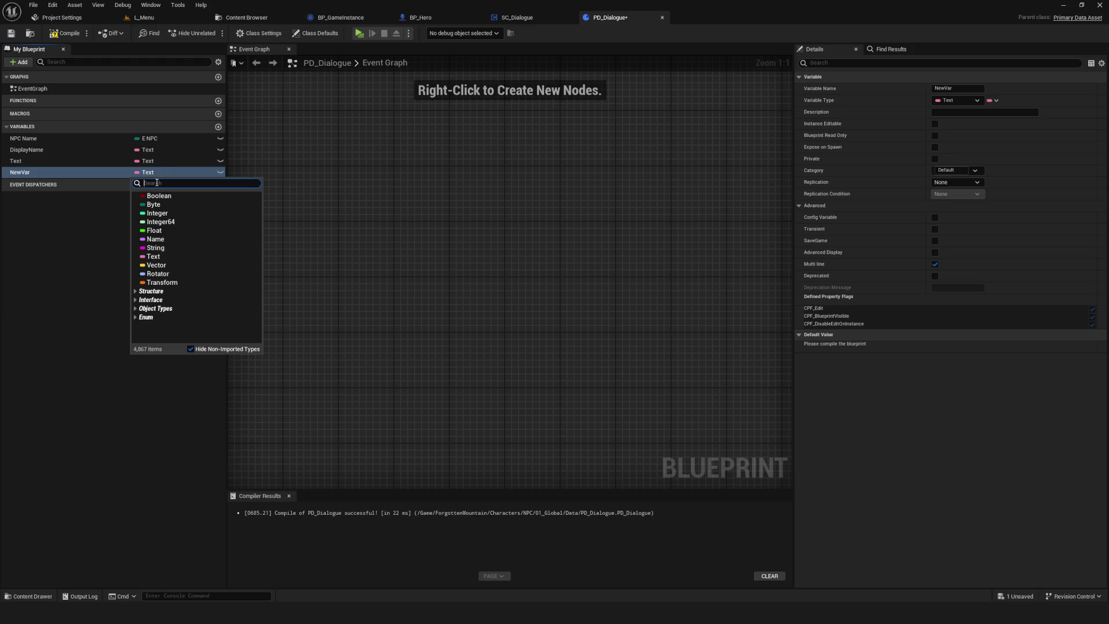
{"action": "type", "text": "Al"}
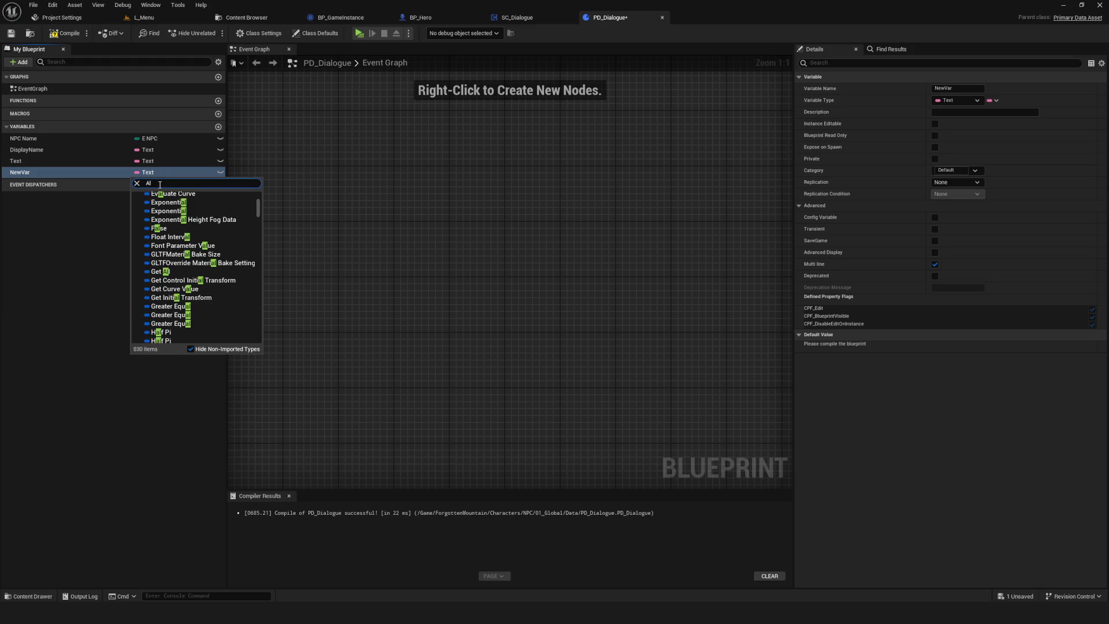
{"action": "type", "text": "l"}
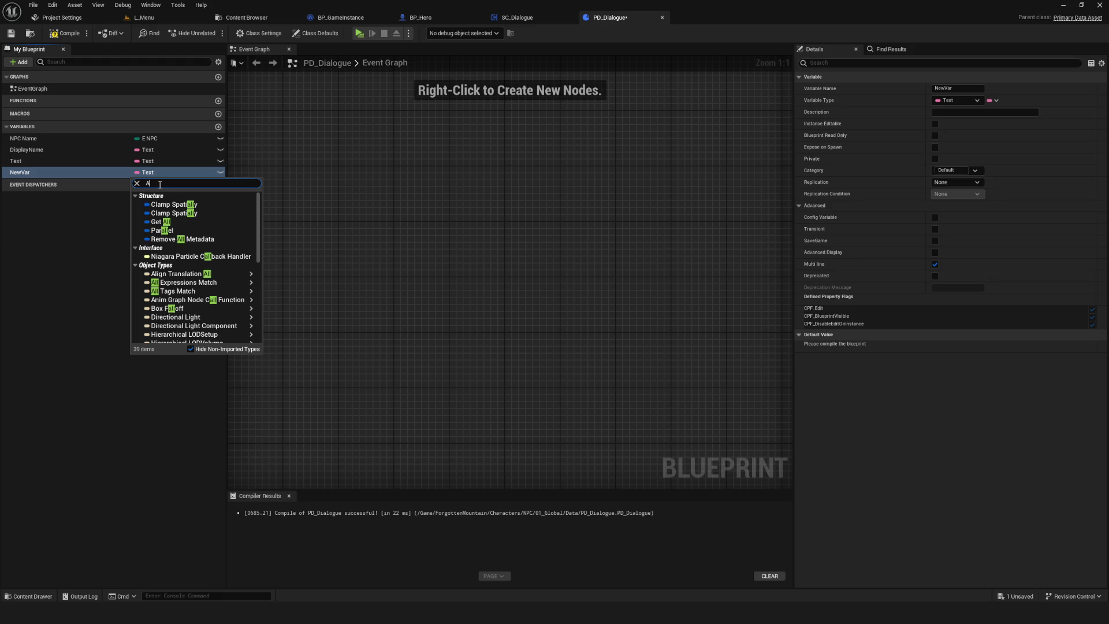
{"action": "key", "text": "BackSpace"}
{"action": "type", "text": "Gample"}
{"action": "key", "text": "BackSpace"}
{"action": "key", "text": "BackSpace"}
{"action": "key", "text": "BackSpace"}
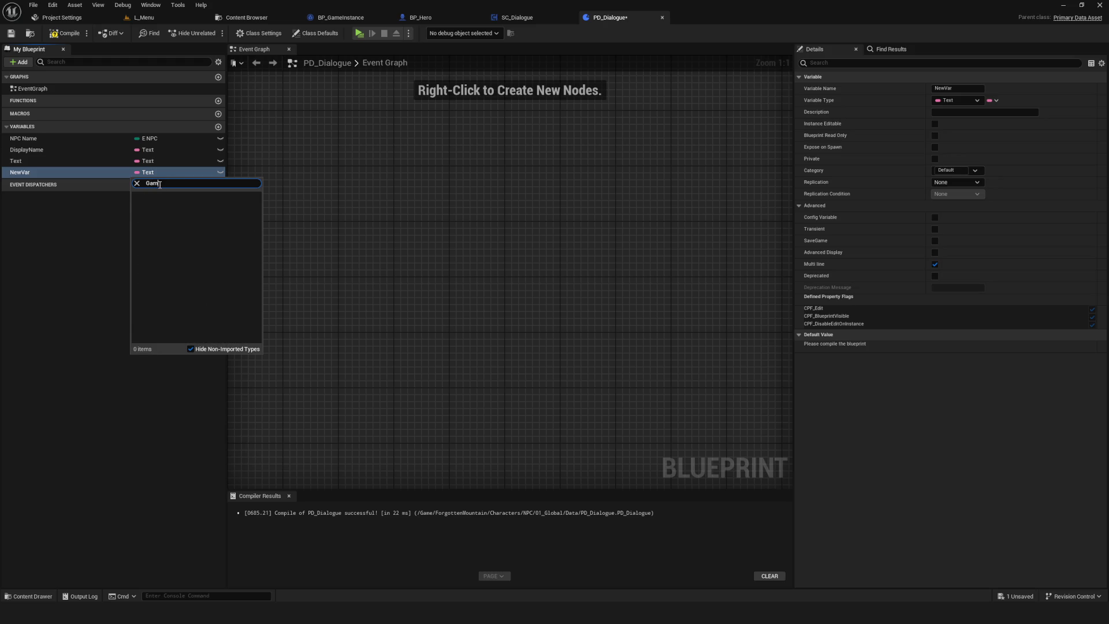
{"action": "type", "text": "layTag"}
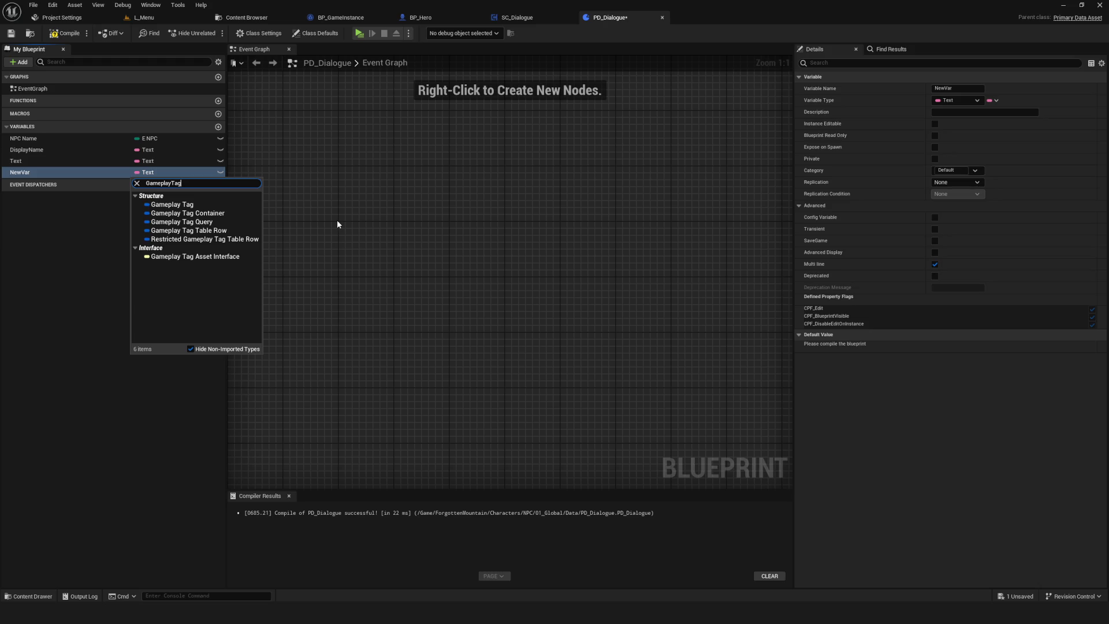
{"action": "left_click", "coordinate": [206, 229]}
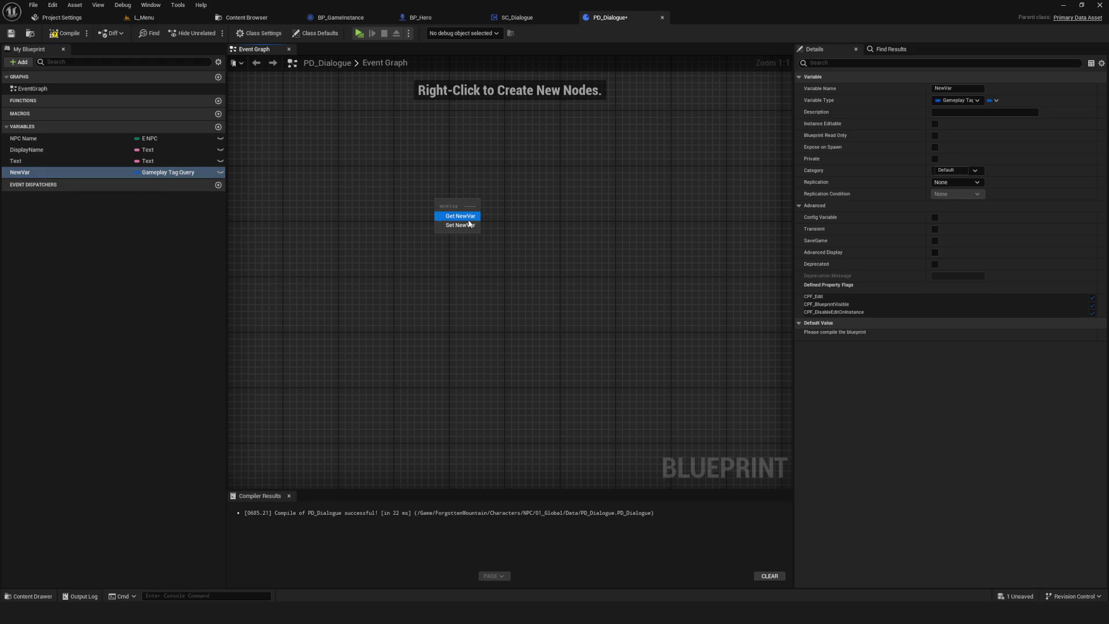
{"action": "left_click", "coordinate": [66, 33]}
- Give NewVar a default All Tags Match query with the HasIronKey? and Keeper IntroPlayed? tags
{"action": "left_click", "coordinate": [61, 172]}
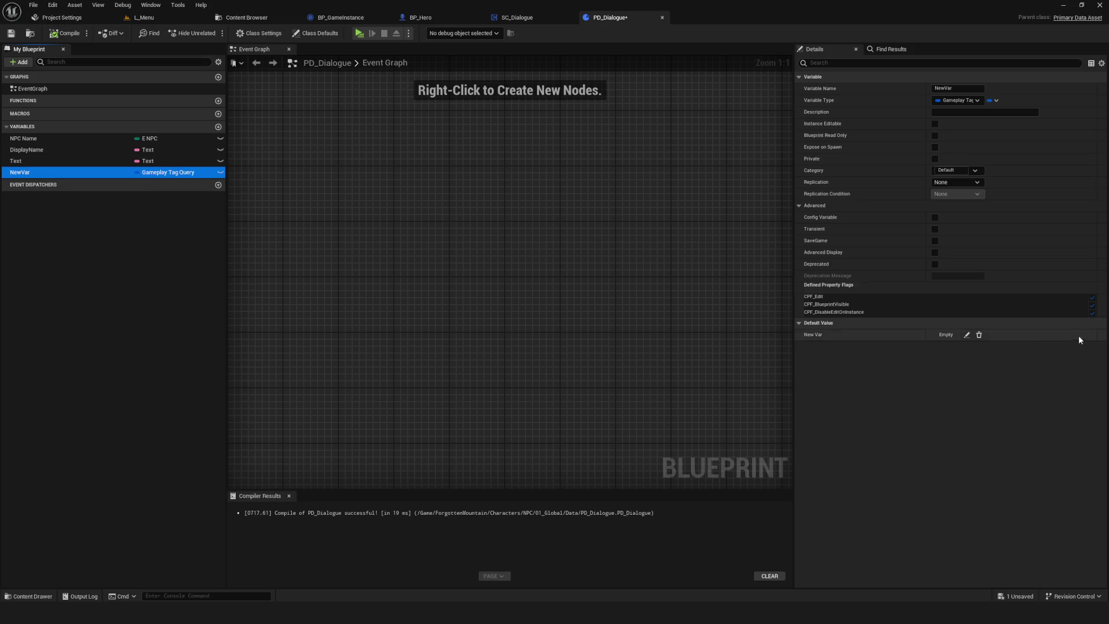
{"action": "left_click", "coordinate": [967, 336]}
{"action": "left_click", "coordinate": [839, 334]}
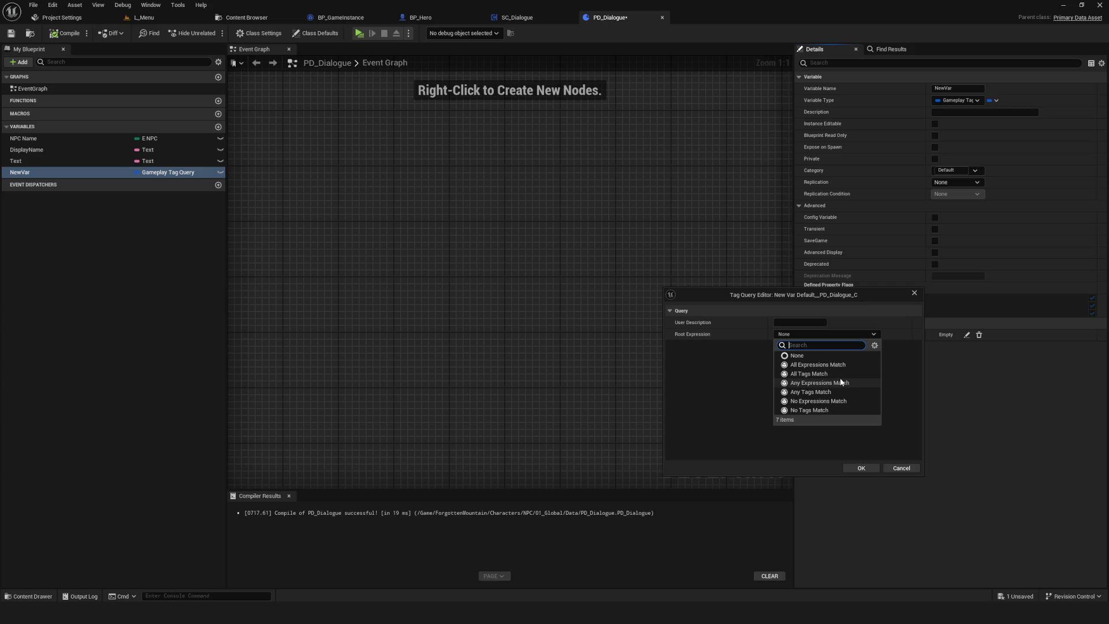
{"action": "left_click_drag", "start_coordinate": [839, 298], "coordinate": [544, 294]}
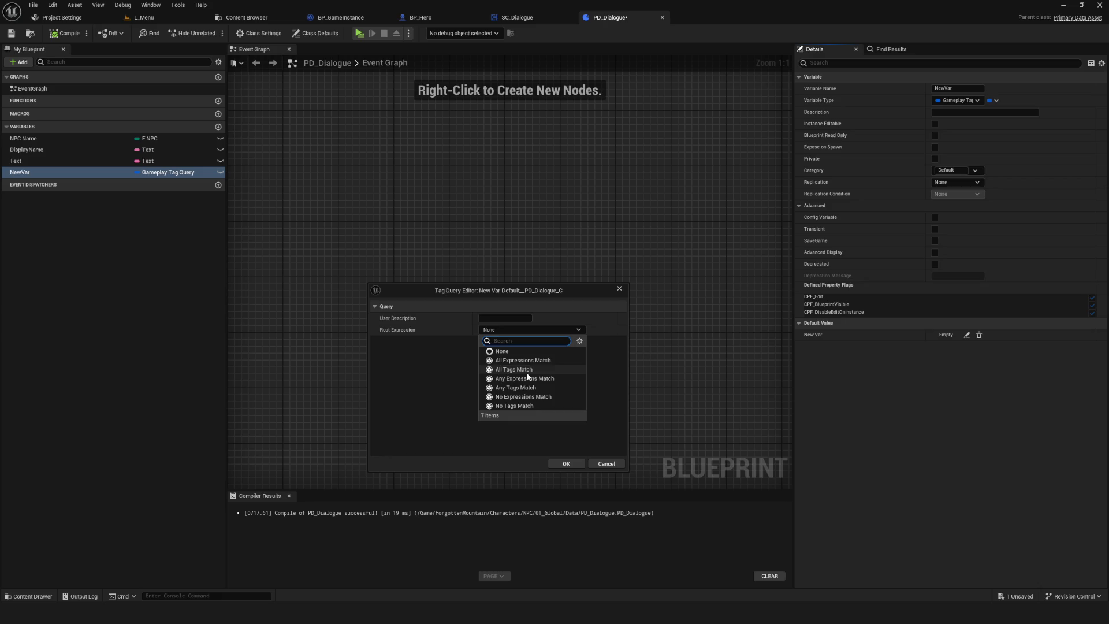
{"action": "left_click", "coordinate": [522, 369]}
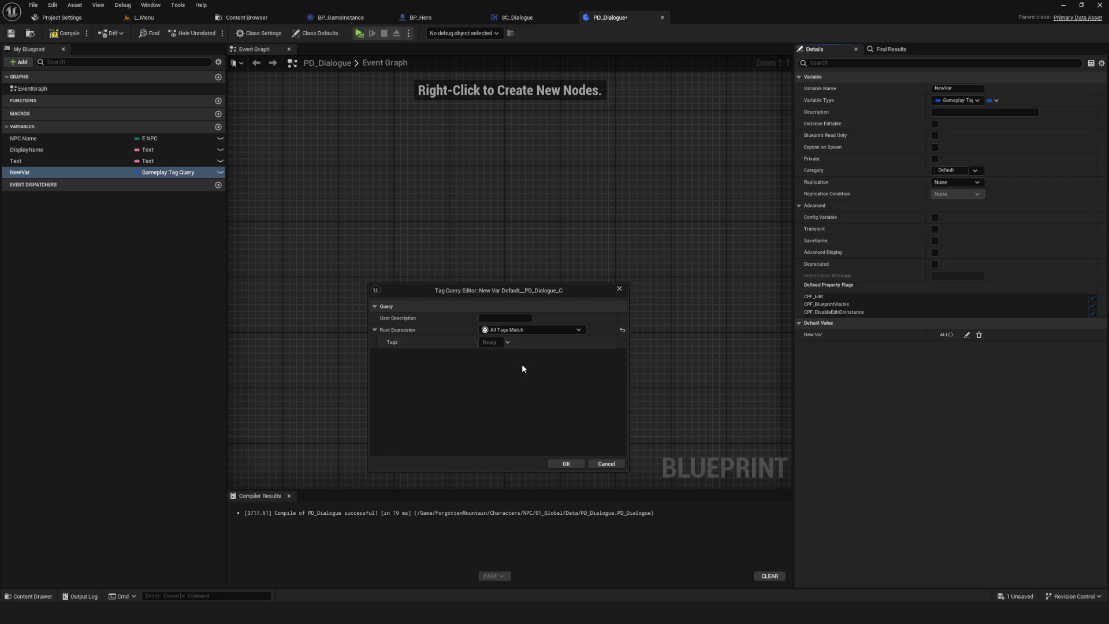
{"action": "left_click", "coordinate": [496, 342]}
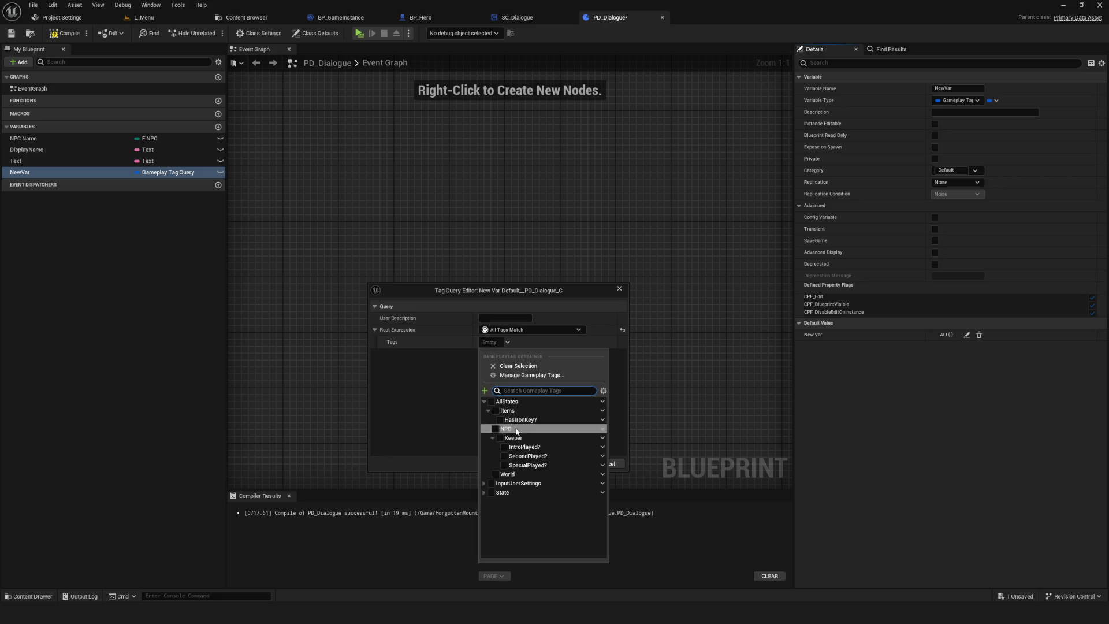
{"action": "left_click", "coordinate": [431, 364]}
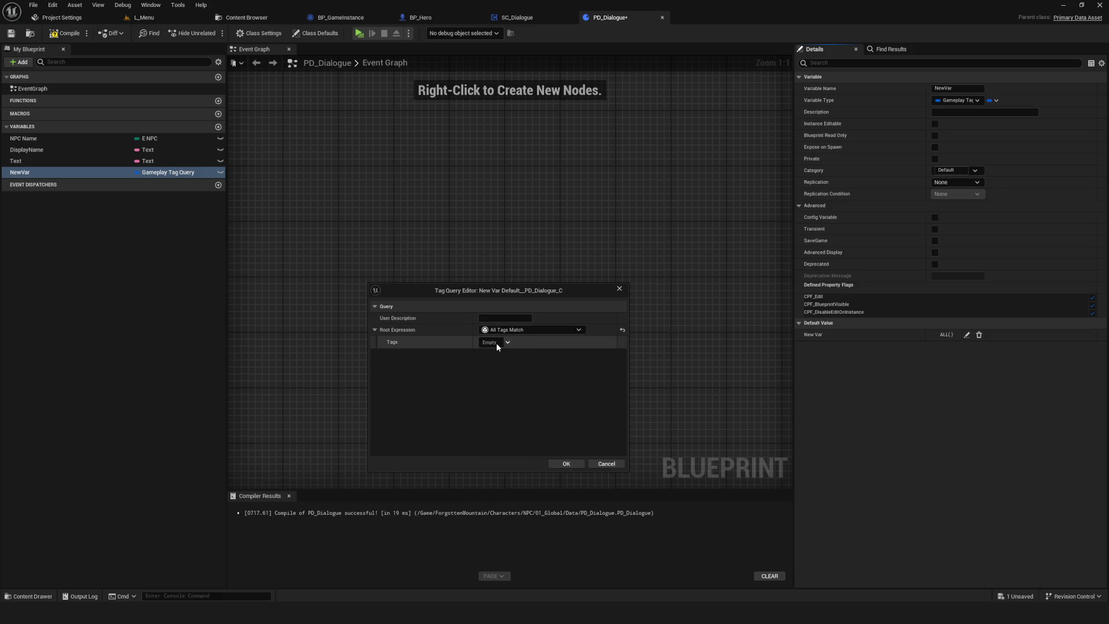
{"action": "left_click", "coordinate": [499, 346]}
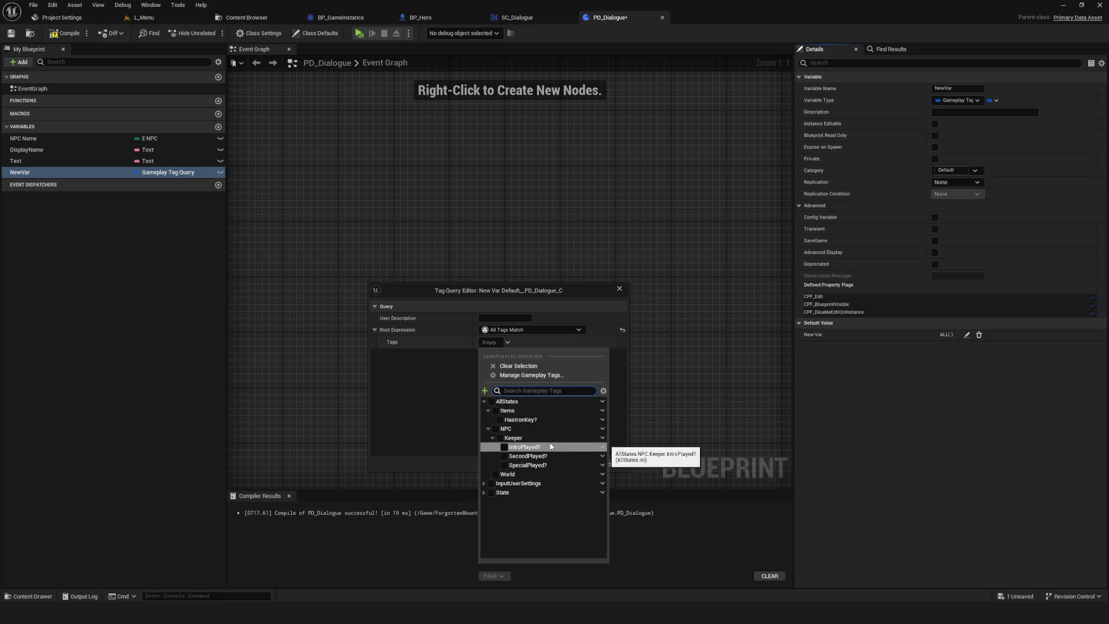
{"action": "left_click", "coordinate": [500, 420]}
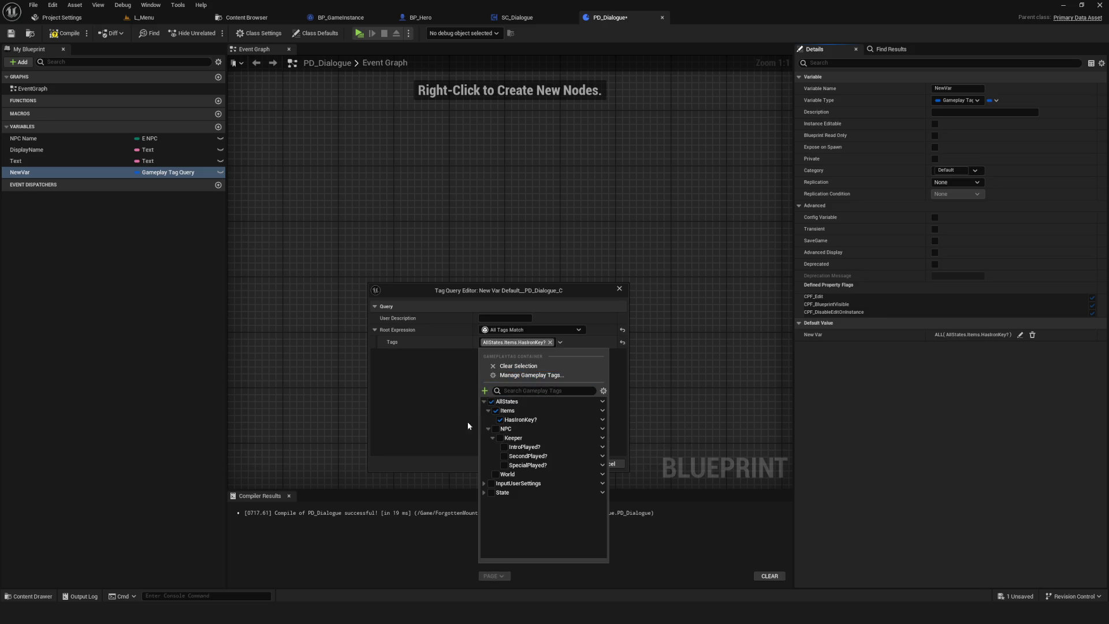
{"action": "left_click", "coordinate": [520, 447]}
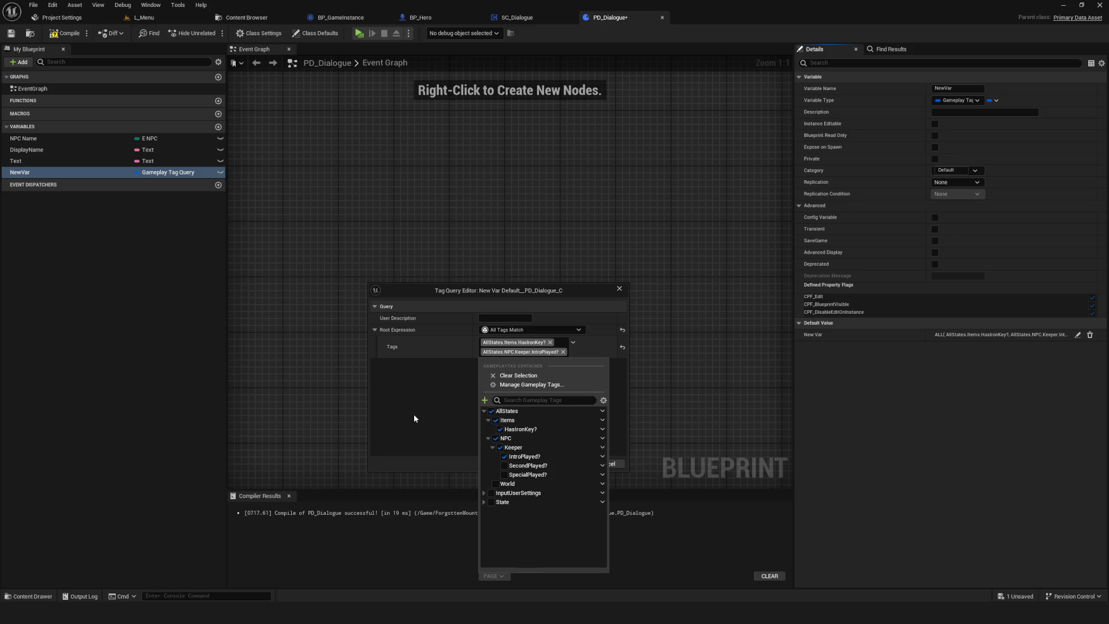
{"action": "left_click", "coordinate": [439, 406]}
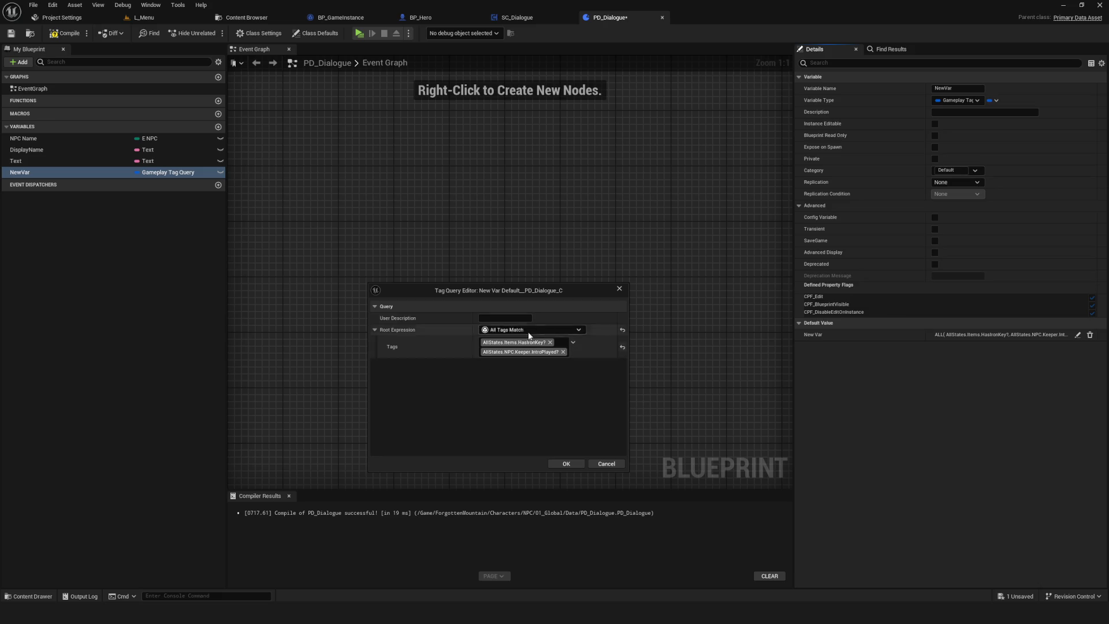
{"action": "left_click", "coordinate": [567, 464]}
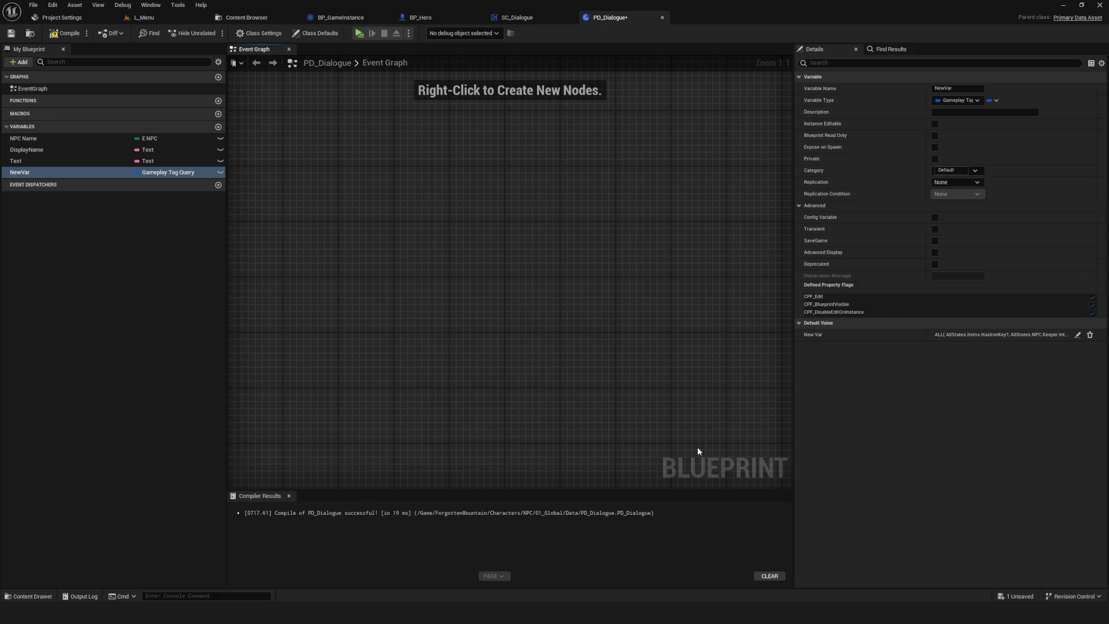
{"action": "mouse_move", "coordinate": [71, 172]}
{"action": "left_mouse_down"}
{"action": "mouse_move", "coordinate": [518, 261]}
{"action": "mouse_move", "coordinate": [666, 245]}
{"action": "mouse_move", "coordinate": [558, 223]}
{"action": "left_mouse_up"}
{"action": "left_click", "coordinate": [546, 276]}
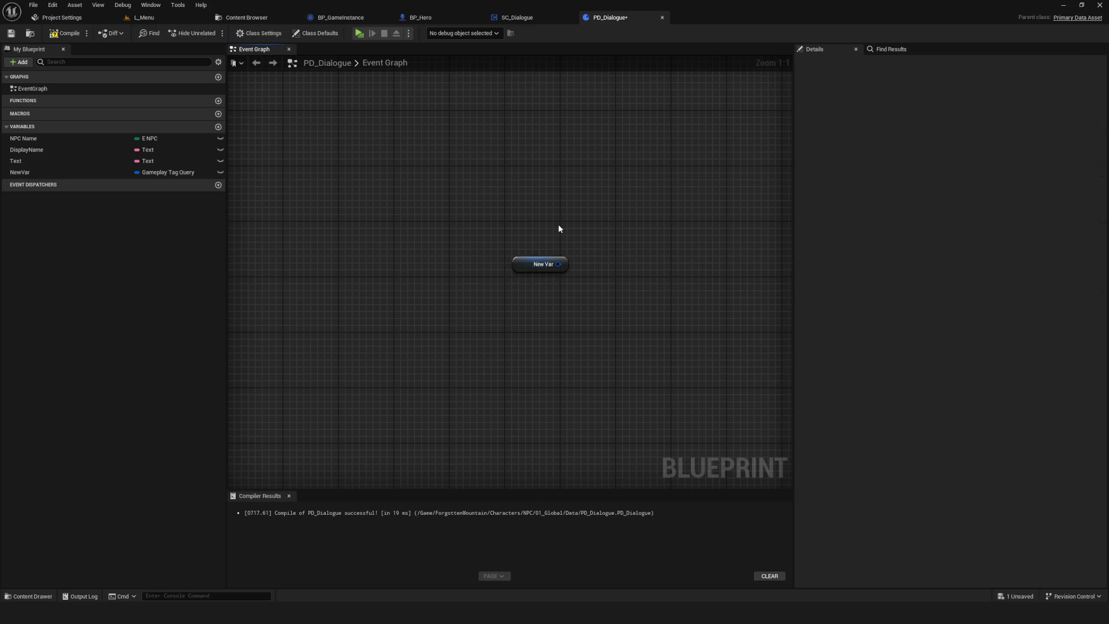
{"action": "left_click_drag", "start_coordinate": [558, 265], "coordinate": [637, 258]}
{"action": "type", "text": "ha"}
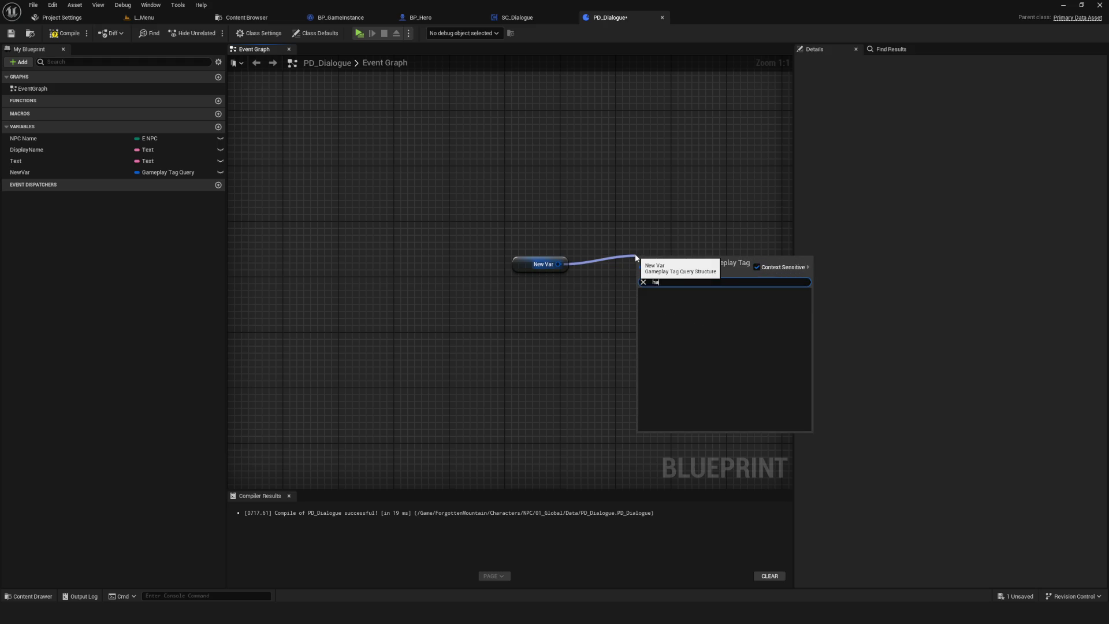
{"action": "key", "text": "BackSpace"}
{"action": "key", "text": "BackSpace"}
{"action": "key", "text": "BackSpace"}
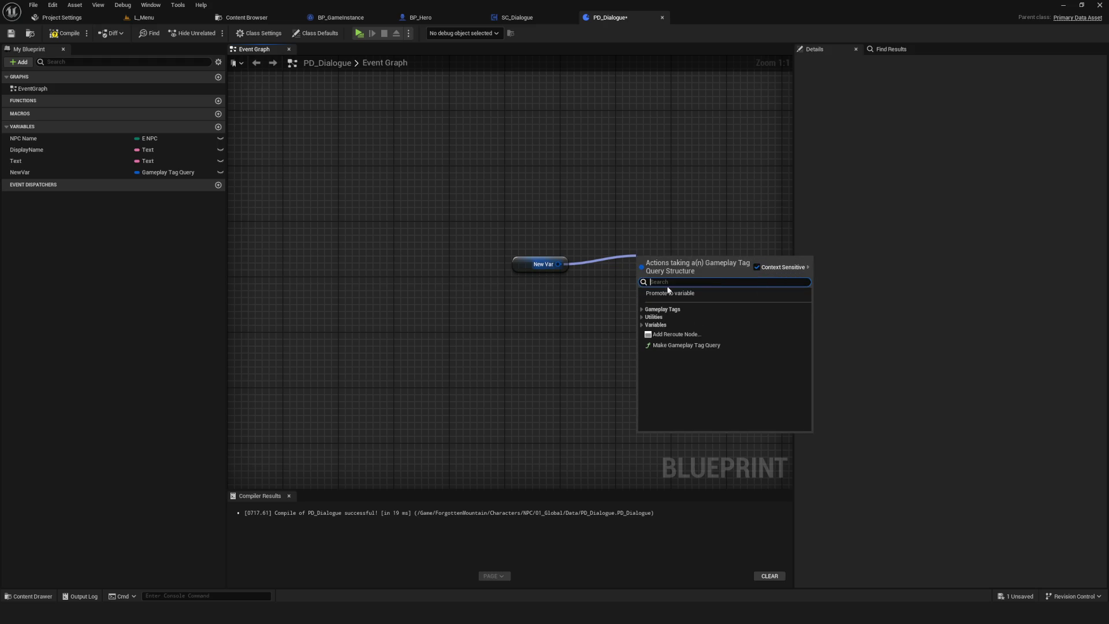
{"action": "left_click", "coordinate": [643, 309]}
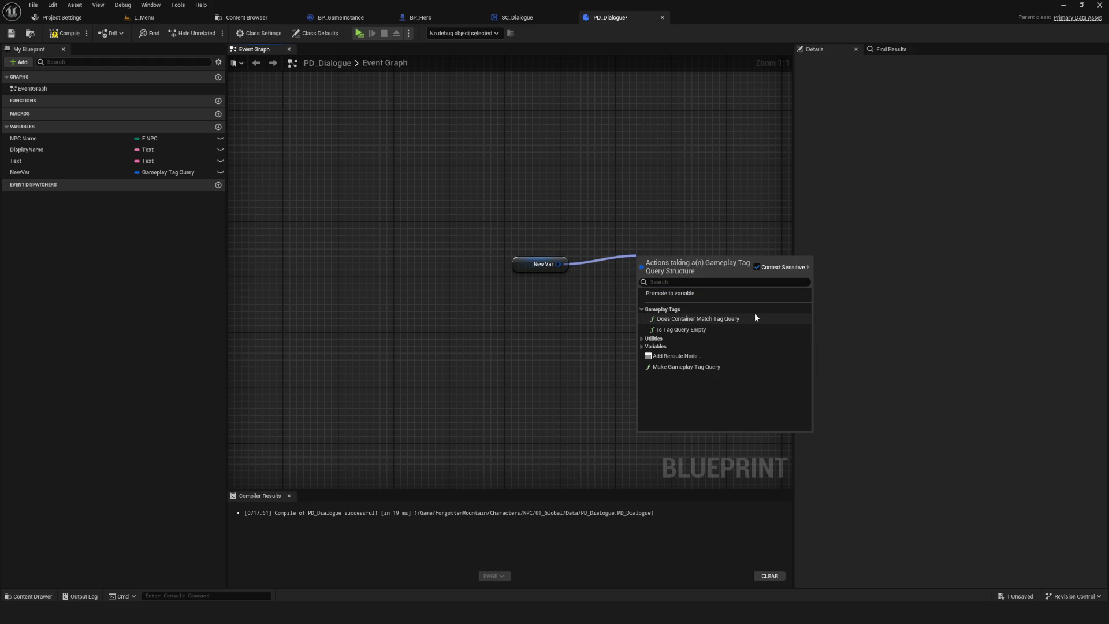
{"action": "left_click", "coordinate": [718, 329]}
{"action": "left_click_drag", "start_coordinate": [664, 255], "coordinate": [614, 292]}
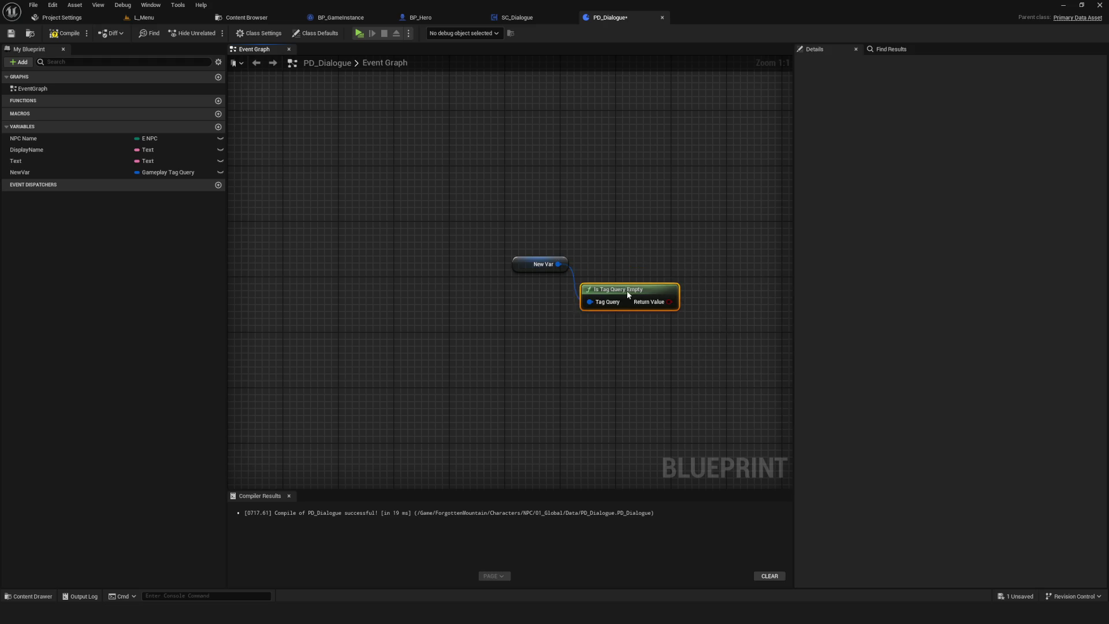
{"action": "key", "text": "Delete"}
{"action": "left_click_drag", "start_coordinate": [561, 257], "coordinate": [687, 269]}
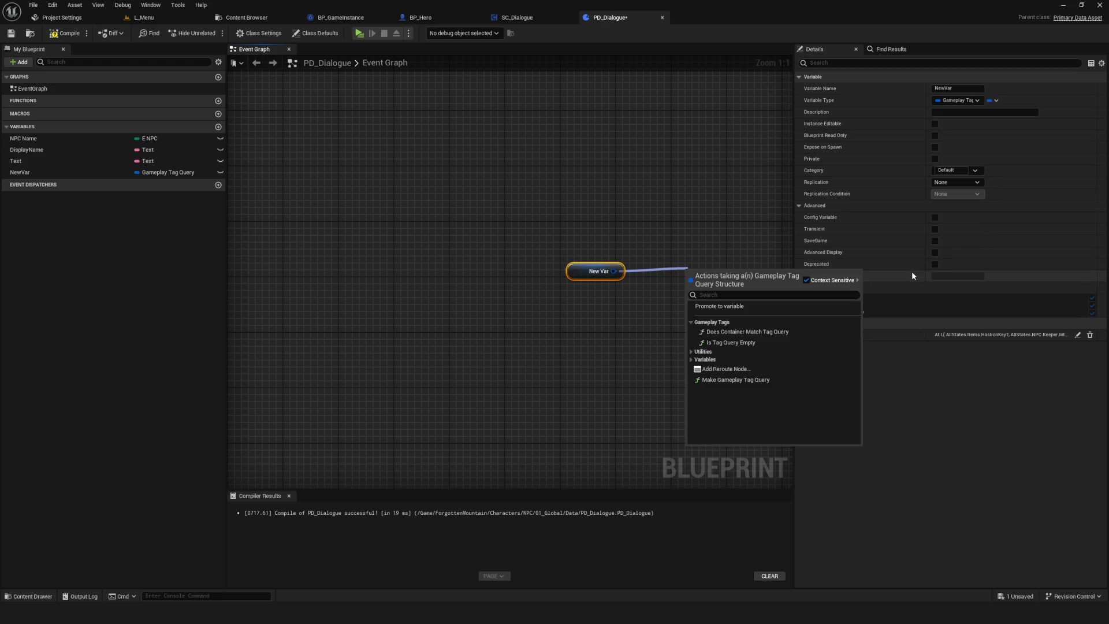
{"action": "left_click", "coordinate": [748, 331]}
{"action": "left_click_drag", "start_coordinate": [741, 271], "coordinate": [713, 213]}
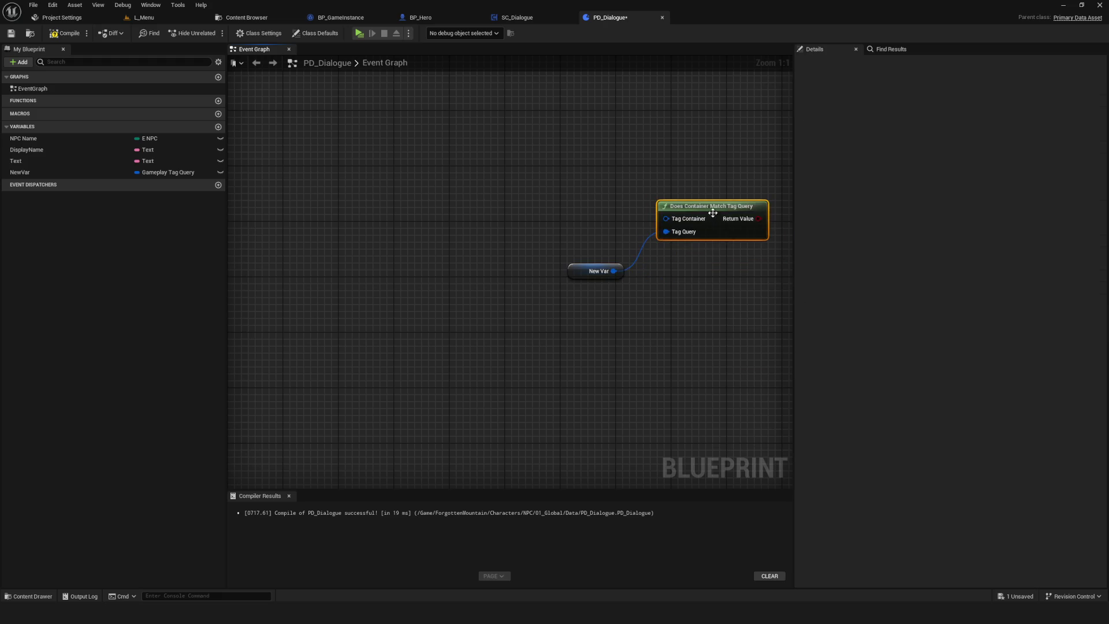
{"action": "left_click_drag", "start_coordinate": [503, 267], "coordinate": [570, 342]}
{"action": "mouse_move", "coordinate": [553, 299]}
{"action": "left_mouse_down"}
{"action": "mouse_move", "coordinate": [570, 362]}
{"action": "mouse_move", "coordinate": [574, 334]}
{"action": "left_mouse_up"}
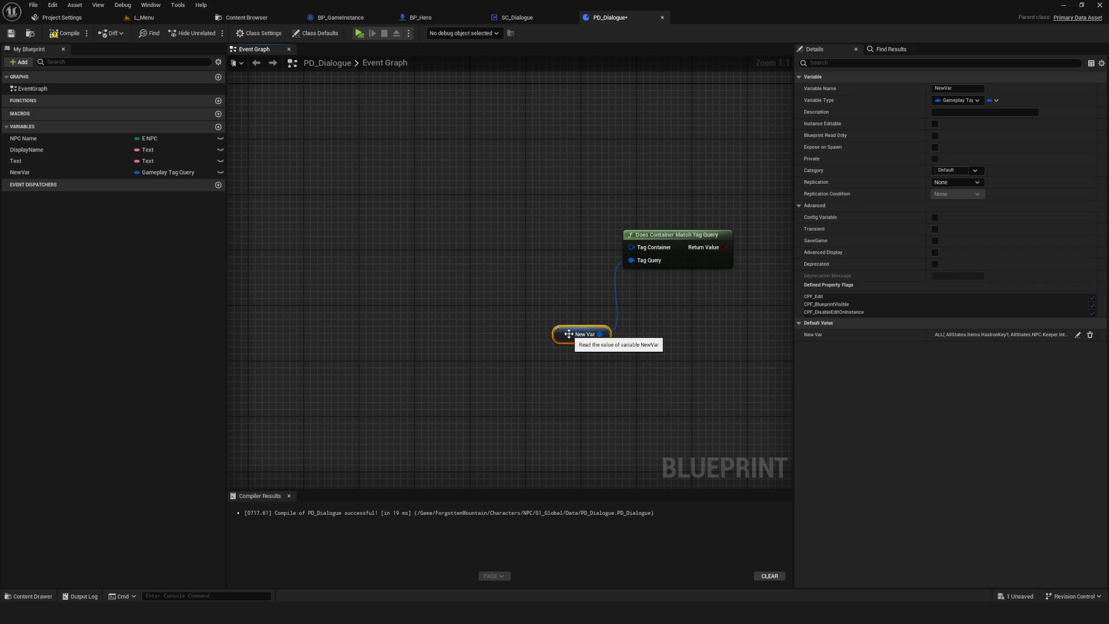
{"action": "mouse_move", "coordinate": [632, 248]}
{"action": "left_mouse_down"}
{"action": "mouse_move", "coordinate": [421, 277]}
{"action": "mouse_move", "coordinate": [504, 284]}
{"action": "left_mouse_up"}
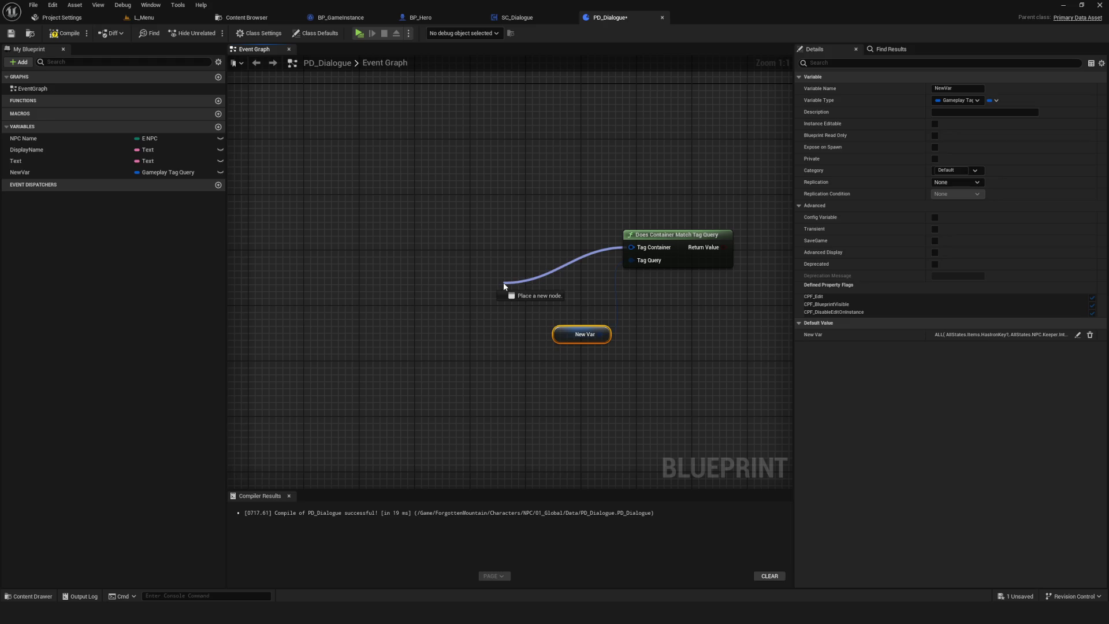
{"action": "left_click_drag", "start_coordinate": [504, 282], "coordinate": [504, 282]}
{"action": "left_click_drag", "start_coordinate": [504, 282], "coordinate": [389, 296]}
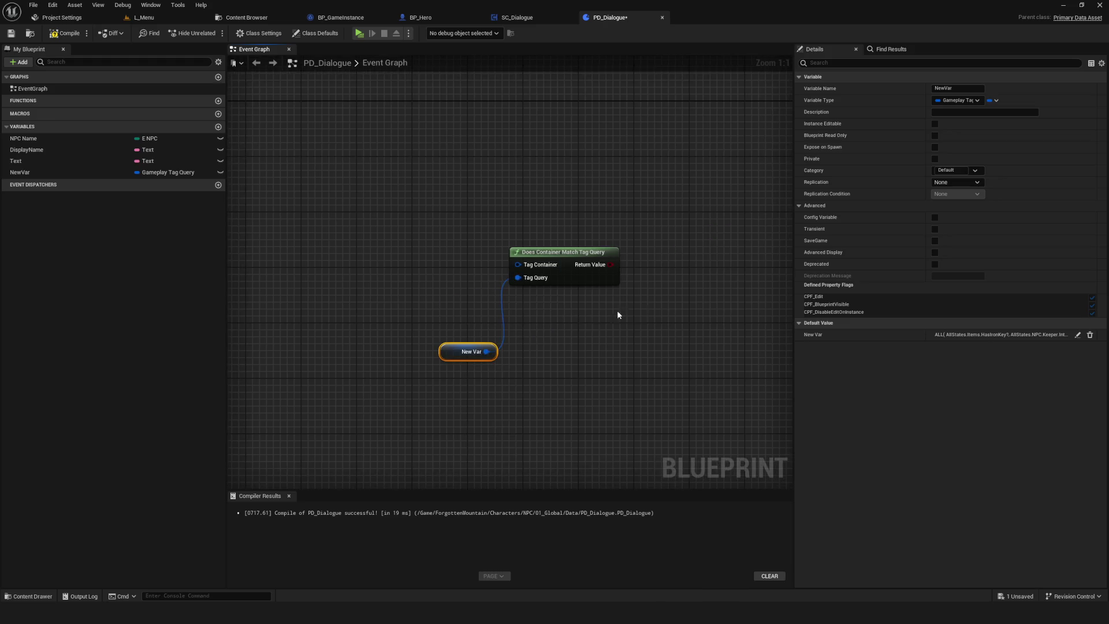
{"action": "left_click_drag", "start_coordinate": [609, 261], "coordinate": [671, 195]}
{"action": "left_click_drag", "start_coordinate": [431, 277], "coordinate": [532, 450]}
{"action": "mouse_move", "coordinate": [468, 351]}
{"action": "left_mouse_down"}
{"action": "mouse_move", "coordinate": [503, 340]}
{"action": "mouse_move", "coordinate": [520, 282]}
{"action": "left_mouse_up"}
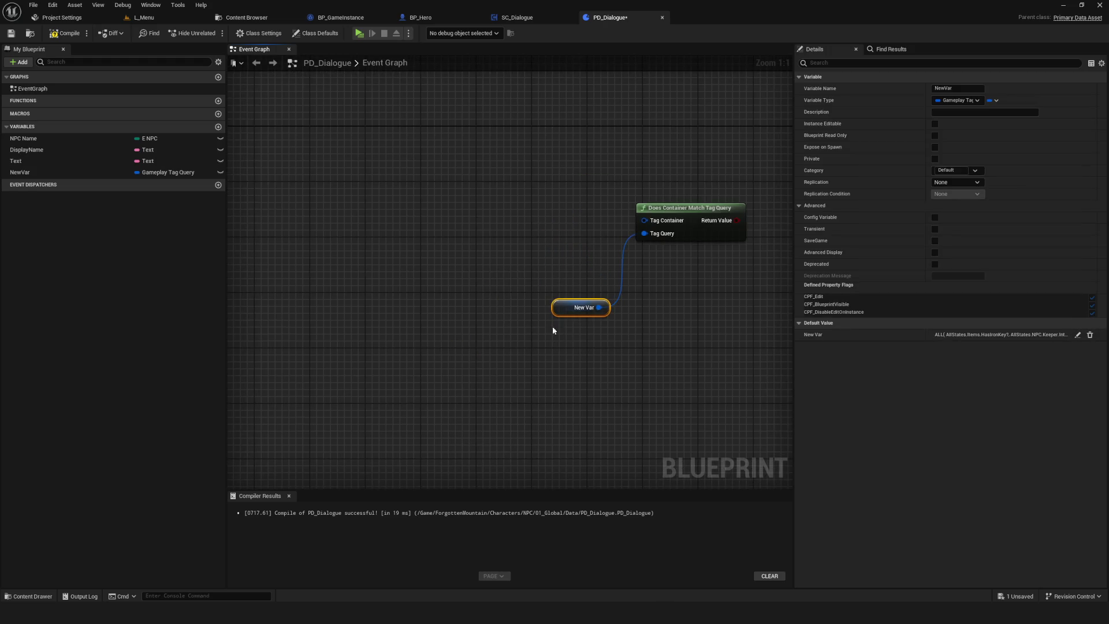
{"action": "left_click_drag", "start_coordinate": [553, 330], "coordinate": [564, 318]}
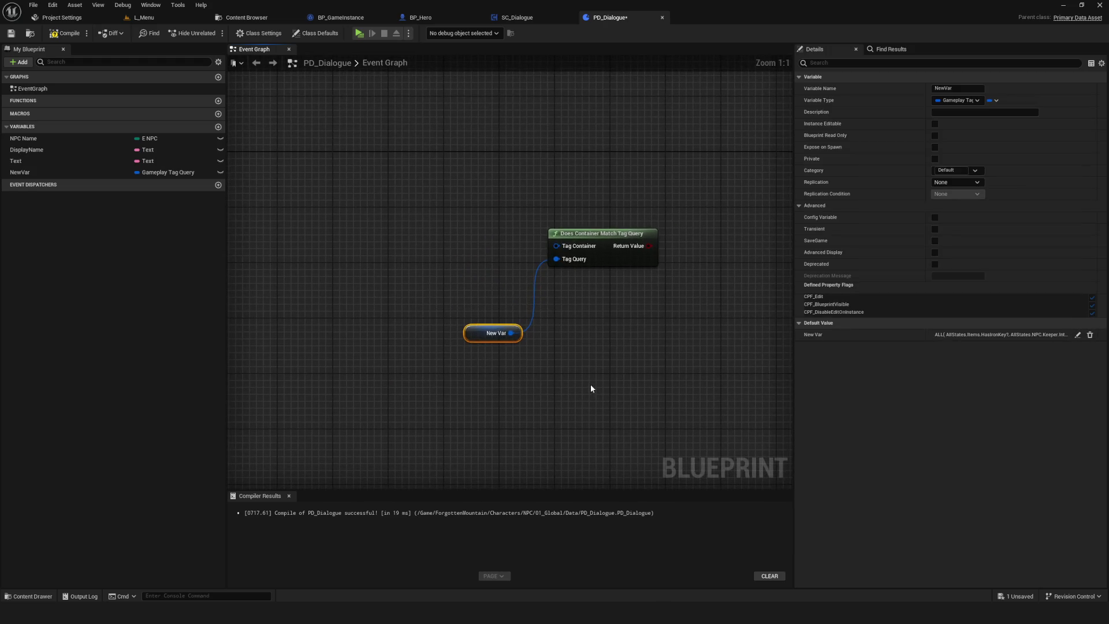
{"action": "left_click_drag", "start_coordinate": [385, 290], "coordinate": [492, 307]}
{"action": "scroll", "coordinate": [491, 307], "scroll_direction": "down", "scroll_amount": 5}
{"action": "scroll", "coordinate": [570, 290], "scroll_direction": "up", "scroll_amount": 5}
{"action": "mouse_move", "coordinate": [659, 344]}
{"action": "left_mouse_down"}
{"action": "mouse_move", "coordinate": [513, 310]}
{"action": "mouse_move", "coordinate": [500, 290]}
{"action": "left_mouse_up"}
{"action": "left_click_drag", "start_coordinate": [408, 199], "coordinate": [578, 348]}
{"action": "key", "text": "Delete"}
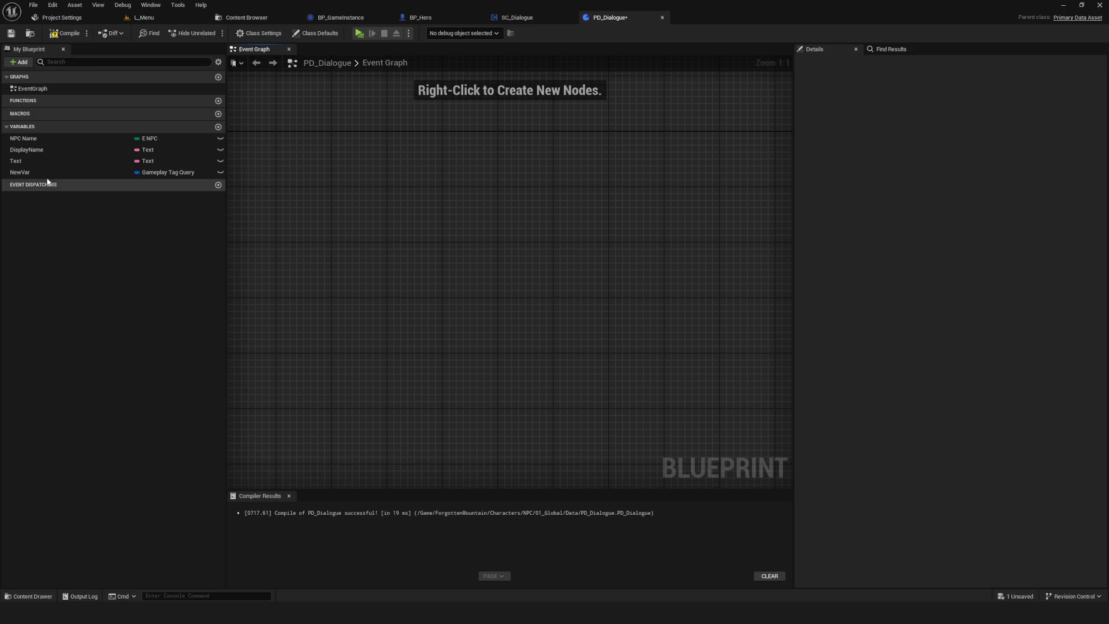
- Clear NewVar's default tag query back to Empty with no root expression
{"action": "left_click", "coordinate": [49, 173]}
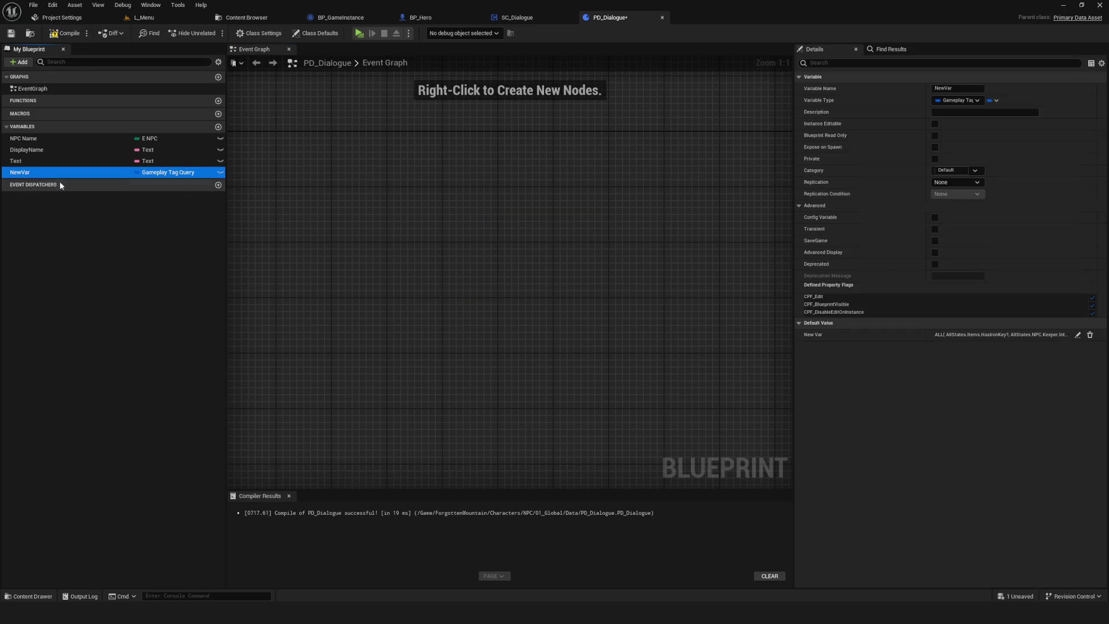
{"action": "left_click", "coordinate": [1078, 335]}
{"action": "left_click", "coordinate": [853, 356]}
{"action": "left_click", "coordinate": [845, 347]}
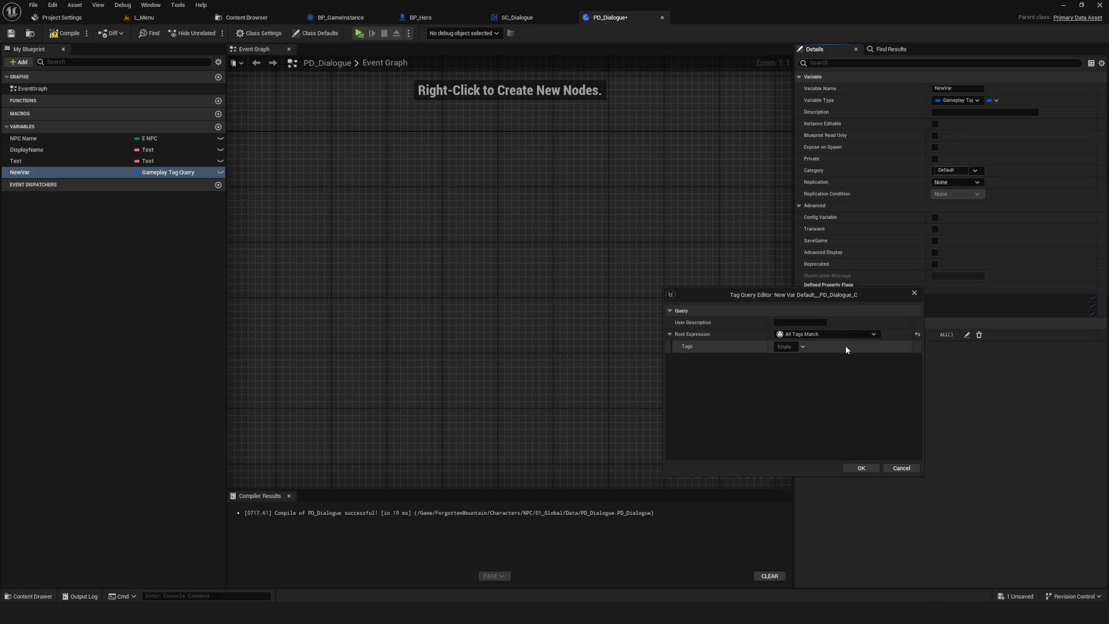
{"action": "left_click", "coordinate": [824, 336]}
{"action": "left_click", "coordinate": [824, 348]}
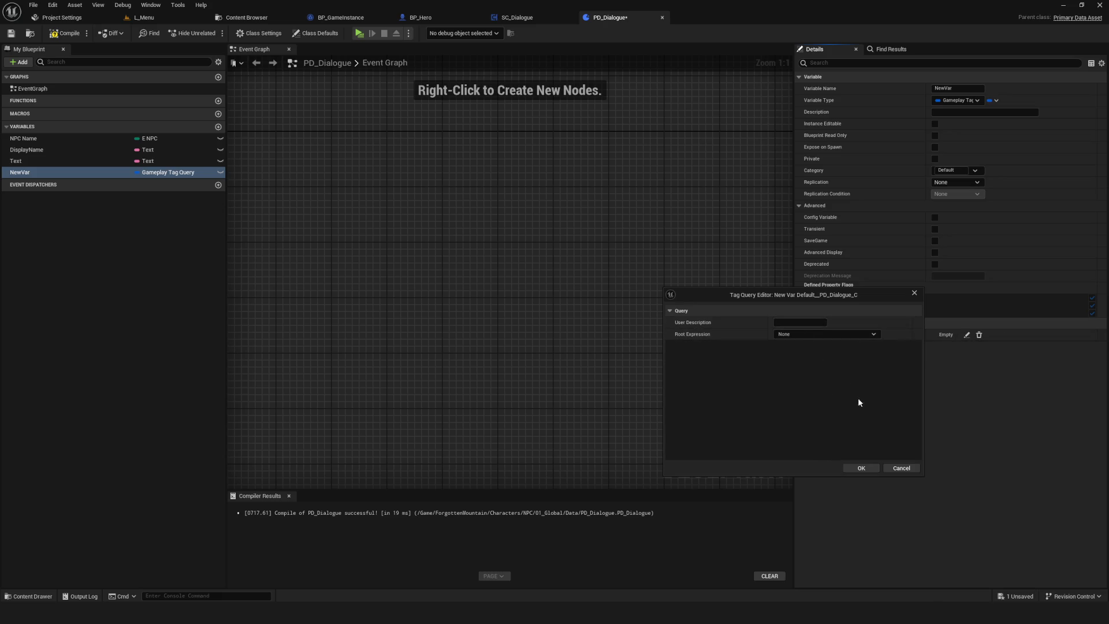
{"action": "left_click", "coordinate": [870, 468]}
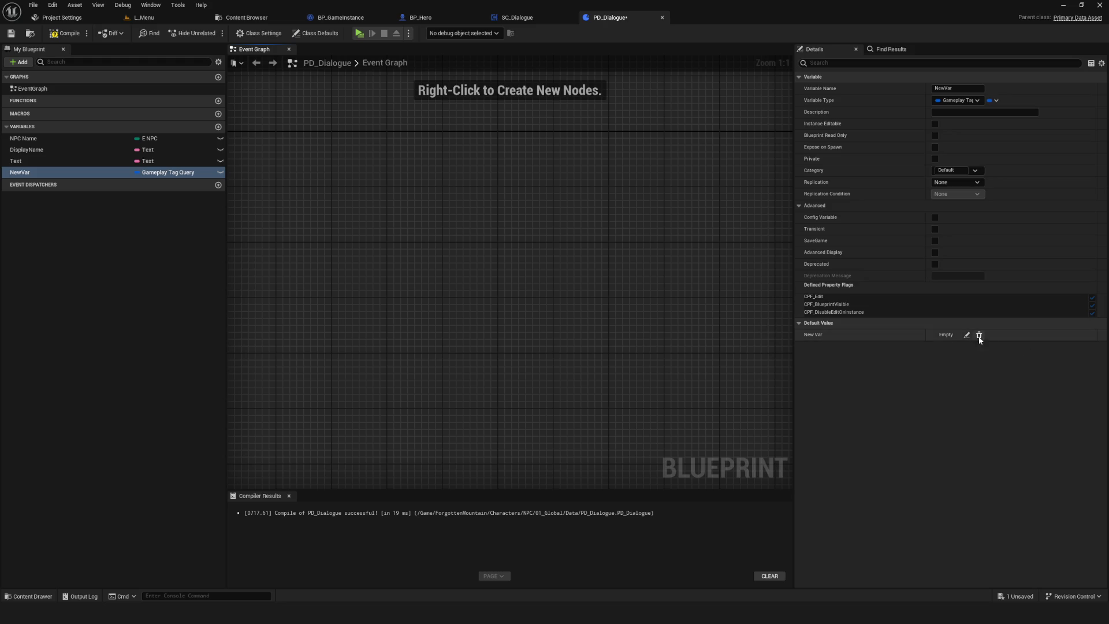
- Rename NewVar to Condition, then save and compile PD_Dialogue
{"action": "key", "text": "F2"}
{"action": "type", "text": "C"}
{"action": "key", "text": "BackSpace"}
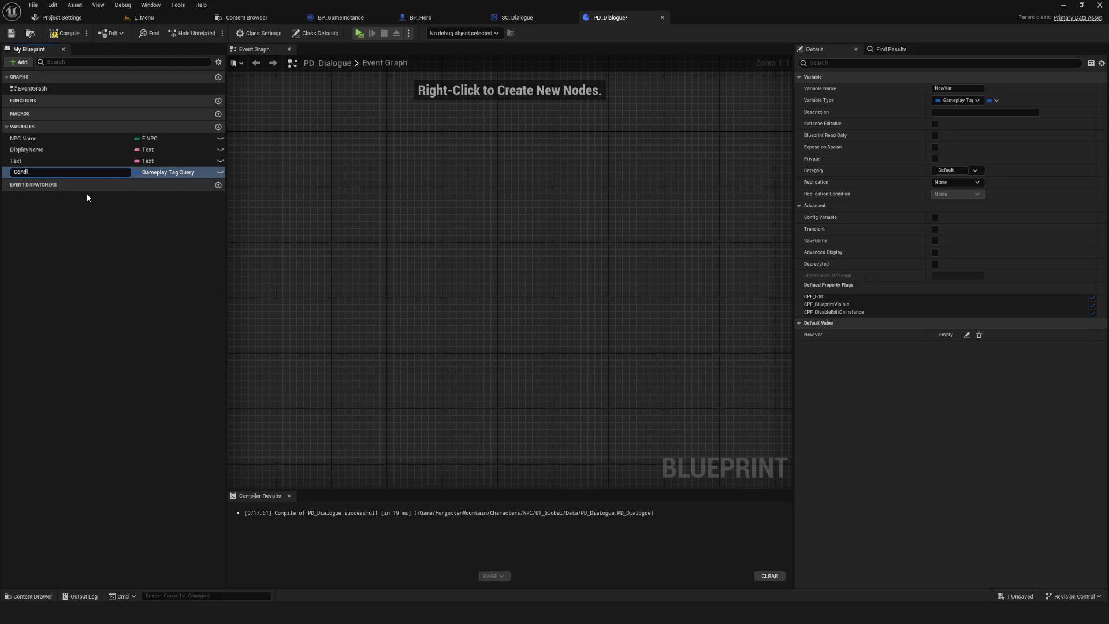
{"action": "type", "text": "tion"}
{"action": "key", "text": "Return"}
{"action": "key", "text": "ctrl+s"}
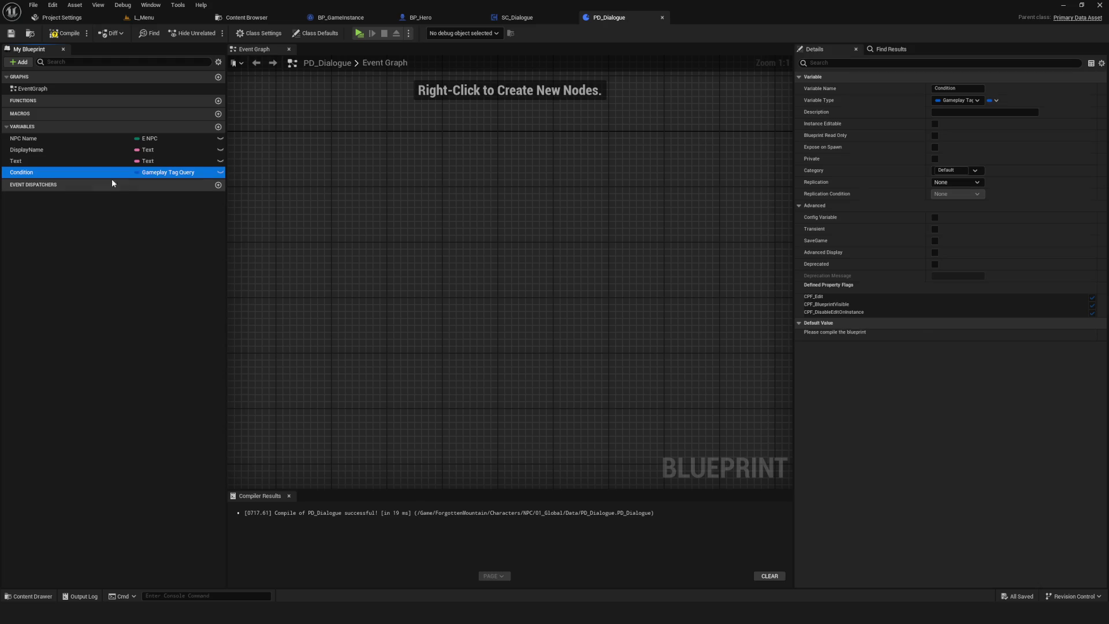
{"action": "left_click", "coordinate": [66, 33]}
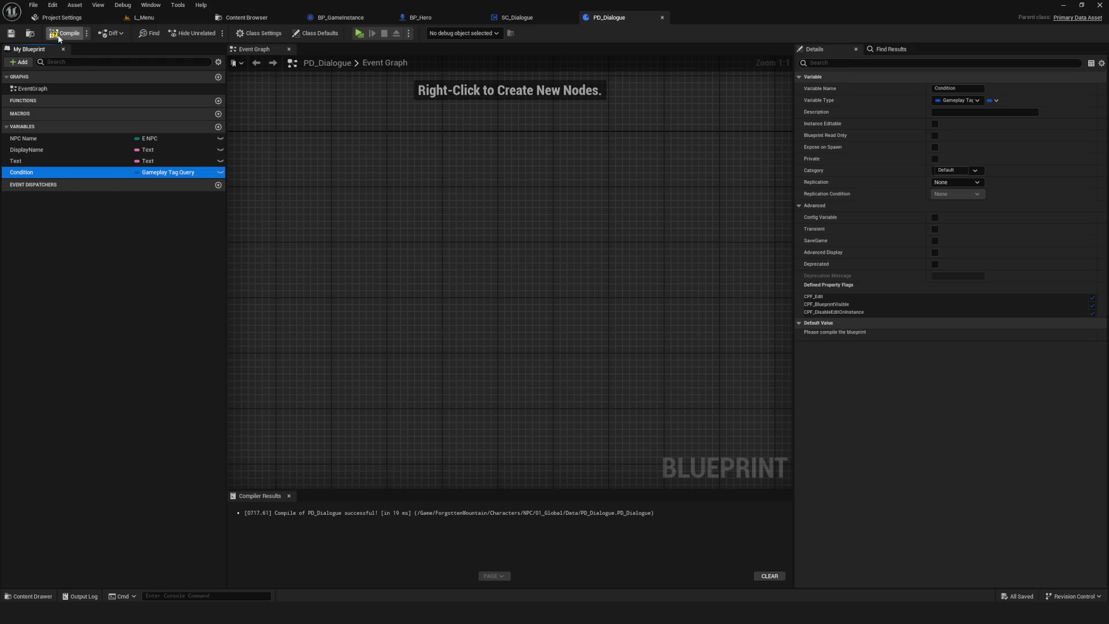
- Add a new Integer variable named Priority to PD_Dialogue
{"action": "left_click", "coordinate": [218, 127]}
{"action": "left_click", "coordinate": [175, 188]}
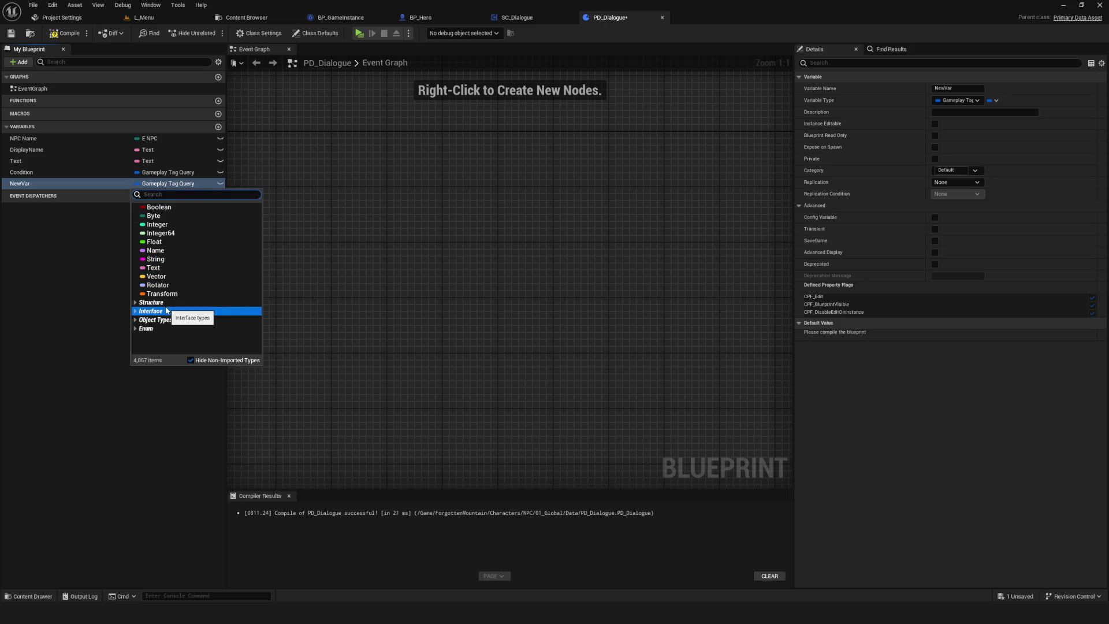
{"action": "left_click", "coordinate": [160, 233]}
{"action": "left_click", "coordinate": [164, 185]}
{"action": "left_click", "coordinate": [162, 224]}
{"action": "key", "text": "F2"}
{"action": "type", "text": "P"}
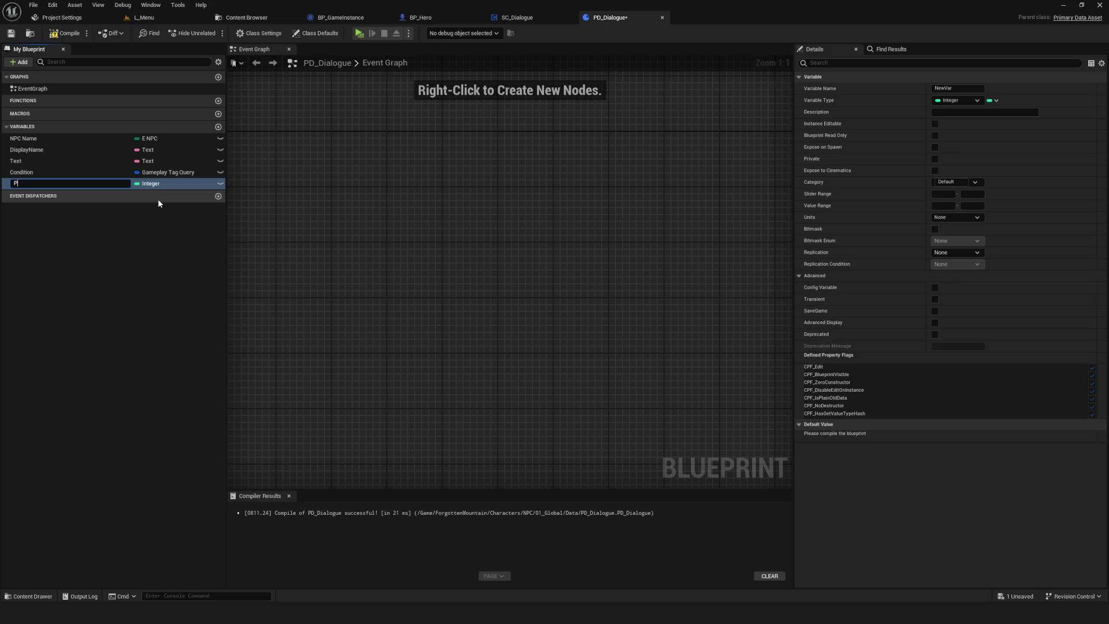
{"action": "type", "text": "riority"}
{"action": "key", "text": "Return"}
- Compile and save the PD_Dialogue blueprint
{"action": "key", "text": "ctrl+s"}
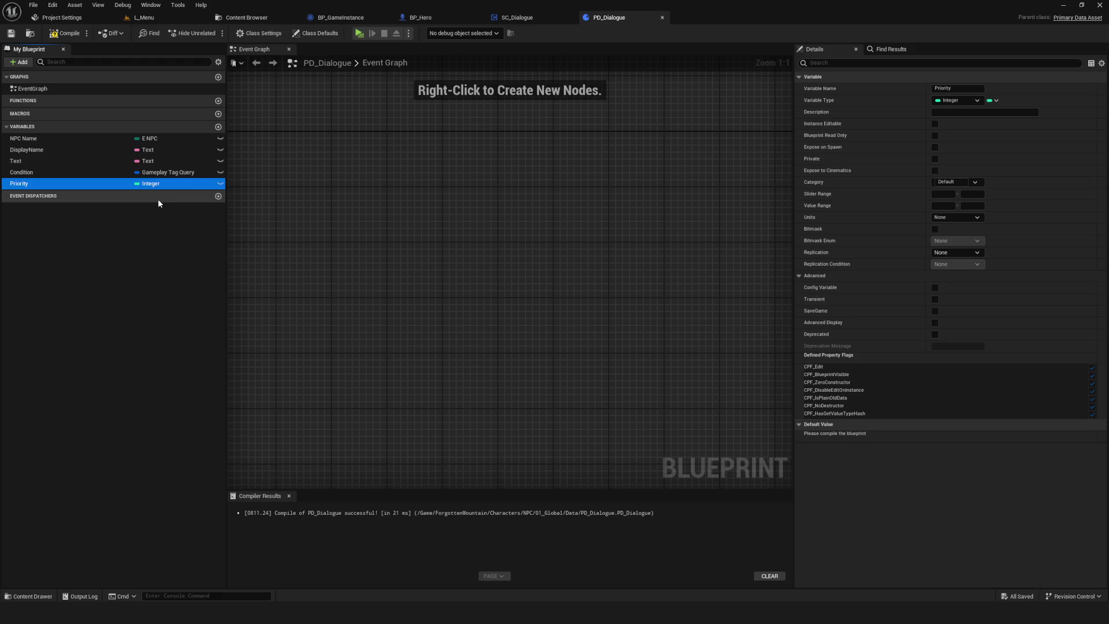
{"action": "left_click", "coordinate": [63, 35]}
{"action": "left_click", "coordinate": [11, 33]}
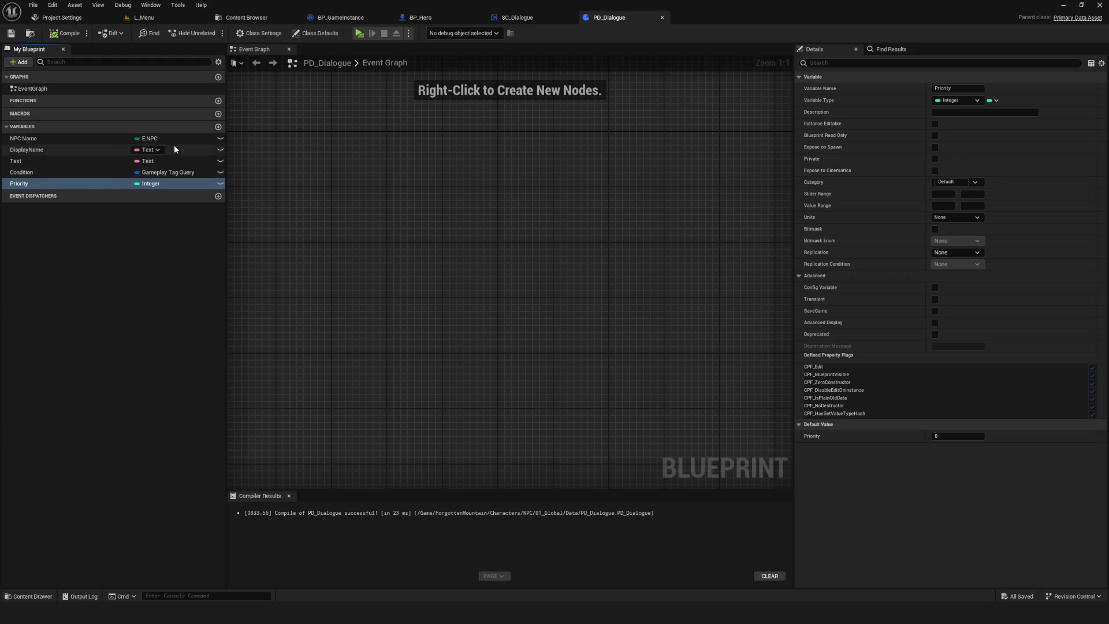
- Add another variable and make it a Texture 2D reference
{"action": "left_click", "coordinate": [218, 126]}
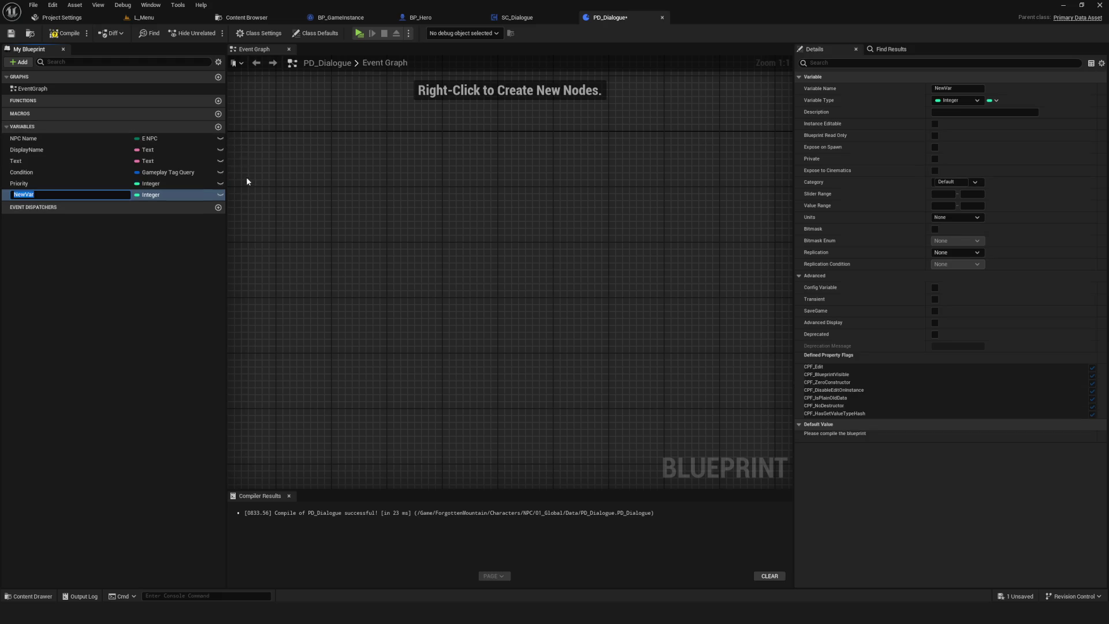
{"action": "left_click", "coordinate": [153, 196]}
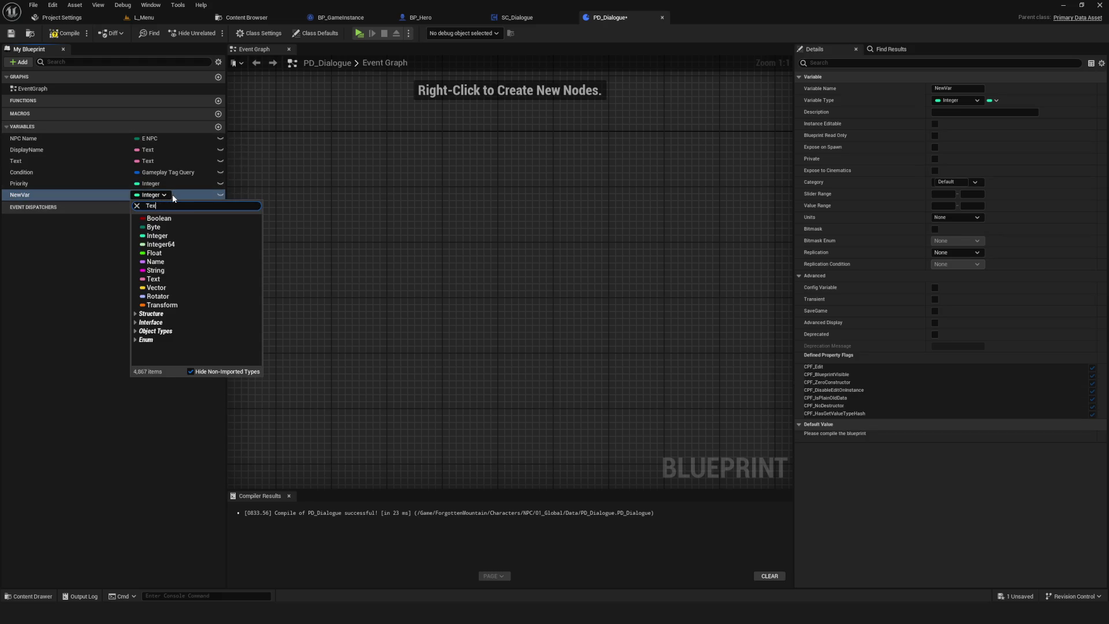
{"action": "type", "text": "t"}
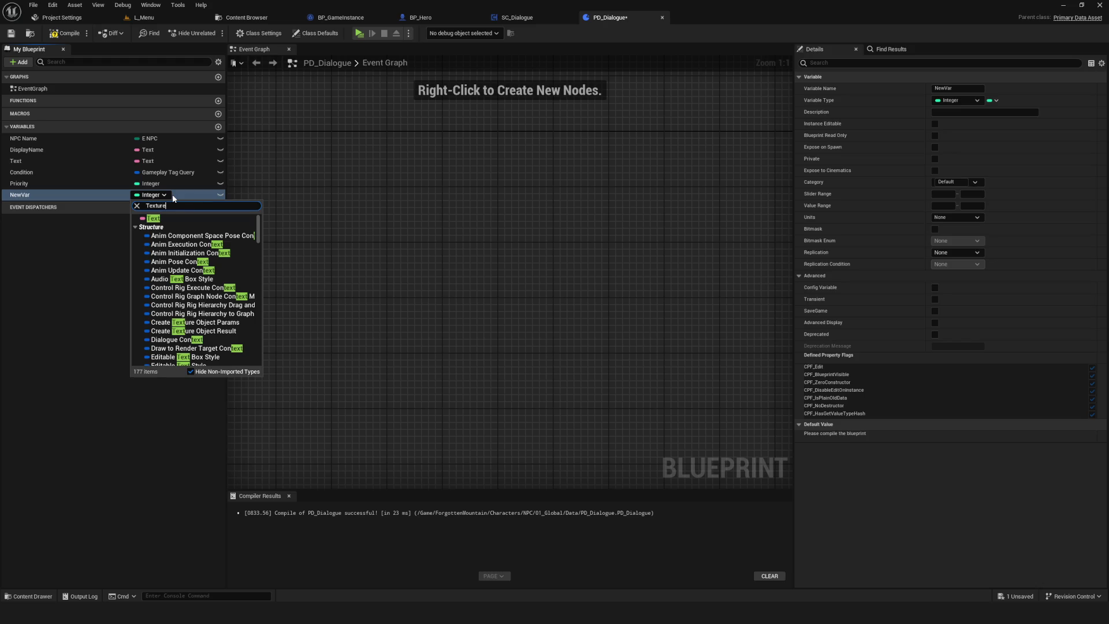
{"action": "type", "text": "ure"}
{"action": "mouse_move", "coordinate": [189, 304]}
{"action": "left_click", "coordinate": [291, 323]}
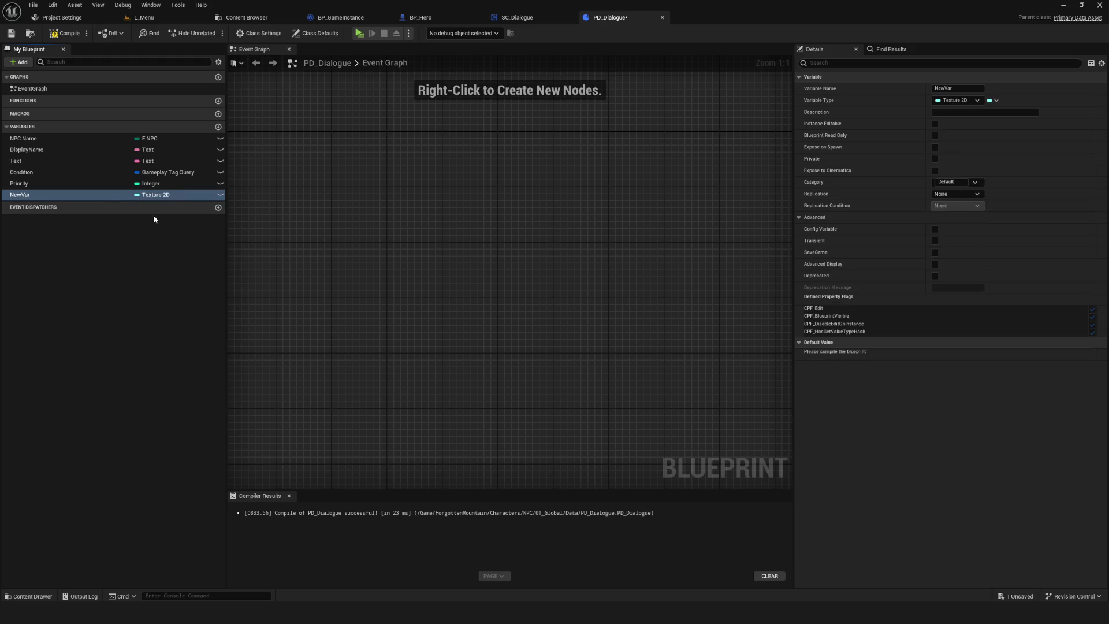
- Move the new variable between Text and Condition, rename it Avatar, and compile
{"action": "mouse_move", "coordinate": [25, 194]}
{"action": "left_mouse_down"}
{"action": "mouse_move", "coordinate": [32, 164]}
{"action": "mouse_move", "coordinate": [26, 174]}
{"action": "left_mouse_up"}
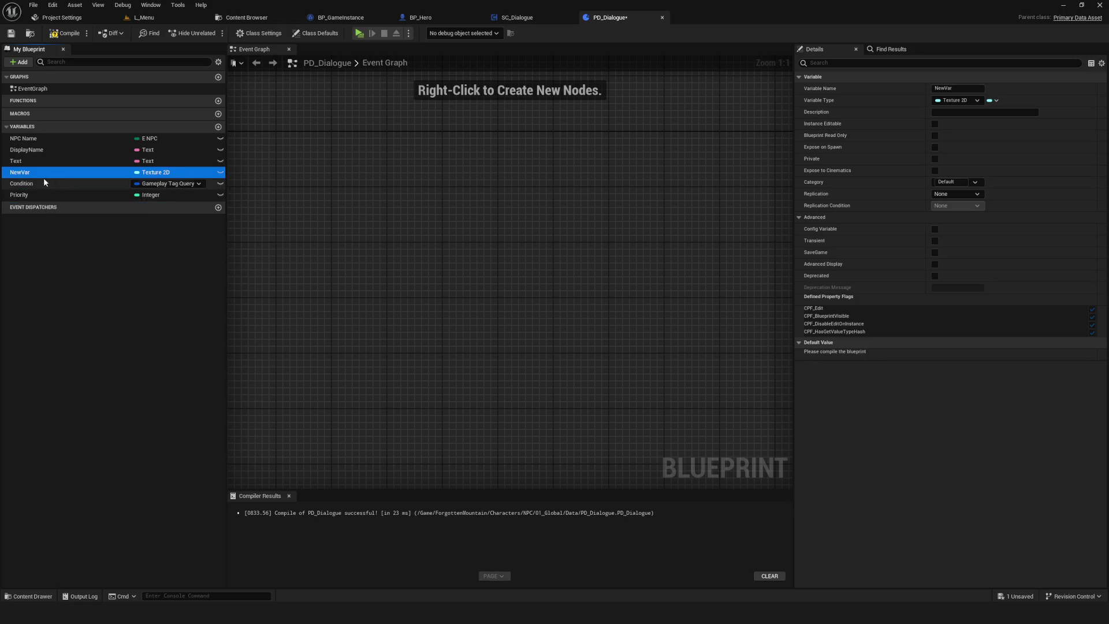
{"action": "left_click", "coordinate": [44, 176]}
{"action": "type", "text": "Avatar"}
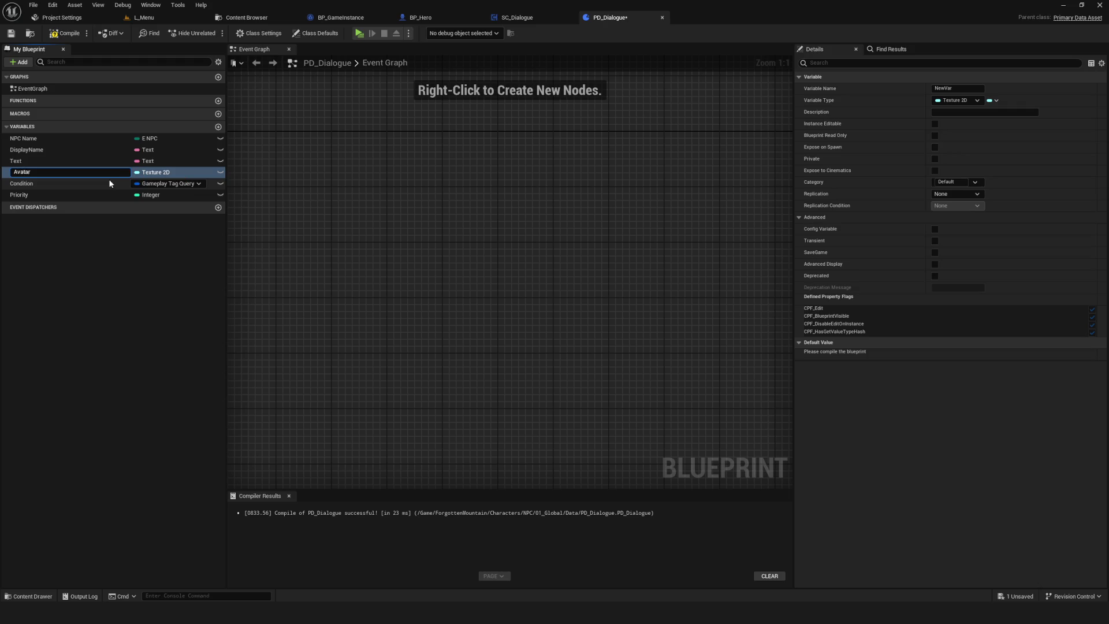
{"action": "key", "text": "Return"}
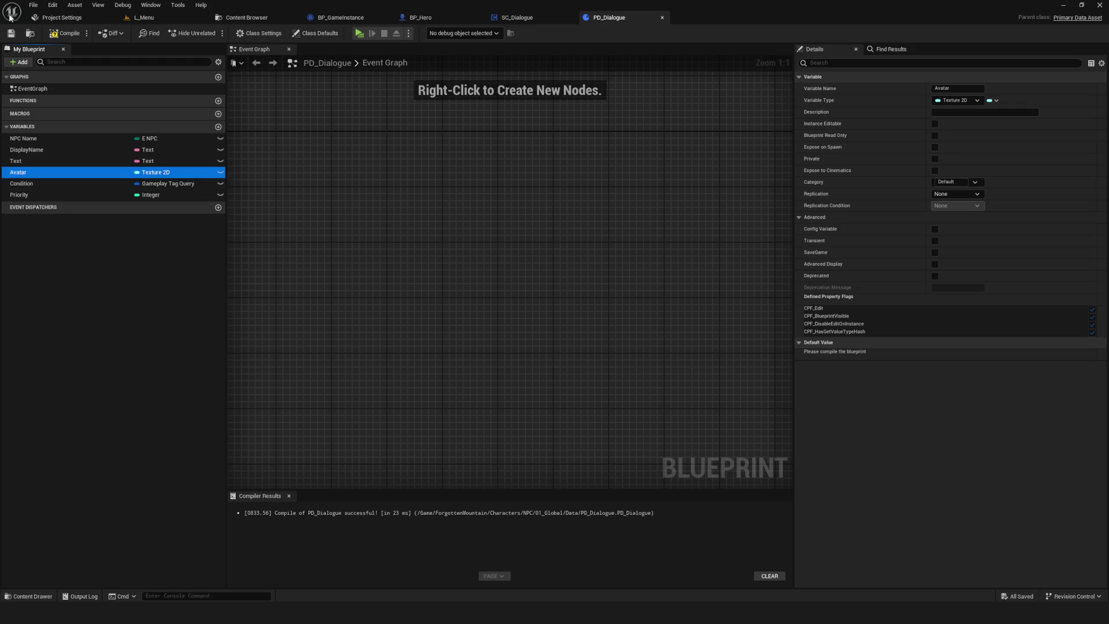
{"action": "left_click", "coordinate": [49, 38]}
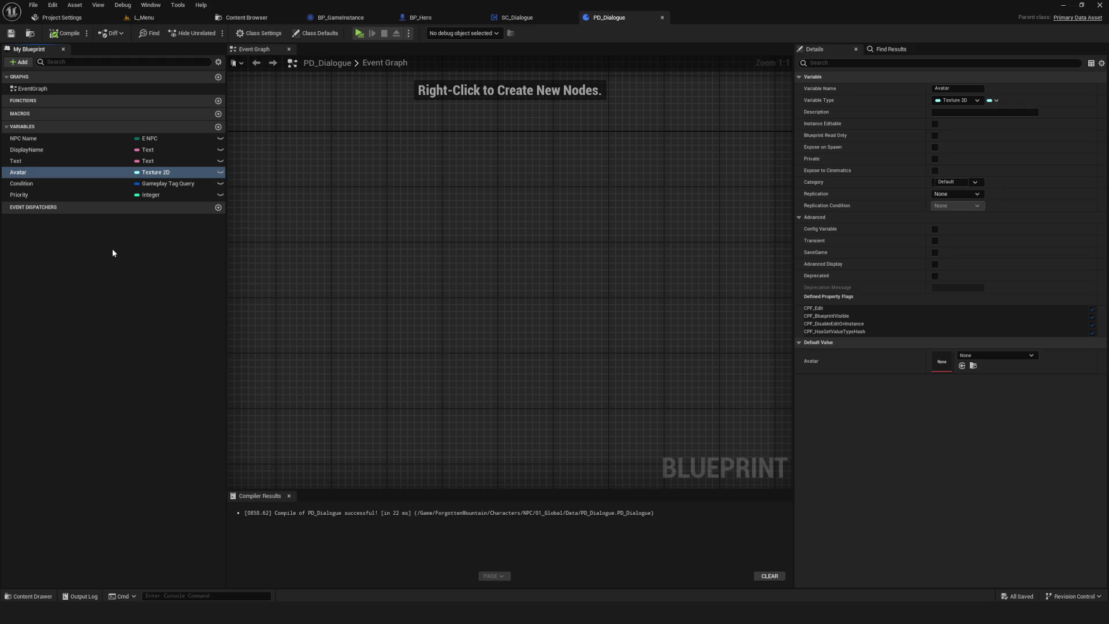
{"action": "left_click", "coordinate": [65, 32]}
- In the drawing overlay, sketch a first dialogue box with text lines inside
{"action": "key", "text": "alt+Tab"}
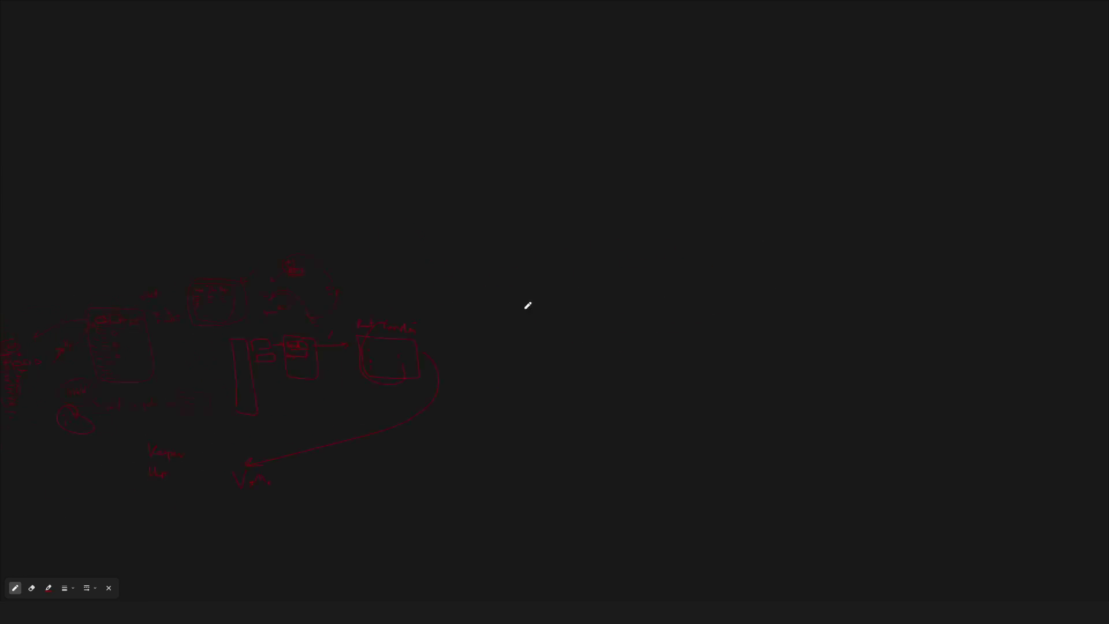
{"action": "key", "text": "Escape"}
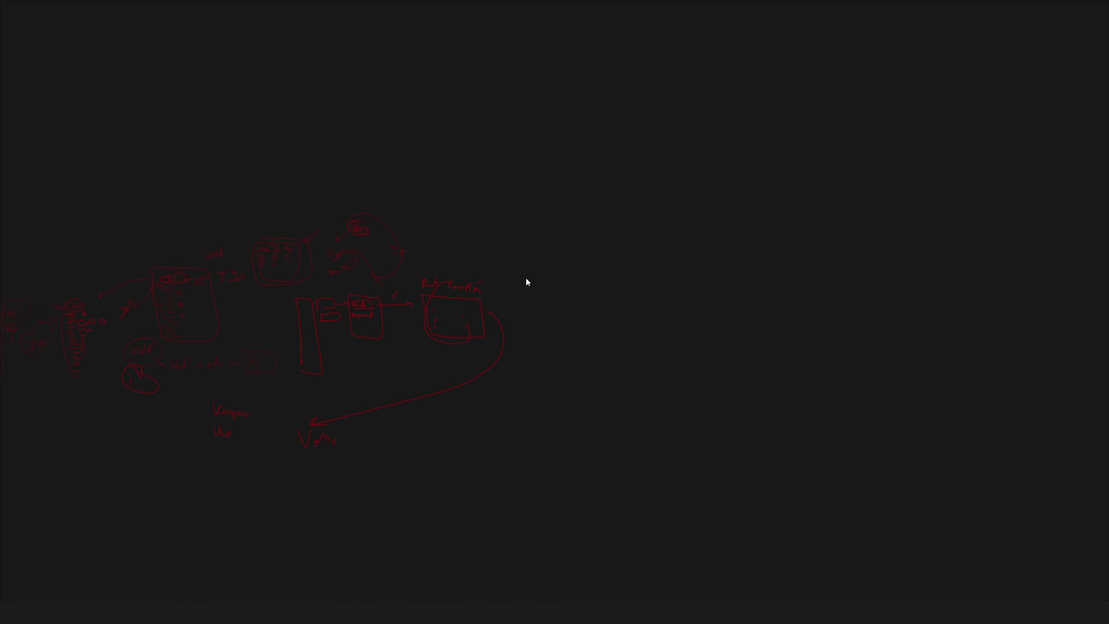
{"action": "key", "text": "ctrl+alt+g"}
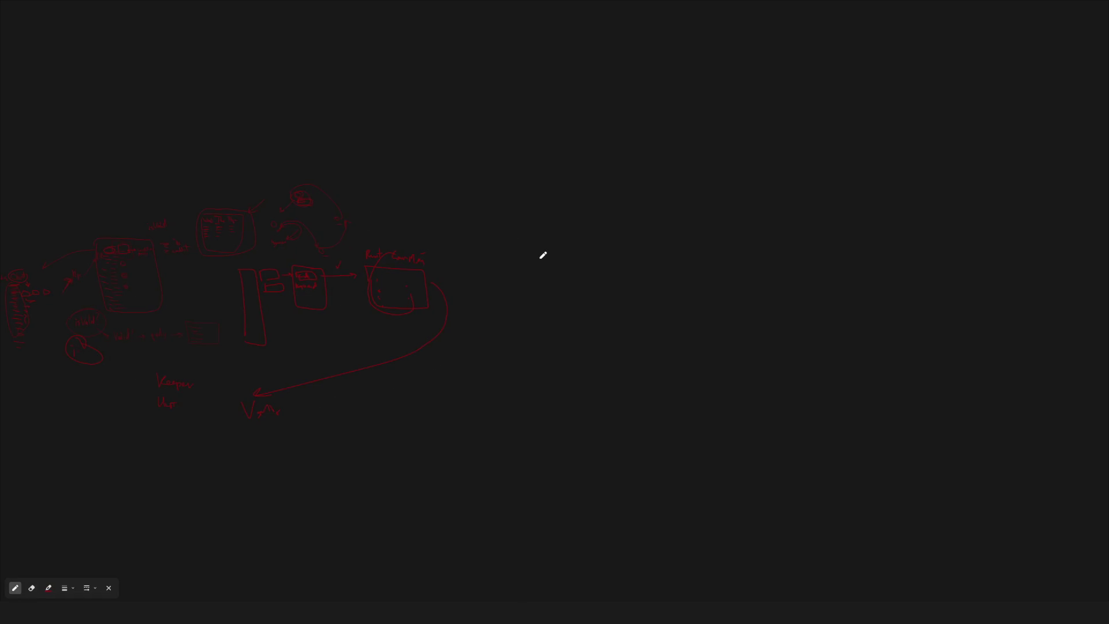
{"action": "scroll", "coordinate": [525, 216], "scroll_direction": "up", "scroll_amount": 2, "text": "ctrl"}
{"action": "mouse_move", "coordinate": [524, 192]}
{"action": "left_mouse_down"}
{"action": "mouse_move", "coordinate": [524, 237]}
{"action": "mouse_move", "coordinate": [711, 230]}
{"action": "mouse_move", "coordinate": [514, 239]}
{"action": "mouse_move", "coordinate": [535, 282]}
{"action": "left_mouse_up"}
{"action": "mouse_move", "coordinate": [529, 255]}
{"action": "left_mouse_down"}
{"action": "mouse_move", "coordinate": [581, 250]}
{"action": "mouse_move", "coordinate": [715, 294]}
{"action": "mouse_move", "coordinate": [537, 290]}
{"action": "left_mouse_up"}
{"action": "key", "text": "ctrl+z"}
{"action": "left_click_drag", "start_coordinate": [536, 209], "coordinate": [634, 215]}
{"action": "left_click_drag", "start_coordinate": [544, 229], "coordinate": [650, 233]}
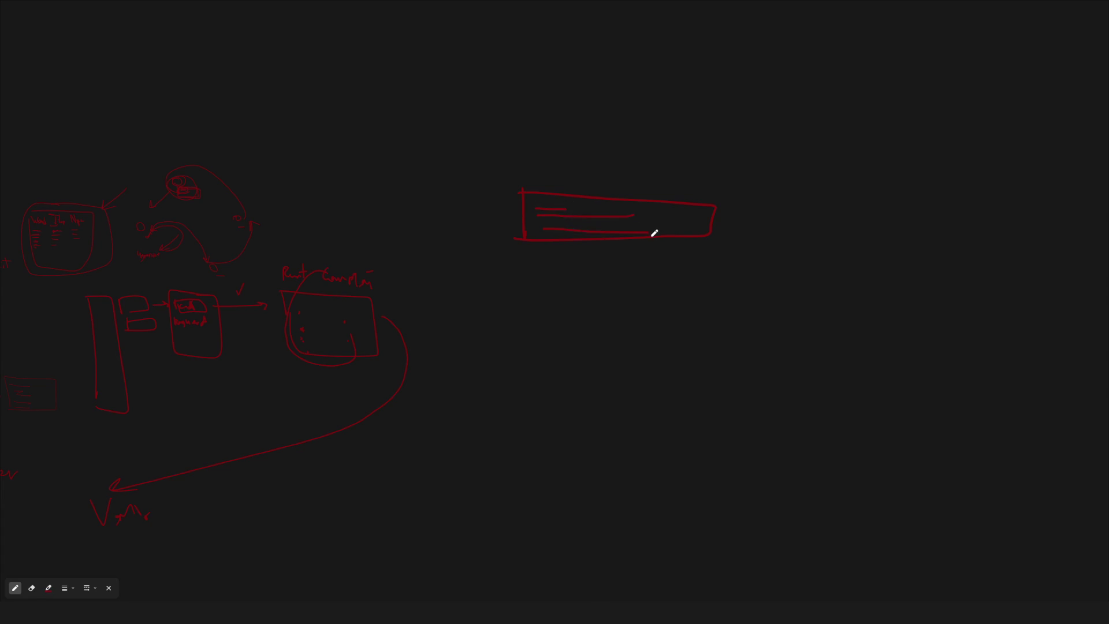
{"action": "mouse_move", "coordinate": [711, 203]}
{"action": "left_mouse_down"}
{"action": "mouse_move", "coordinate": [732, 198]}
{"action": "mouse_move", "coordinate": [926, 240]}
{"action": "mouse_move", "coordinate": [761, 244]}
{"action": "left_mouse_up"}
- Sketch second and third dialogue boxes to the right, linked by hooks
{"action": "left_click_drag", "start_coordinate": [762, 207], "coordinate": [851, 207]}
{"action": "mouse_move", "coordinate": [775, 216]}
{"action": "left_mouse_down"}
{"action": "mouse_move", "coordinate": [833, 216]}
{"action": "mouse_move", "coordinate": [820, 239]}
{"action": "left_mouse_up"}
{"action": "scroll", "coordinate": [836, 234], "scroll_direction": "right", "scroll_amount": 3}
{"action": "mouse_move", "coordinate": [739, 202]}
{"action": "left_mouse_down"}
{"action": "mouse_move", "coordinate": [826, 186]}
{"action": "mouse_move", "coordinate": [817, 246]}
{"action": "left_mouse_up"}
{"action": "left_click_drag", "start_coordinate": [805, 195], "coordinate": [912, 247]}
{"action": "left_click_drag", "start_coordinate": [817, 247], "coordinate": [911, 247]}
{"action": "mouse_move", "coordinate": [844, 215]}
{"action": "left_mouse_down"}
{"action": "mouse_move", "coordinate": [898, 215]}
{"action": "mouse_move", "coordinate": [849, 226]}
{"action": "left_mouse_up"}
{"action": "left_click_drag", "start_coordinate": [841, 231], "coordinate": [894, 239]}
{"action": "scroll", "coordinate": [911, 265], "scroll_direction": "down", "scroll_amount": 3}
{"action": "scroll", "coordinate": [656, 240], "scroll_direction": "right", "scroll_amount": 2}
{"action": "left_click_drag", "start_coordinate": [622, 243], "coordinate": [645, 228]}
{"action": "scroll", "coordinate": [486, 255], "scroll_direction": "right", "scroll_amount": 1}
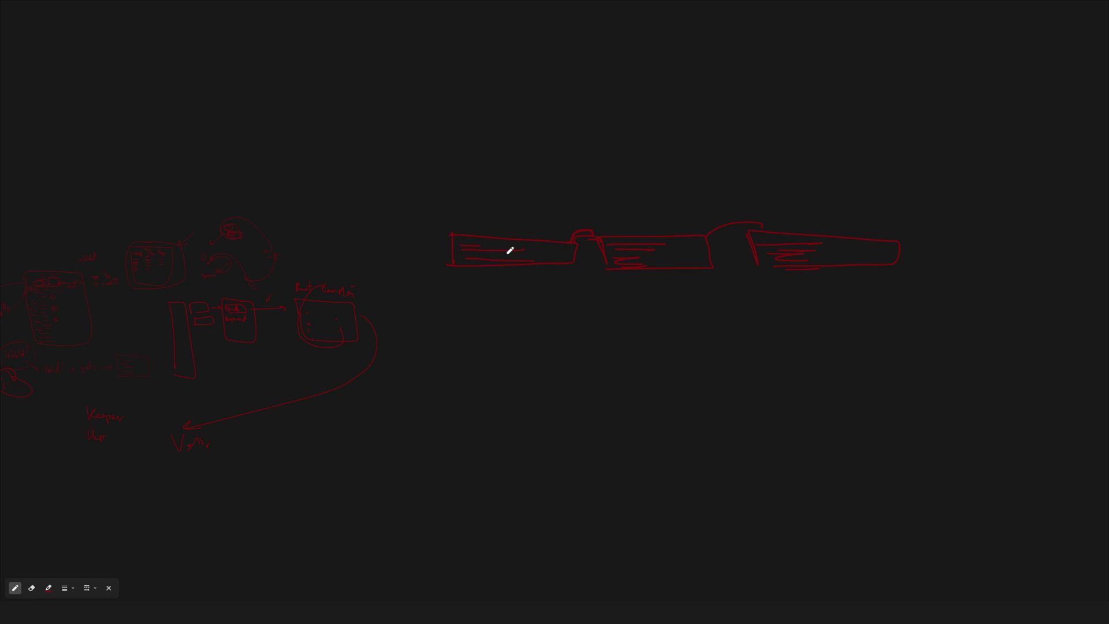
- Enclose the three boxes in a loop, add a handwritten label with an arrow, then close the overlay
{"action": "left_click_drag", "start_coordinate": [507, 284], "coordinate": [830, 279]}
{"action": "key", "text": "ctrl+z"}
{"action": "mouse_move", "coordinate": [448, 282]}
{"action": "left_mouse_down"}
{"action": "mouse_move", "coordinate": [458, 181]}
{"action": "mouse_move", "coordinate": [953, 307]}
{"action": "mouse_move", "coordinate": [432, 271]}
{"action": "left_mouse_up"}
{"action": "mouse_move", "coordinate": [565, 130]}
{"action": "left_mouse_down"}
{"action": "mouse_move", "coordinate": [584, 113]}
{"action": "mouse_move", "coordinate": [609, 134]}
{"action": "mouse_move", "coordinate": [624, 114]}
{"action": "mouse_move", "coordinate": [647, 148]}
{"action": "left_mouse_up"}
{"action": "left_click_drag", "start_coordinate": [575, 180], "coordinate": [578, 218]}
{"action": "left_click_drag", "start_coordinate": [572, 206], "coordinate": [586, 210]}
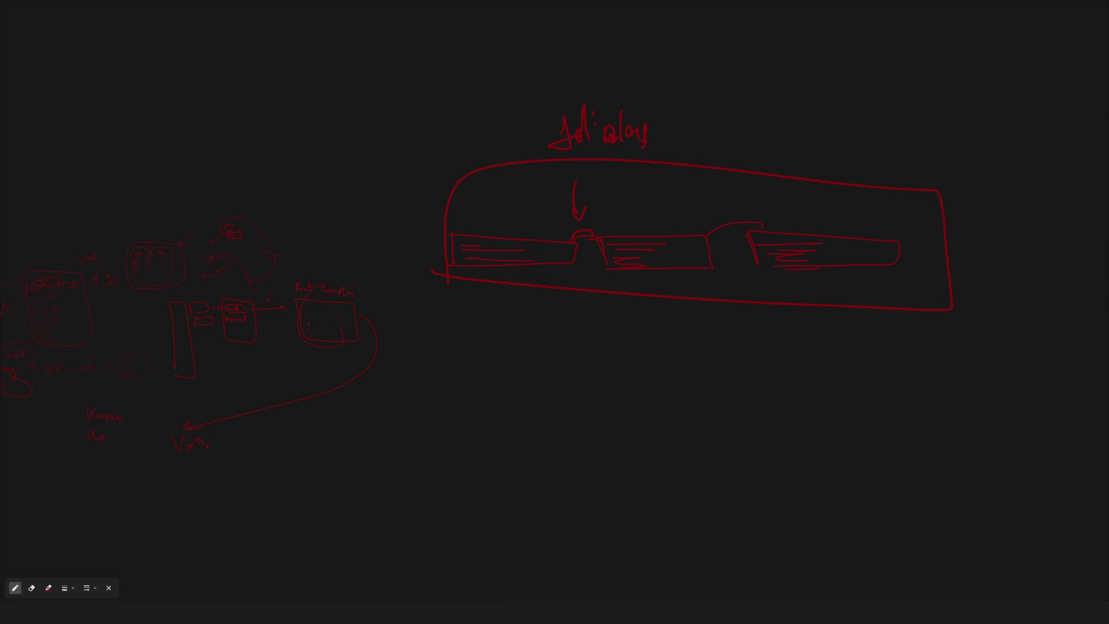
{"action": "mouse_move", "coordinate": [764, 611]}
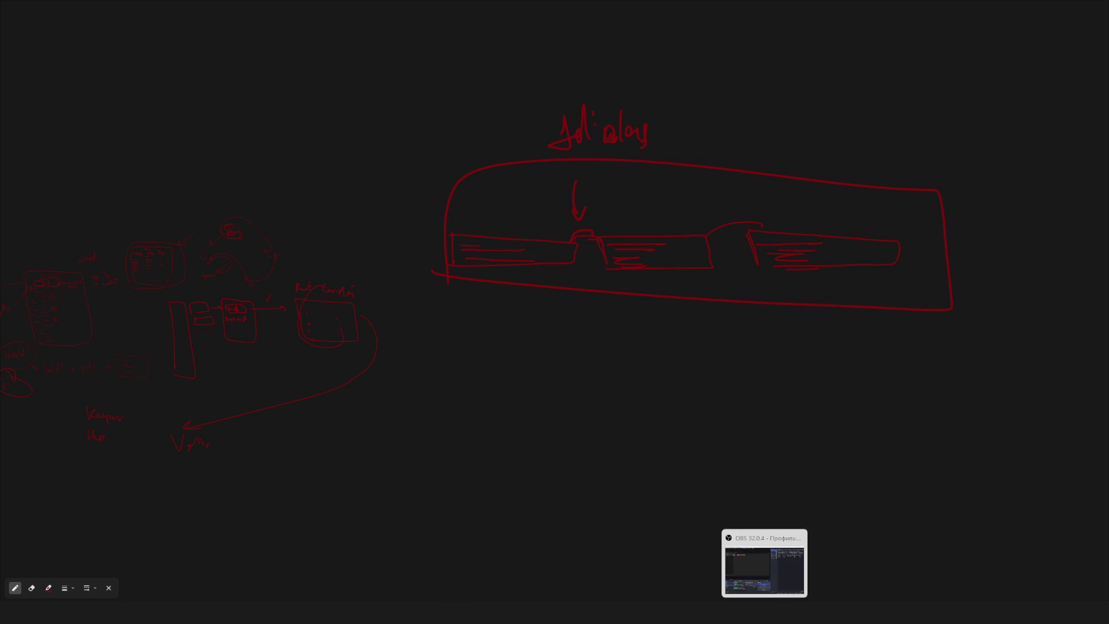
{"action": "mouse_move", "coordinate": [669, 612]}
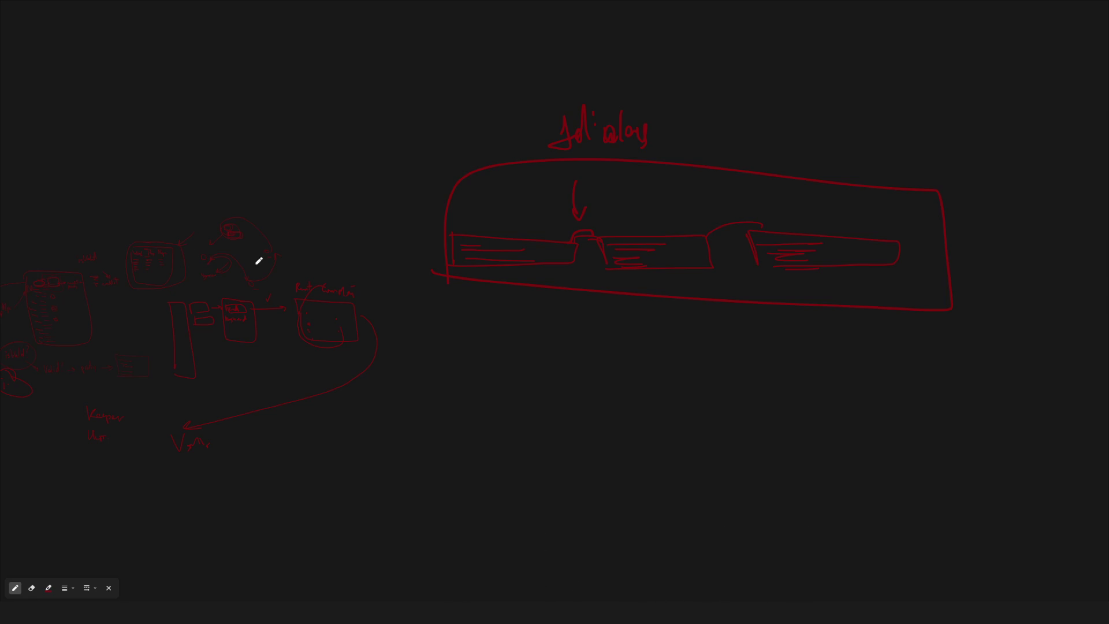
{"action": "mouse_move", "coordinate": [391, 105]}
{"action": "left_mouse_down"}
{"action": "mouse_move", "coordinate": [401, 104]}
{"action": "mouse_move", "coordinate": [389, 99]}
{"action": "left_mouse_up"}
{"action": "left_click", "coordinate": [1078, 7]}
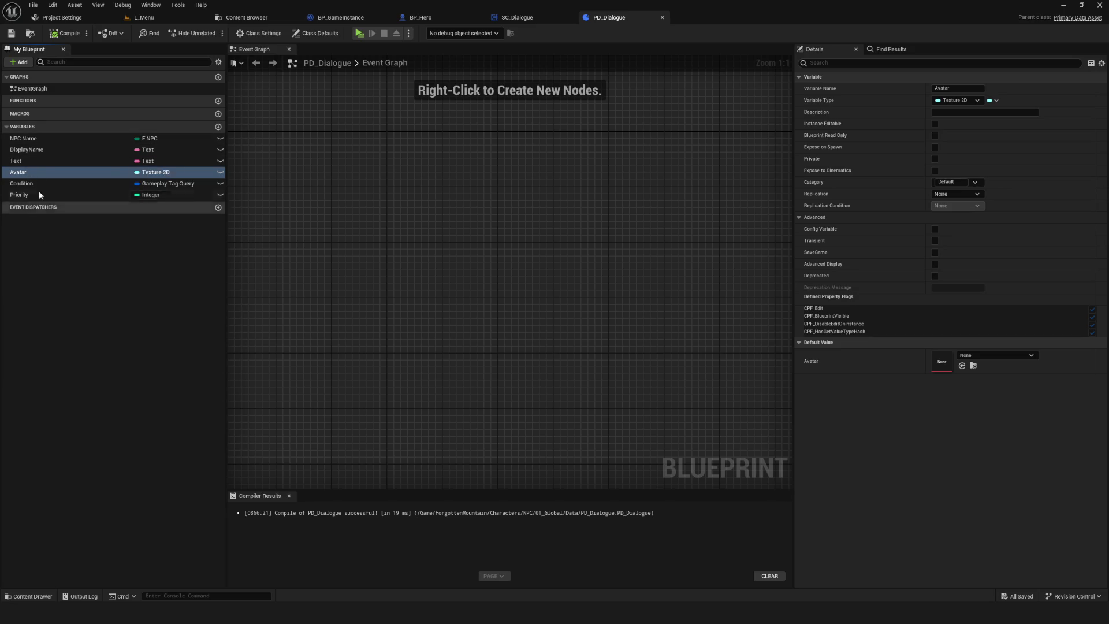
- Select the Text variable in My Blueprint to view its details
{"action": "left_click", "coordinate": [25, 162]}
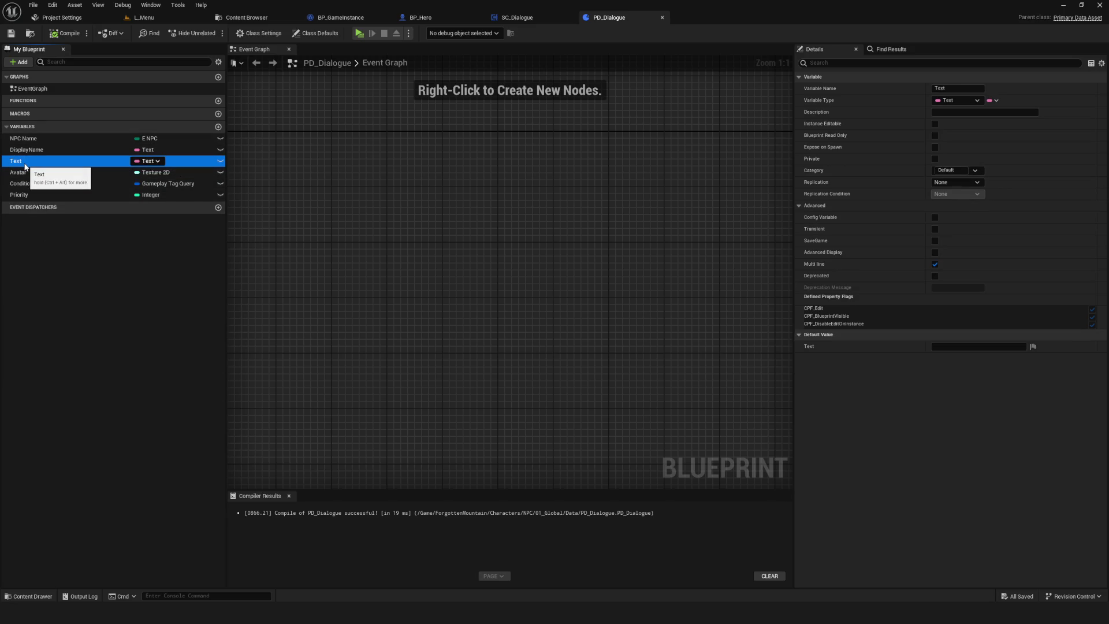
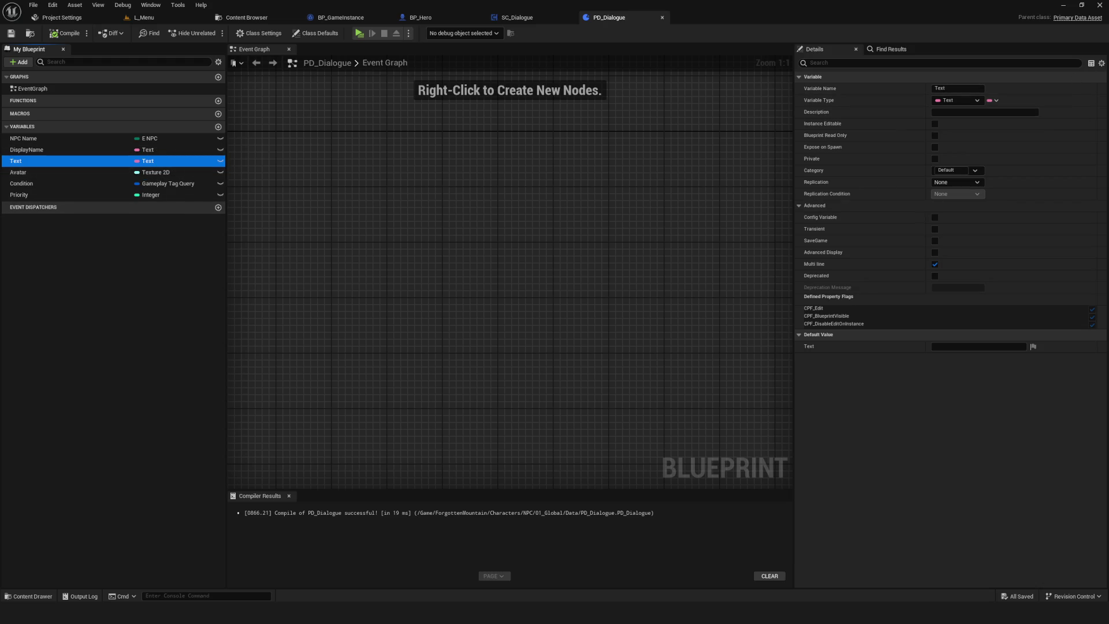
- Make PD_Dialogue's Text variable an array, then compile and save the blueprint
{"action": "left_click", "coordinate": [993, 100]}
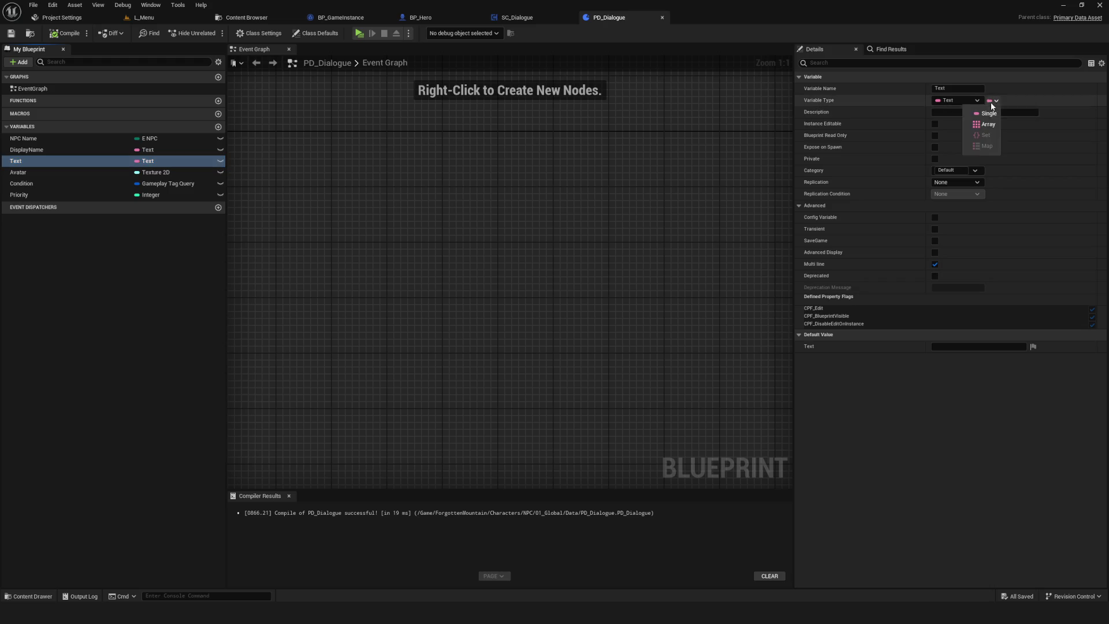
{"action": "left_click", "coordinate": [1006, 131]}
{"action": "key", "text": "F7"}
{"action": "key", "text": "ctrl+s"}
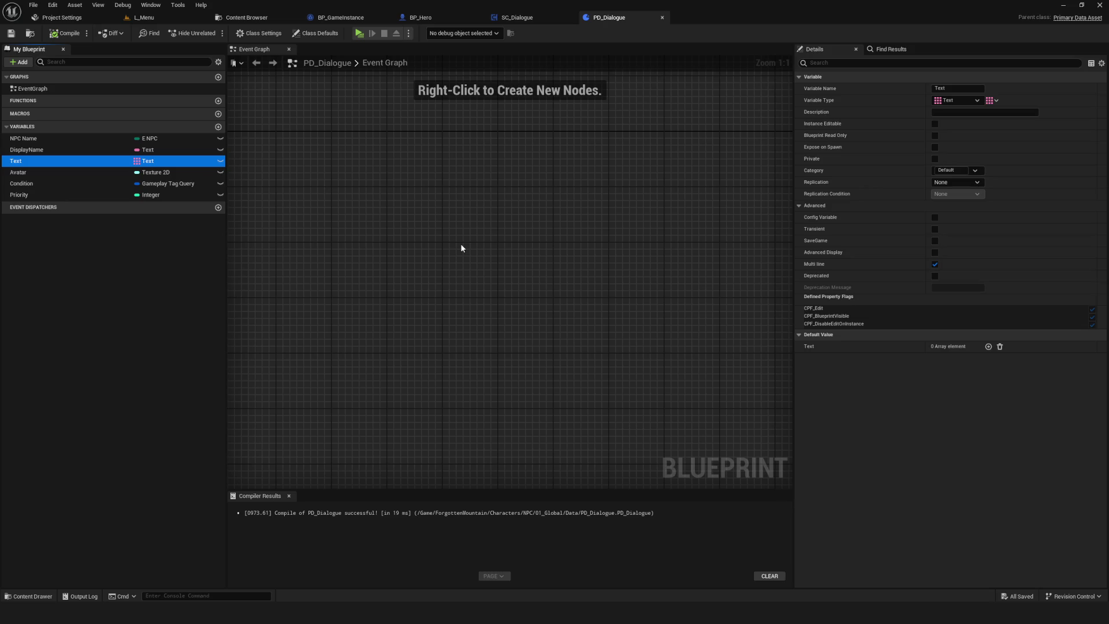
- Rename the Text array variable to Phrases and save the blueprint
{"action": "double_click", "coordinate": [31, 162]}
{"action": "type", "text": "Phrases"}
{"action": "key", "text": "Return"}
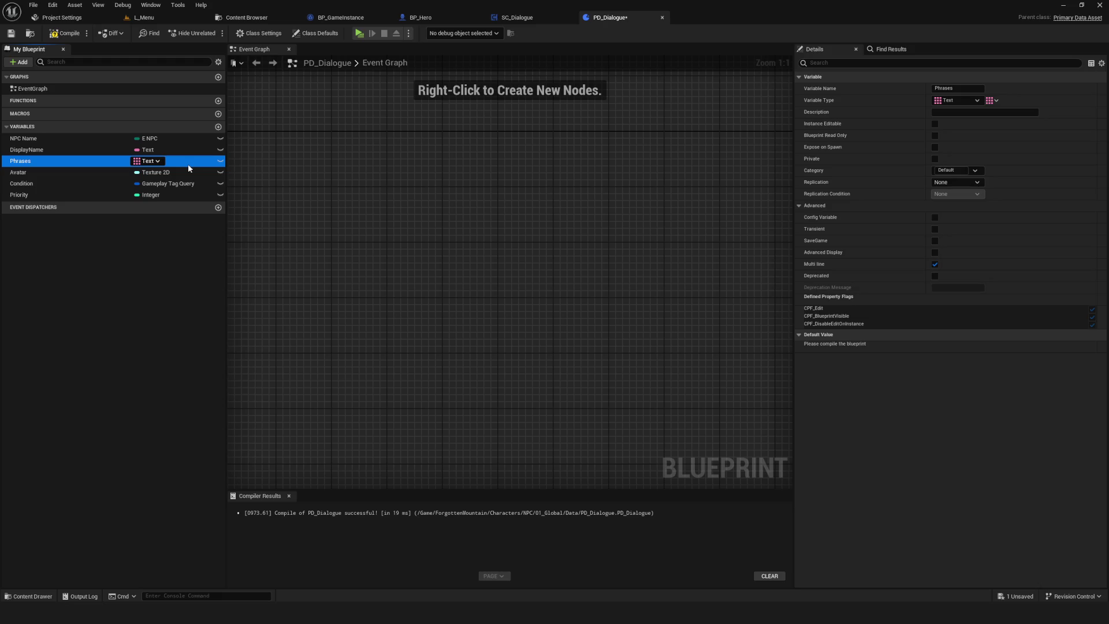
{"action": "key", "text": "ctrl+s"}
{"action": "left_click", "coordinate": [60, 33]}
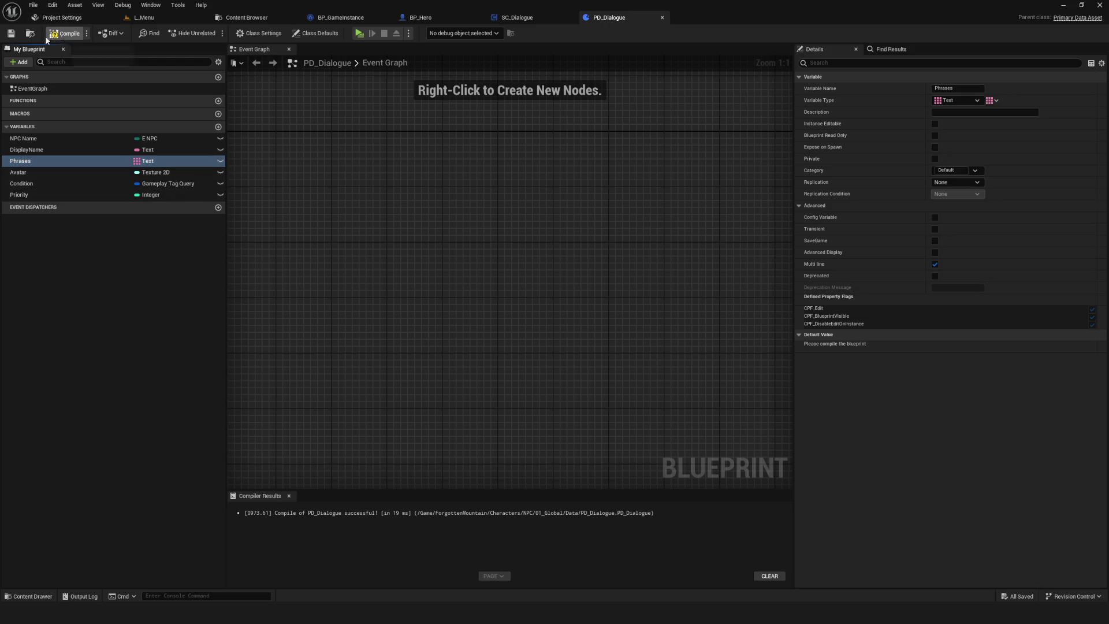
- Add an Integer variable, cancel its rename, then delete it, leaving Phrases selected
{"action": "left_click", "coordinate": [218, 126]}
{"action": "left_click", "coordinate": [146, 209]}
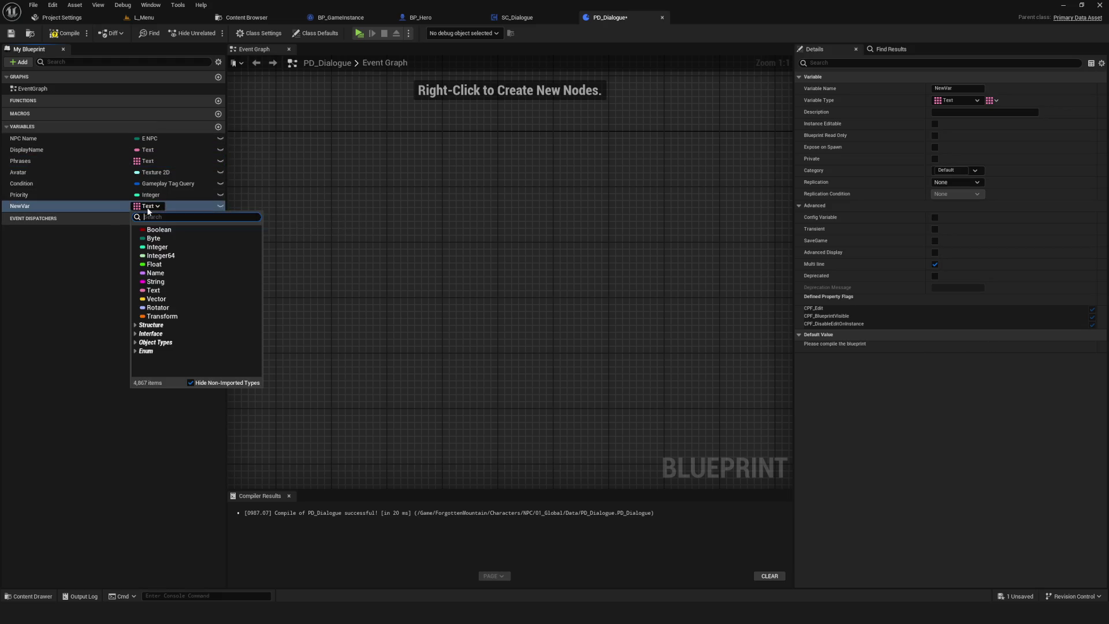
{"action": "left_click", "coordinate": [168, 256]}
{"action": "key", "text": "F2"}
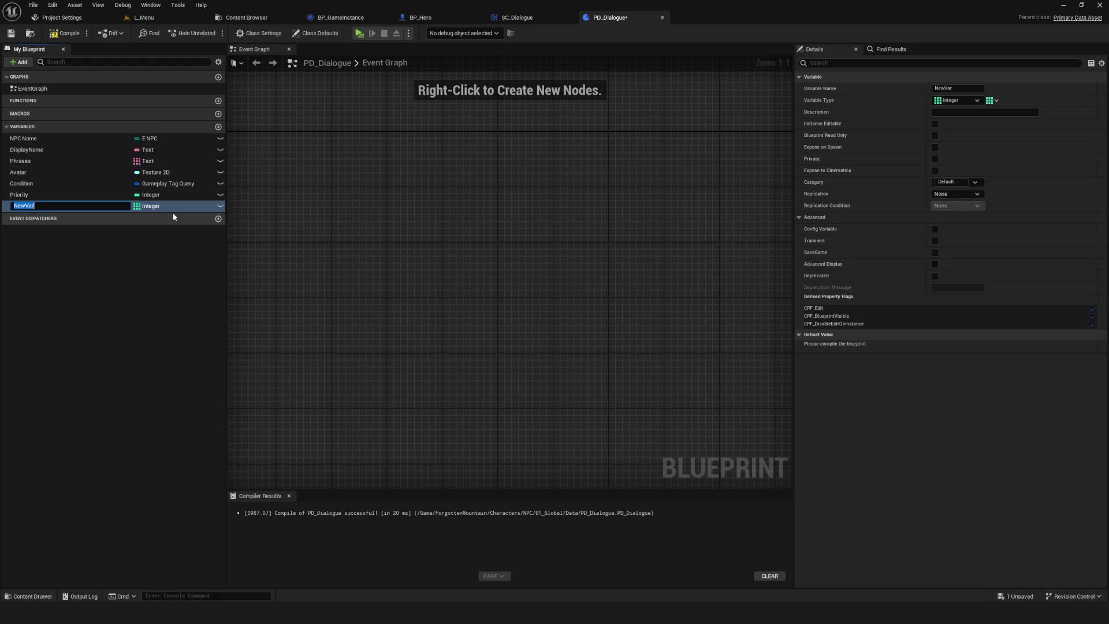
{"action": "type", "text": "Phrases"}
{"action": "type", "text": "Count"}
{"action": "key", "text": "Escape"}
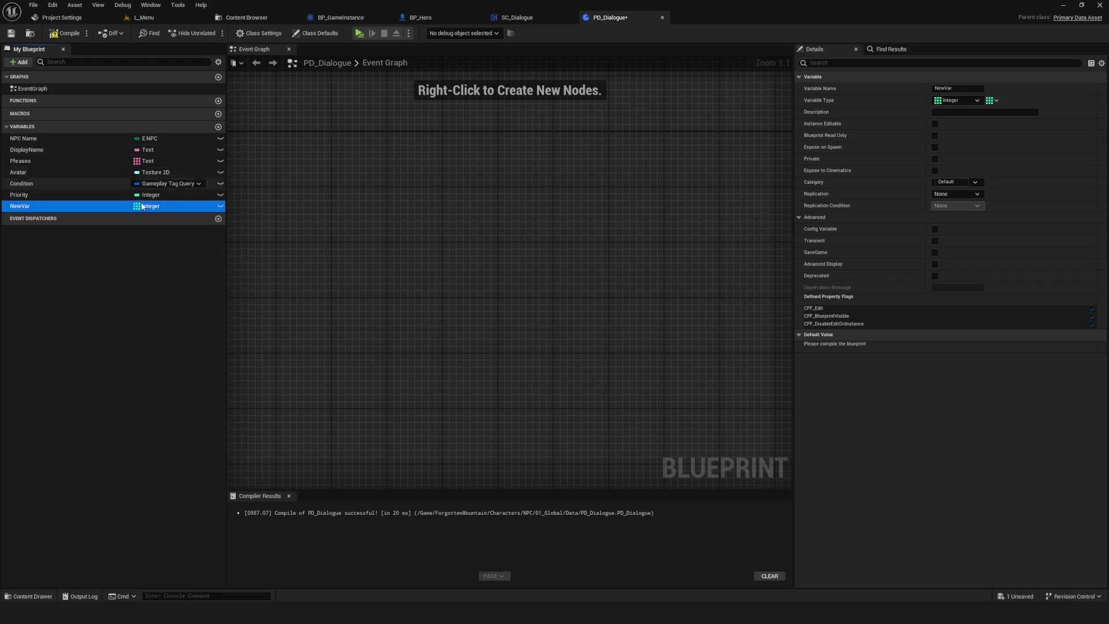
{"action": "left_click", "coordinate": [34, 206]}
{"action": "key", "text": "Delete"}
{"action": "left_click", "coordinate": [35, 160]}
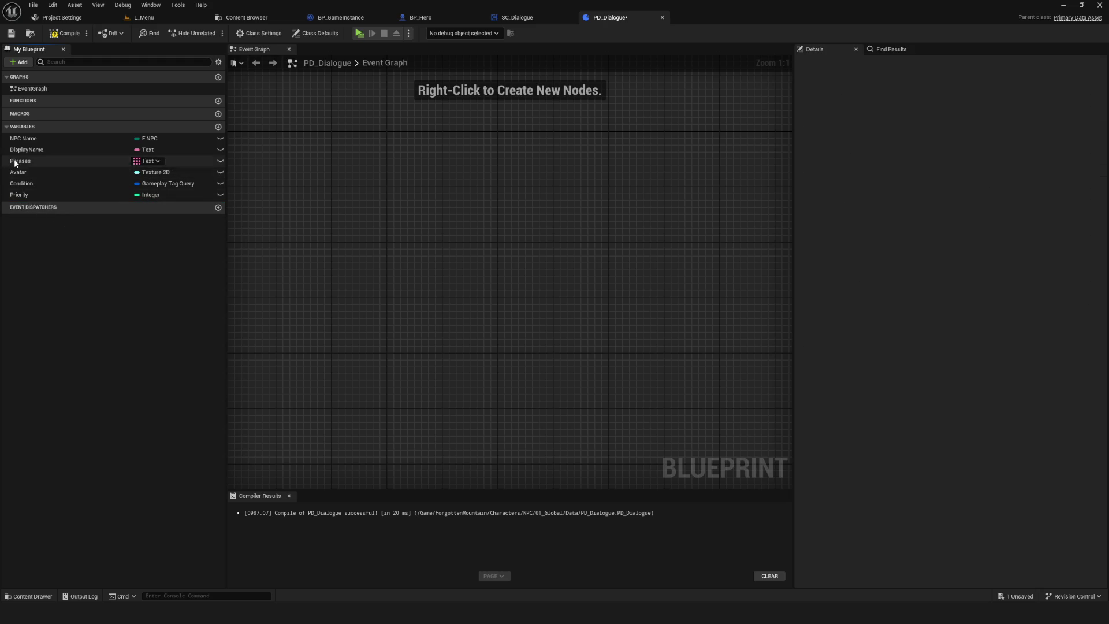
- Compile and save PD_Dialogue, check Priority, then close its editor to view the Data folder
{"action": "left_click", "coordinate": [64, 33]}
{"action": "left_click", "coordinate": [11, 33]}
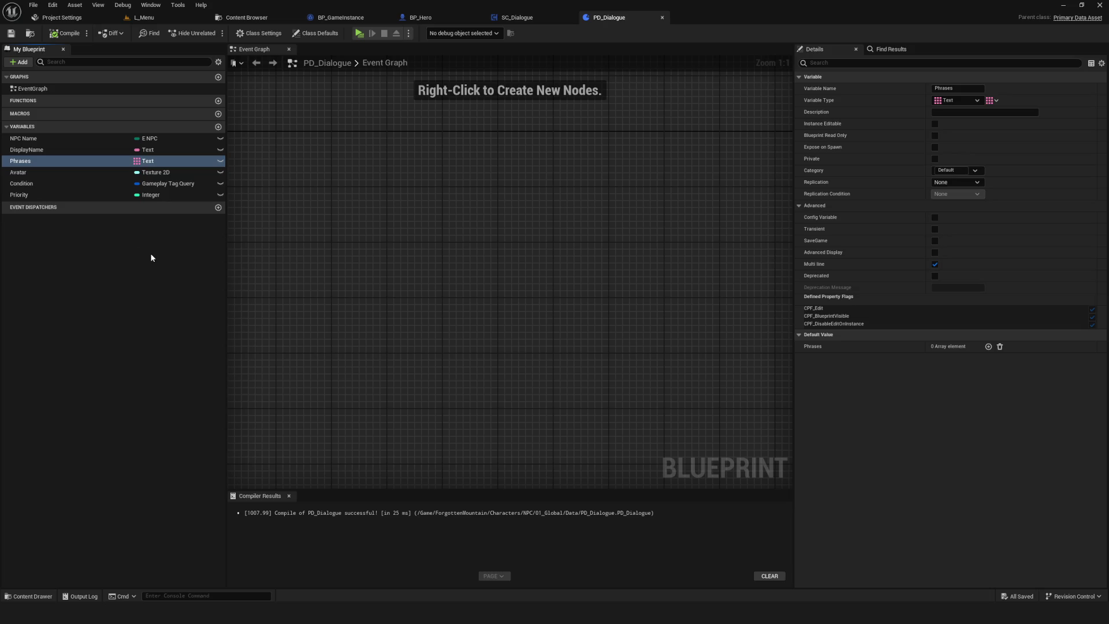
{"action": "left_click", "coordinate": [74, 39]}
{"action": "left_click", "coordinate": [44, 197]}
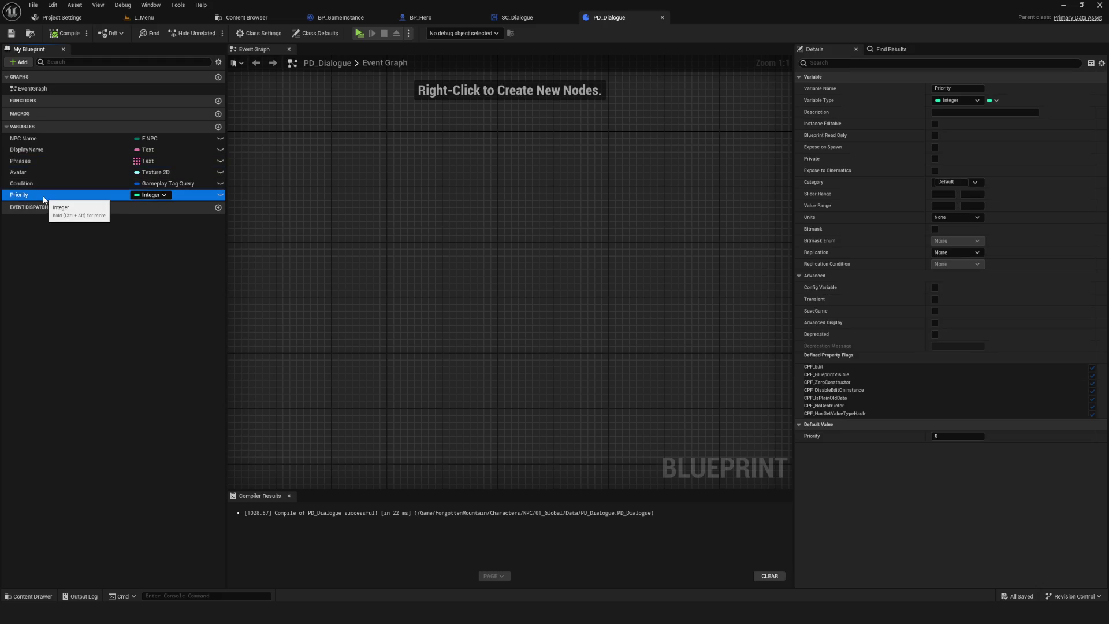
{"action": "left_click", "coordinate": [64, 33]}
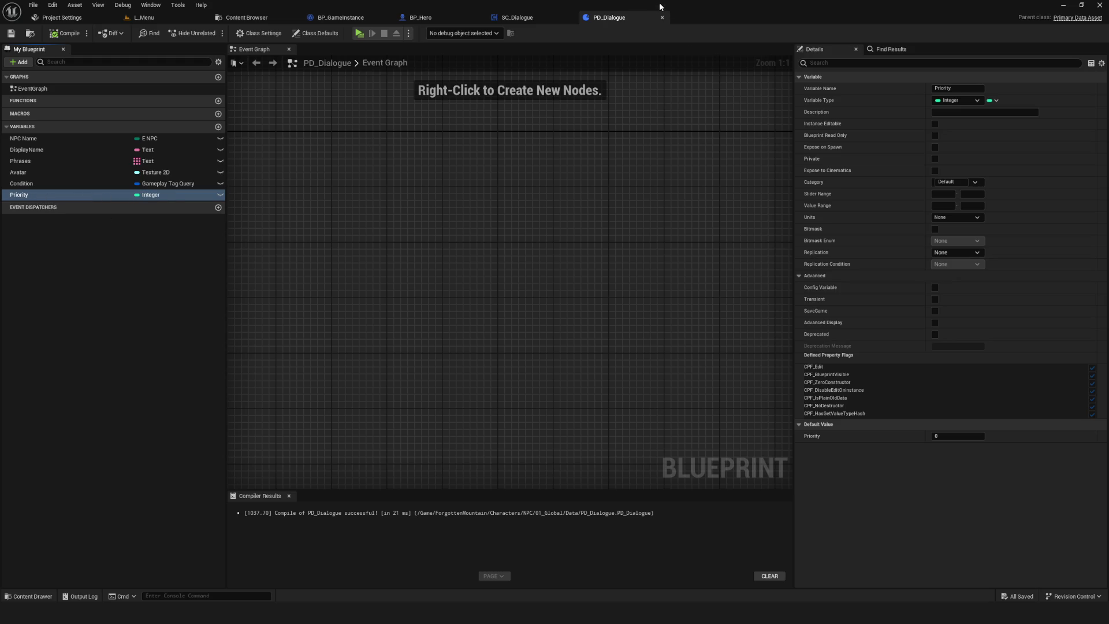
{"action": "left_click", "coordinate": [662, 17]}
{"action": "left_click", "coordinate": [246, 17]}
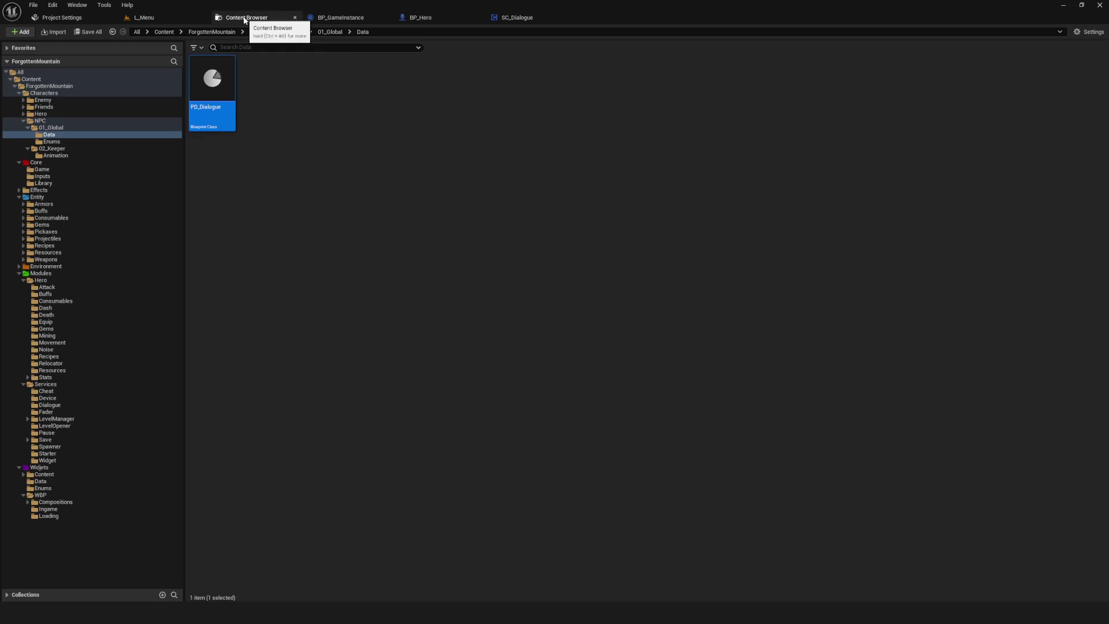
- Create a folder named Data inside 02_Keeper and open it
{"action": "left_click", "coordinate": [58, 149]}
{"action": "right_click", "coordinate": [358, 168]}
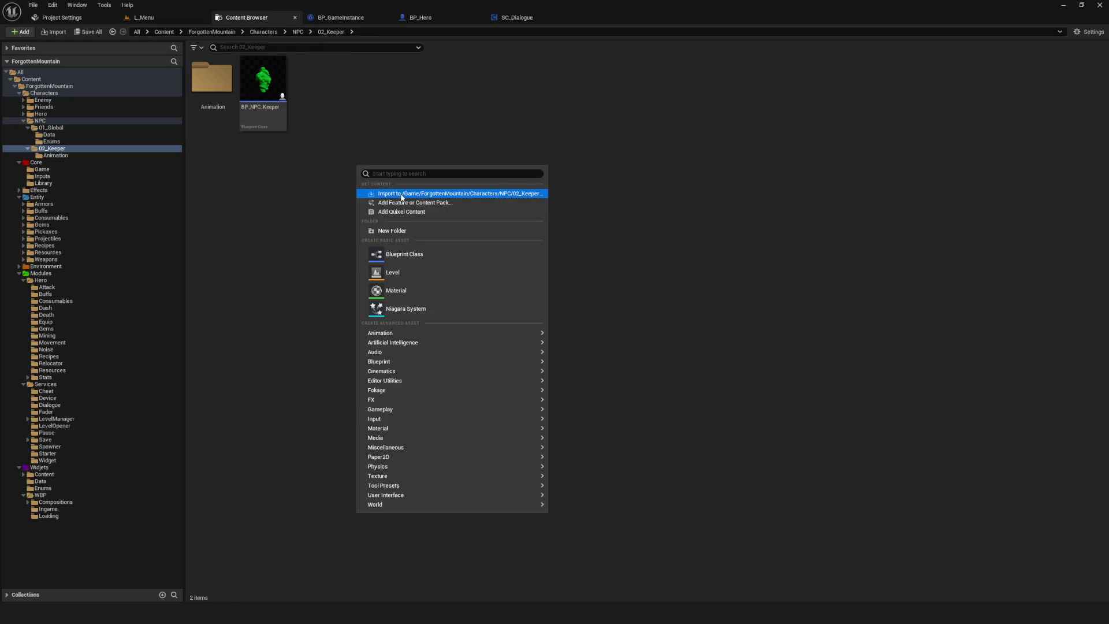
{"action": "left_click", "coordinate": [400, 236]}
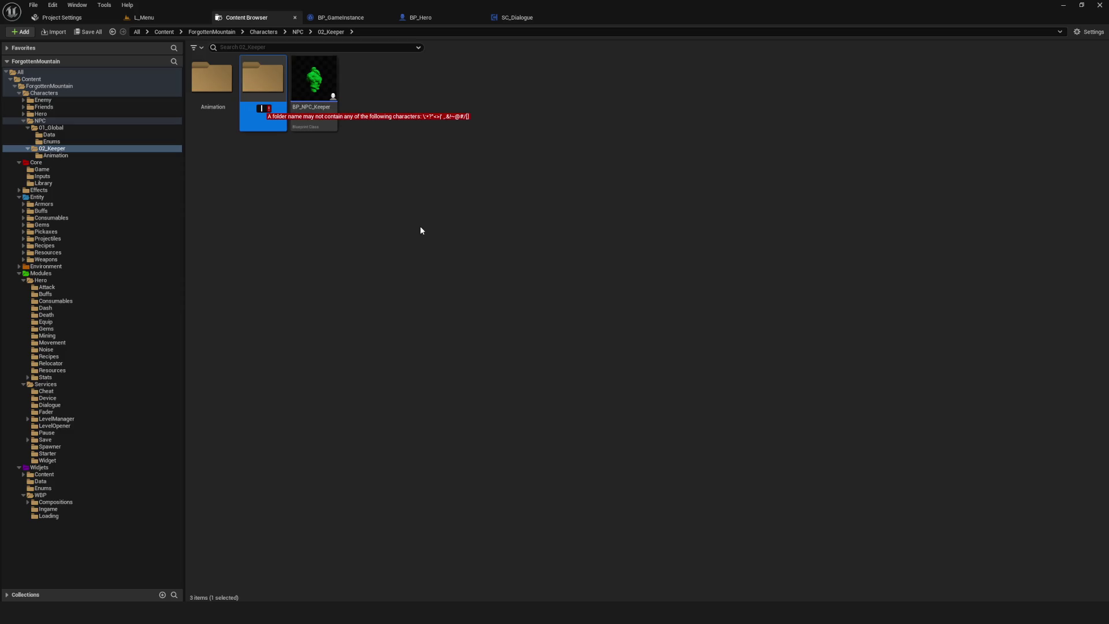
{"action": "key", "text": "BackSpace"}
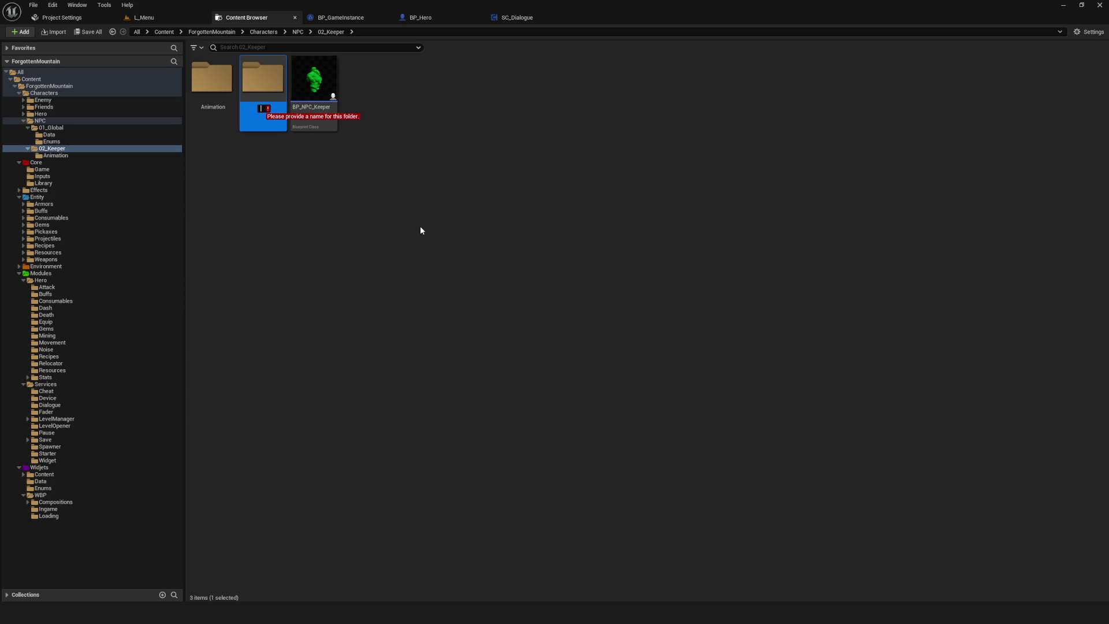
{"action": "type", "text": "Data"}
{"action": "key", "text": "Return"}
{"action": "left_click", "coordinate": [614, 306]}
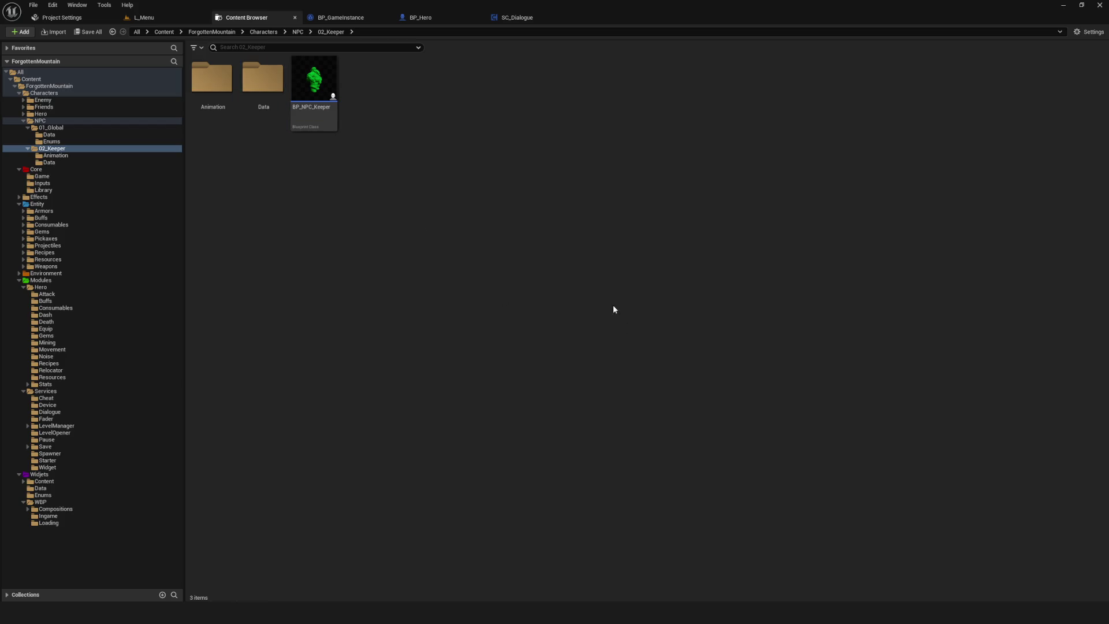
{"action": "double_click", "coordinate": [259, 90]}
{"action": "left_click", "coordinate": [62, 156]}
{"action": "left_click", "coordinate": [64, 163]}
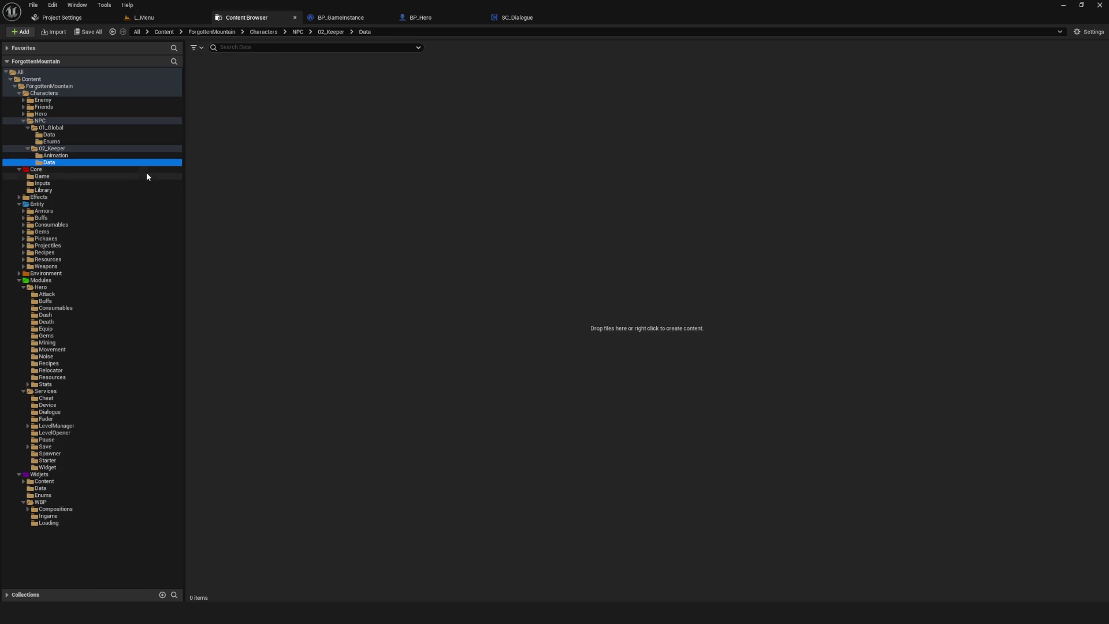
{"action": "left_click", "coordinate": [334, 132]}
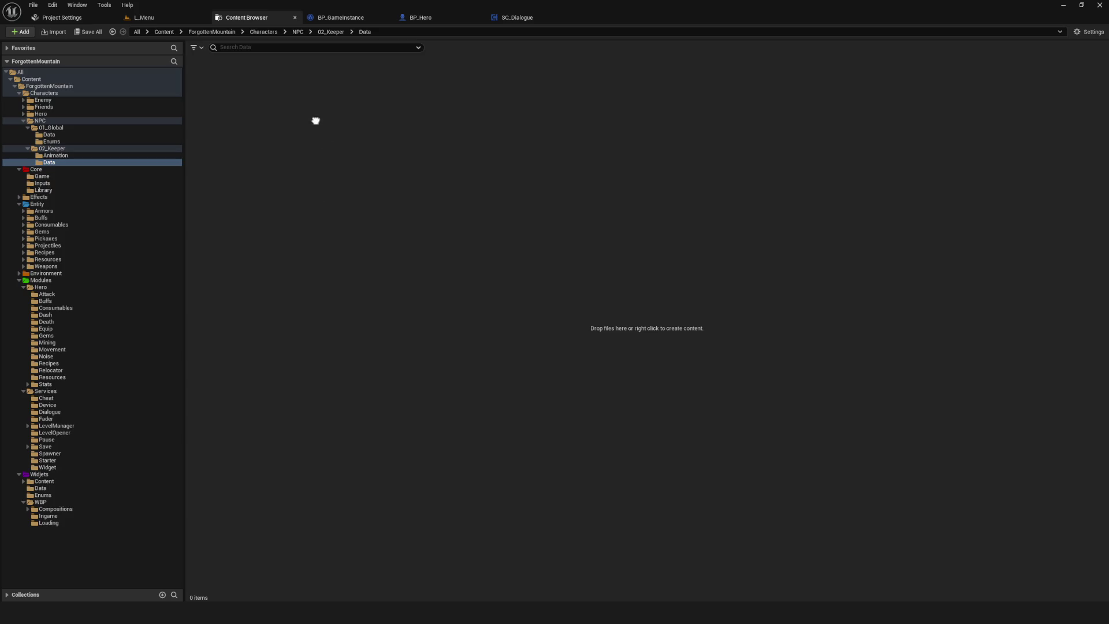
- Create a PD_Dialogue Data Asset in the Keeper's Data folder, naming it DA_Dialogue_Keeper_Intro
{"action": "right_click", "coordinate": [367, 171]}
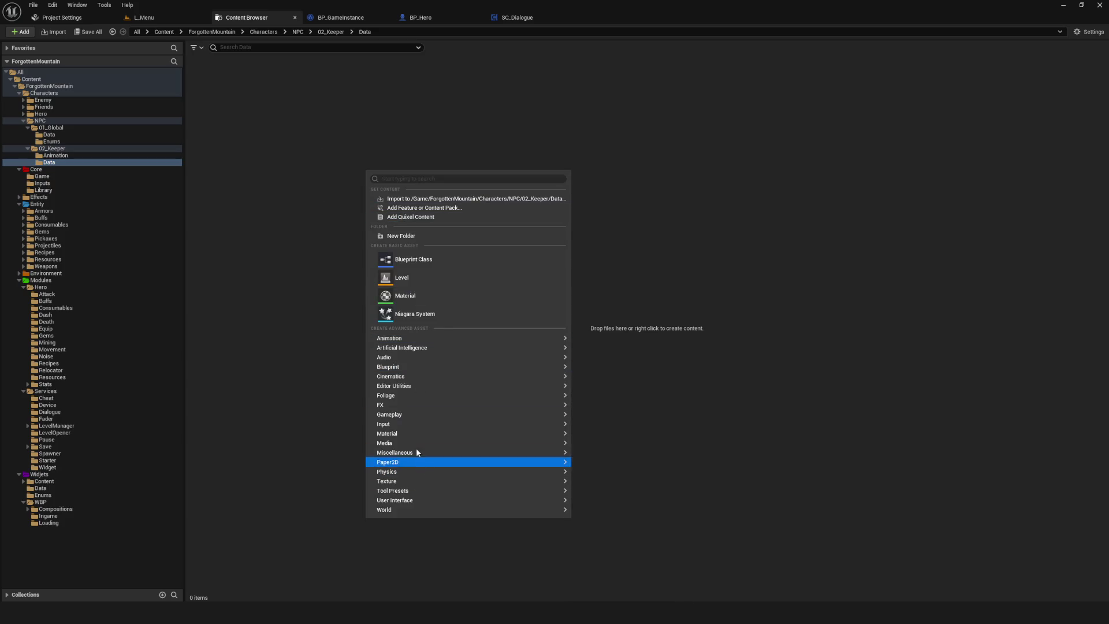
{"action": "mouse_move", "coordinate": [413, 453]}
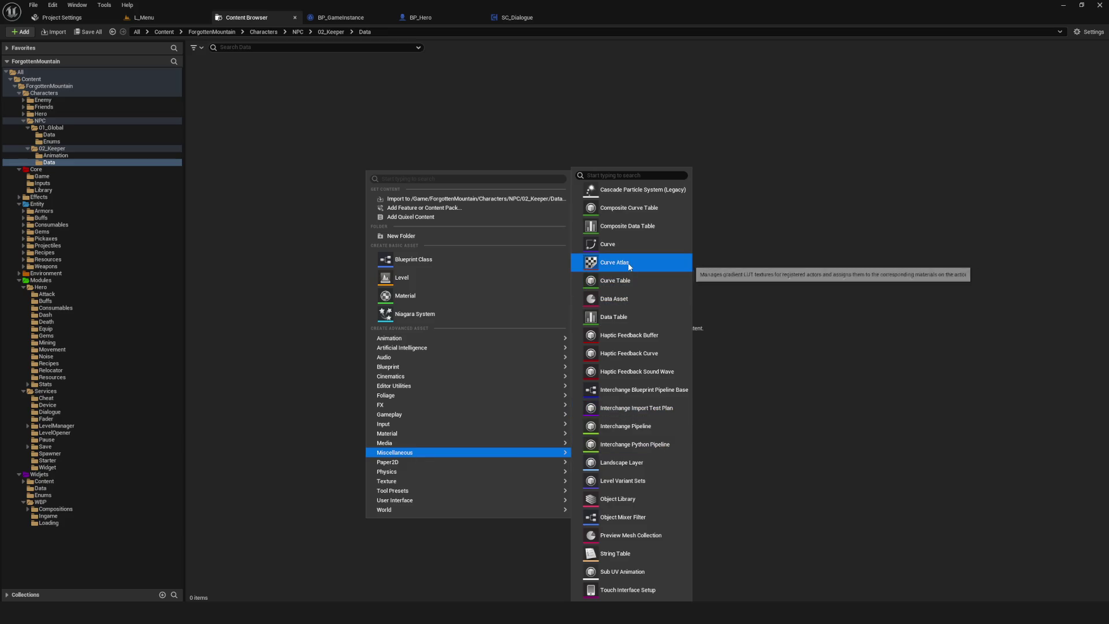
{"action": "left_click", "coordinate": [631, 299]}
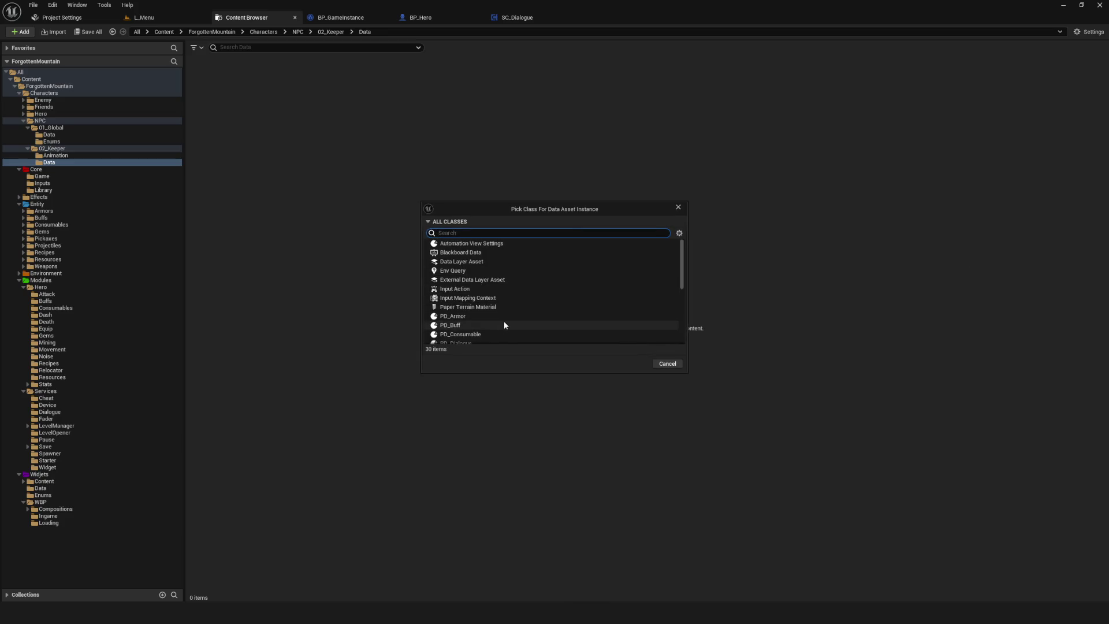
{"action": "scroll", "coordinate": [503, 321], "scroll_direction": "down", "scroll_amount": 3}
{"action": "scroll", "coordinate": [502, 318], "scroll_direction": "up", "scroll_amount": 1}
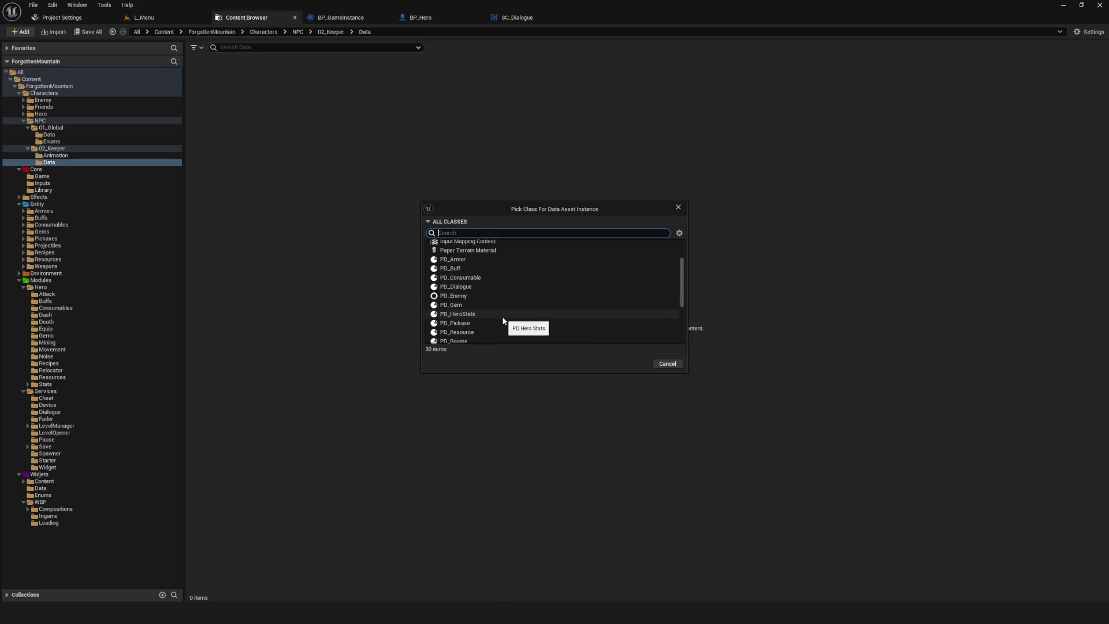
{"action": "type", "text": "PD_"}
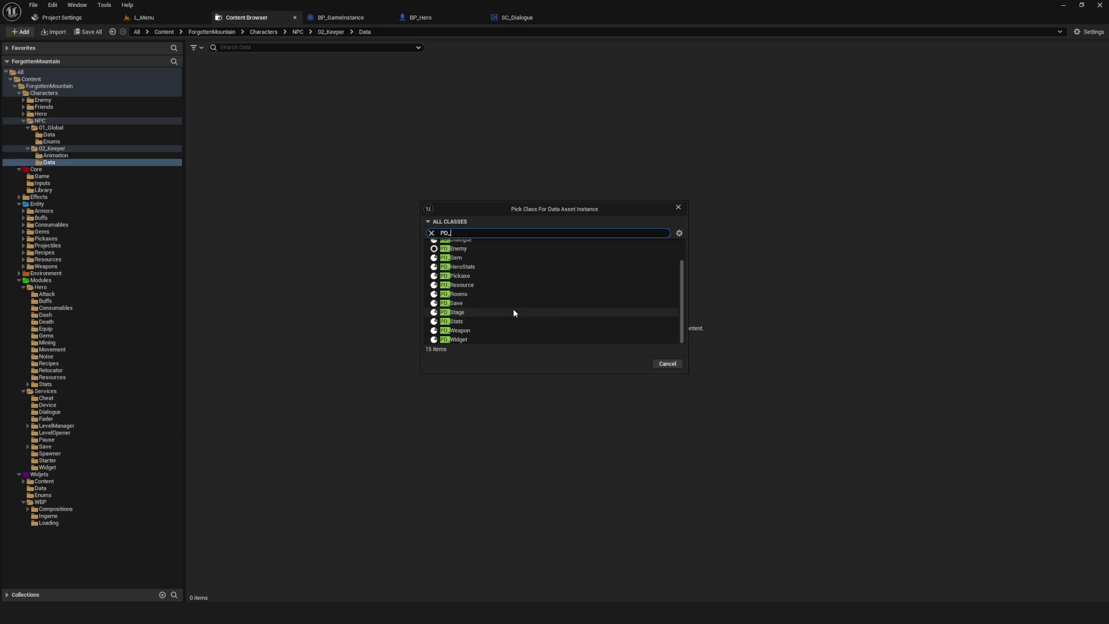
{"action": "scroll", "coordinate": [473, 301], "scroll_direction": "up", "scroll_amount": 2}
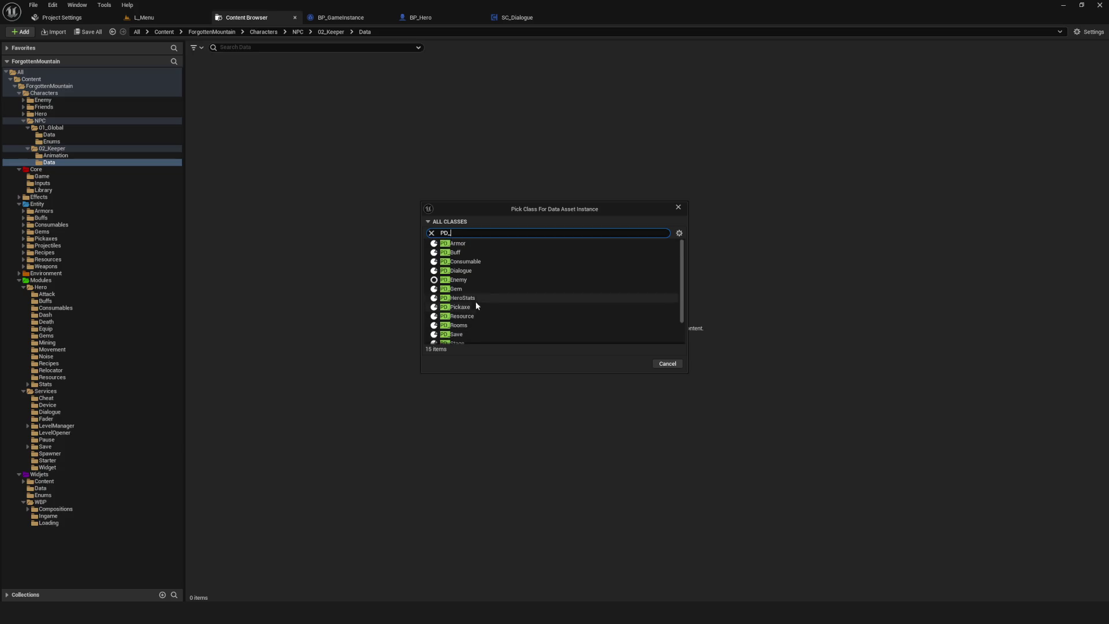
{"action": "left_click", "coordinate": [43, 139]}
{"action": "scroll", "coordinate": [533, 280], "scroll_direction": "down", "scroll_amount": 2}
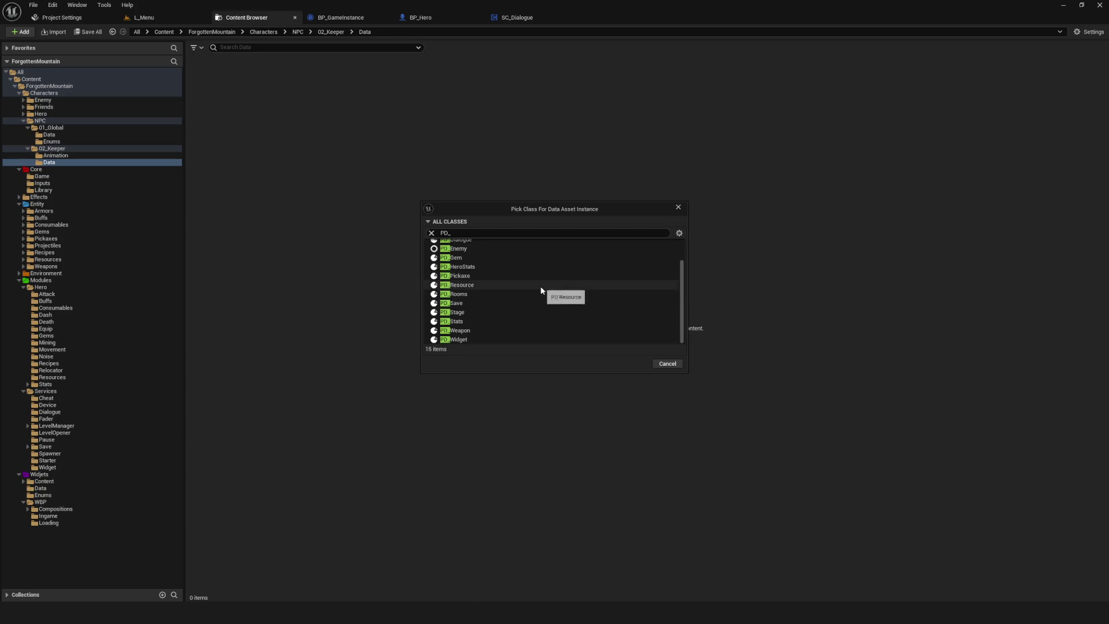
{"action": "scroll", "coordinate": [543, 321], "scroll_direction": "up", "scroll_amount": 3}
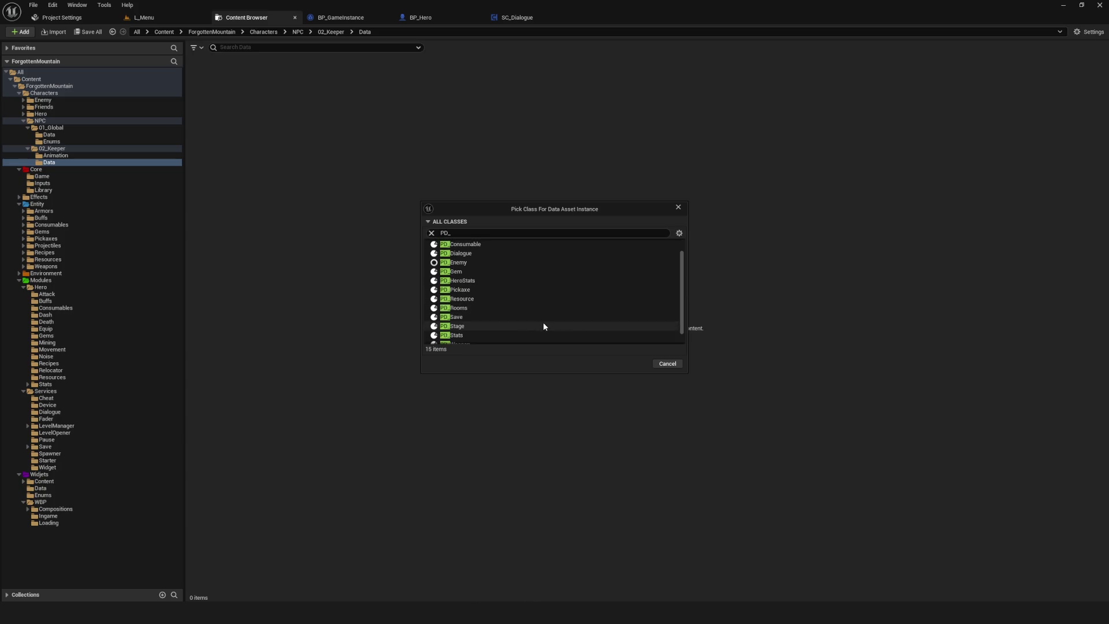
{"action": "left_click", "coordinate": [478, 271]}
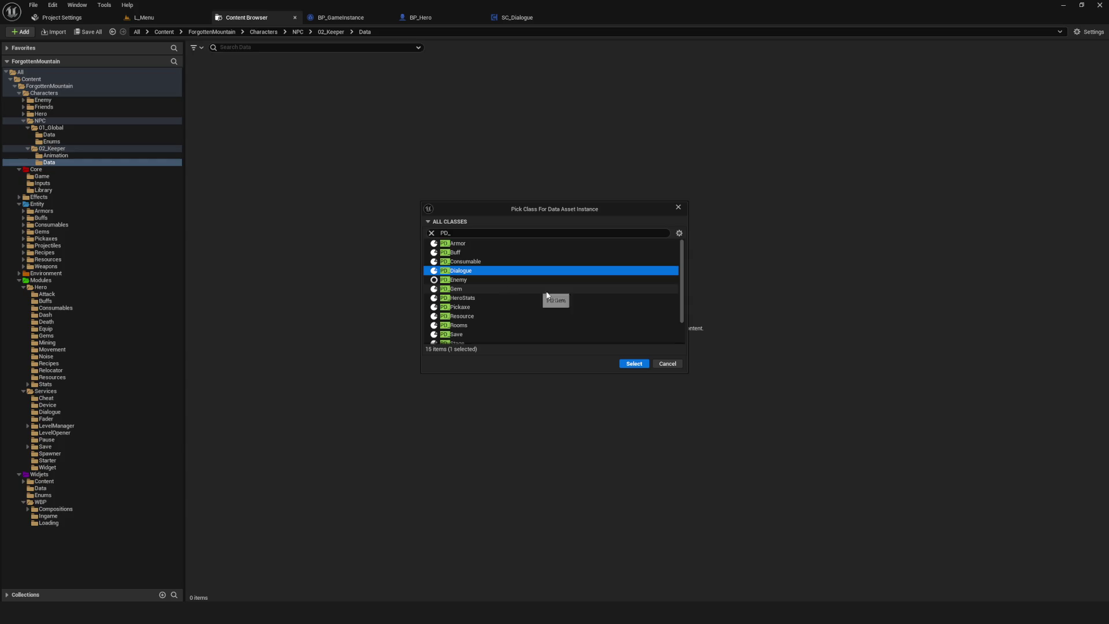
{"action": "left_click", "coordinate": [635, 364]}
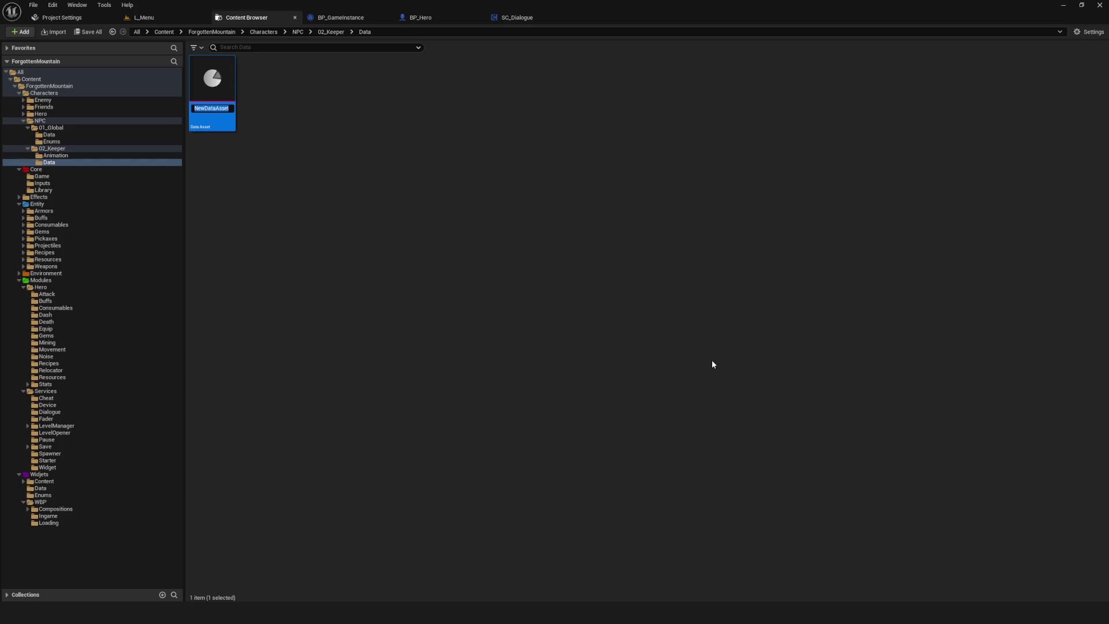
{"action": "type", "text": "DA_"}
{"action": "type", "text": "Dia"}
{"action": "type", "text": "lo"}
{"action": "type", "text": "gue_"}
{"action": "type", "text": "Keep"}
{"action": "type", "text": "er"}
{"action": "type", "text": "_"}
{"action": "type", "text": "Intro"}
- Commit the name DA_Dialogue_Keeper_Intro and select the new asset
{"action": "key", "text": "Return"}
{"action": "left_click", "coordinate": [377, 201]}
{"action": "left_click", "coordinate": [218, 94]}
{"action": "left_click", "coordinate": [330, 164]}
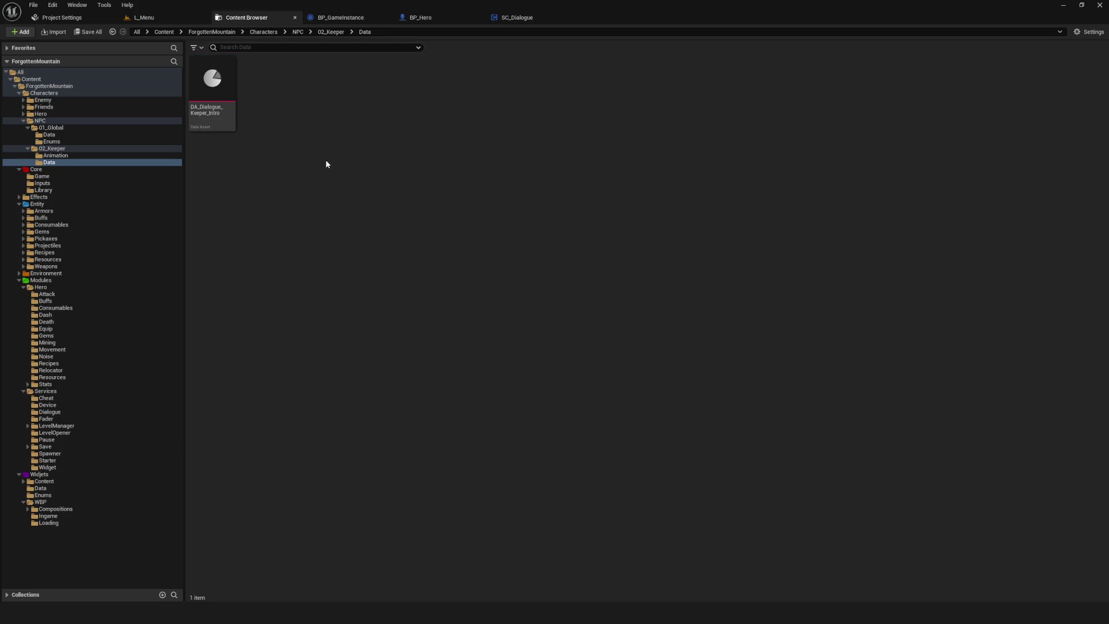
{"action": "left_click", "coordinate": [196, 79]}
- Open DA_Dialogue_Keeper_Intro from the Keeper's Data folder for editing
{"action": "left_click", "coordinate": [518, 123]}
{"action": "left_click", "coordinate": [217, 101]}
{"action": "left_click", "coordinate": [441, 153]}
{"action": "mouse_move", "coordinate": [229, 203]}
{"action": "left_mouse_down"}
{"action": "mouse_move", "coordinate": [351, 139]}
{"action": "mouse_move", "coordinate": [377, 171]}
{"action": "mouse_move", "coordinate": [360, 191]}
{"action": "mouse_move", "coordinate": [283, 101]}
{"action": "mouse_move", "coordinate": [383, 176]}
{"action": "left_mouse_up"}
{"action": "mouse_move", "coordinate": [204, 83]}
{"action": "left_click", "coordinate": [217, 93]}
{"action": "left_click", "coordinate": [329, 106]}
{"action": "left_click", "coordinate": [56, 156]}
{"action": "left_click", "coordinate": [51, 163]}
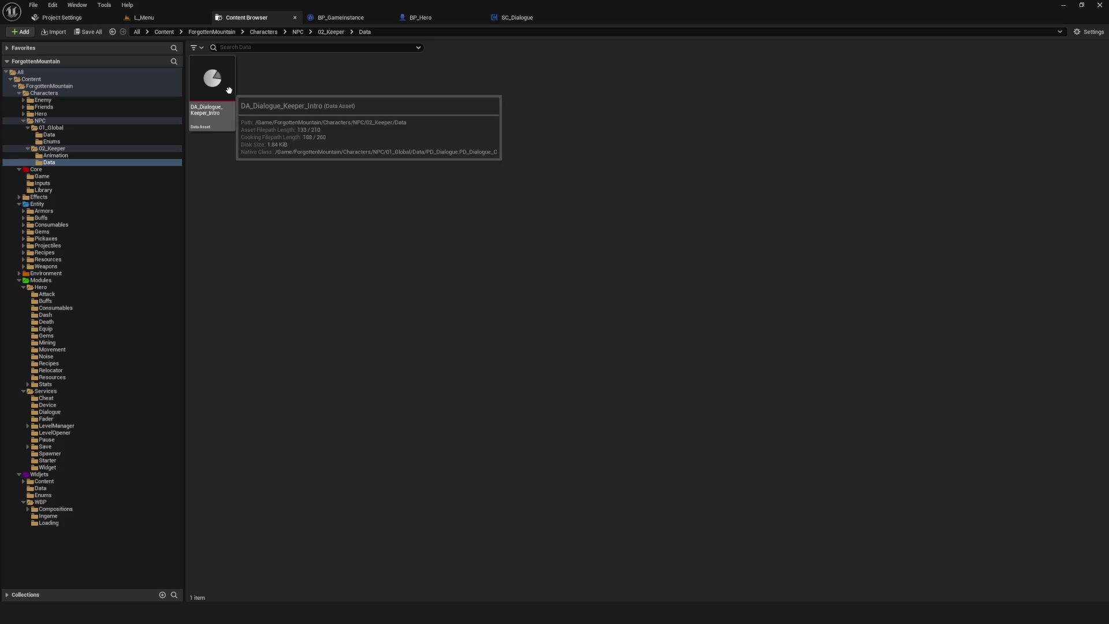
{"action": "double_click", "coordinate": [228, 90]}
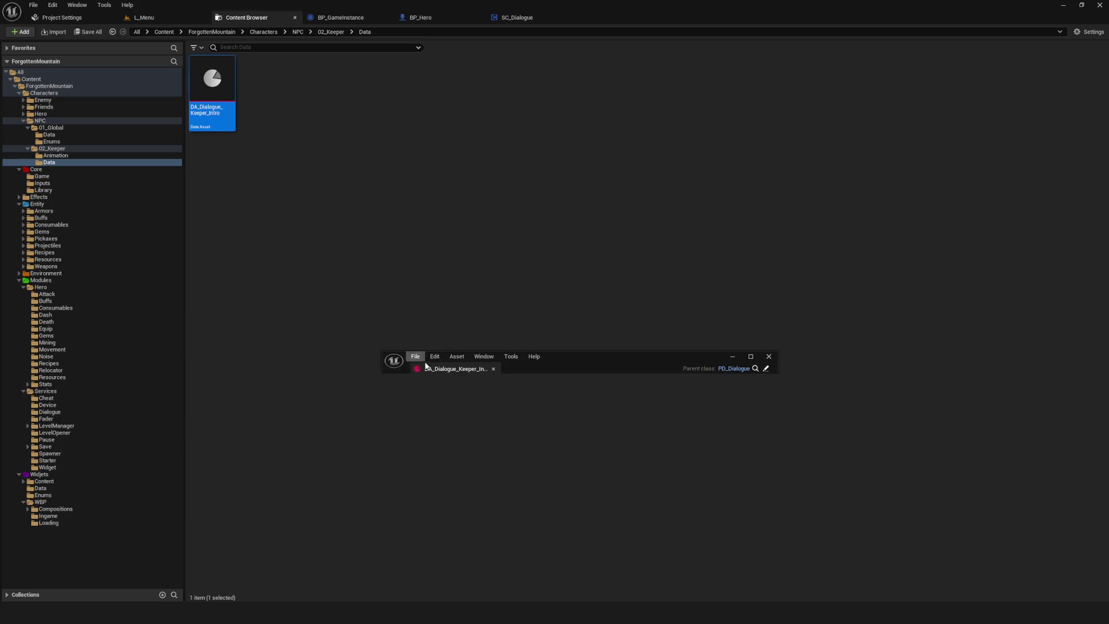
- Dock the asset editor, set NPC Name to Keeper, and save
{"action": "left_click_drag", "start_coordinate": [433, 368], "coordinate": [580, 18]}
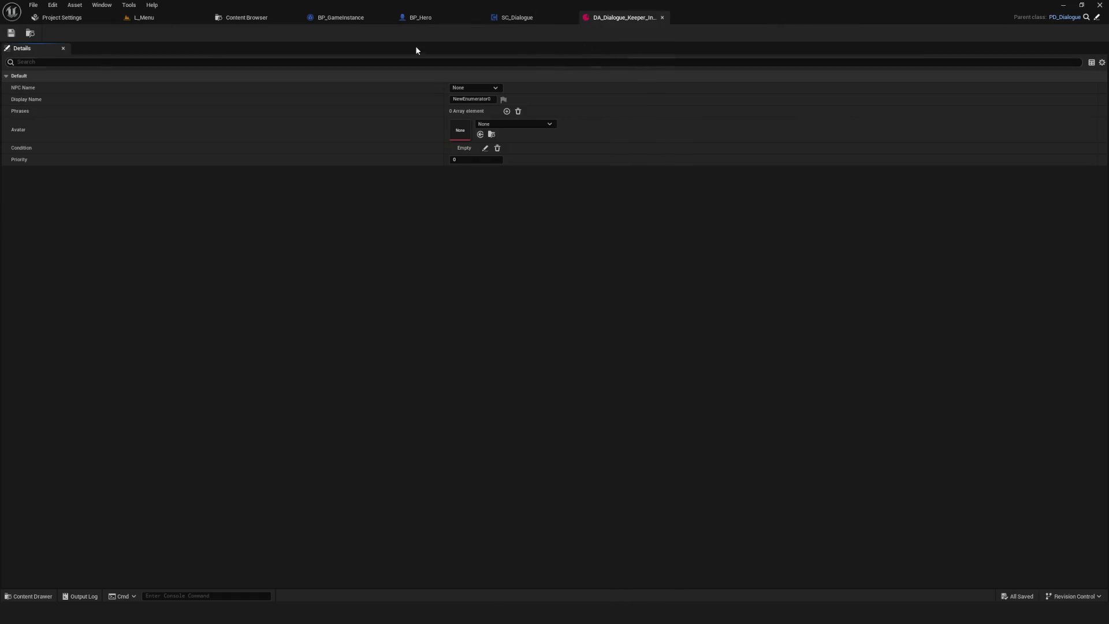
{"action": "left_click", "coordinate": [463, 88]}
{"action": "left_click", "coordinate": [462, 104]}
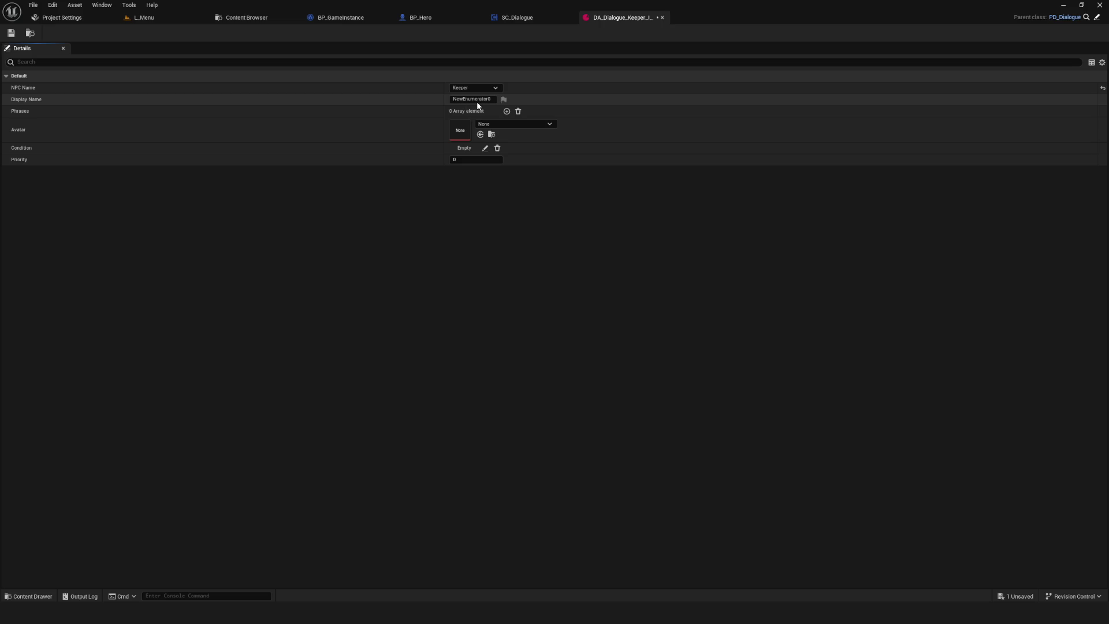
{"action": "left_click", "coordinate": [11, 33]}
- Set Display Name to Keeper, add one empty Phrases entry, and save
{"action": "key", "text": "BackSpace"}
{"action": "type", "text": "Kee"}
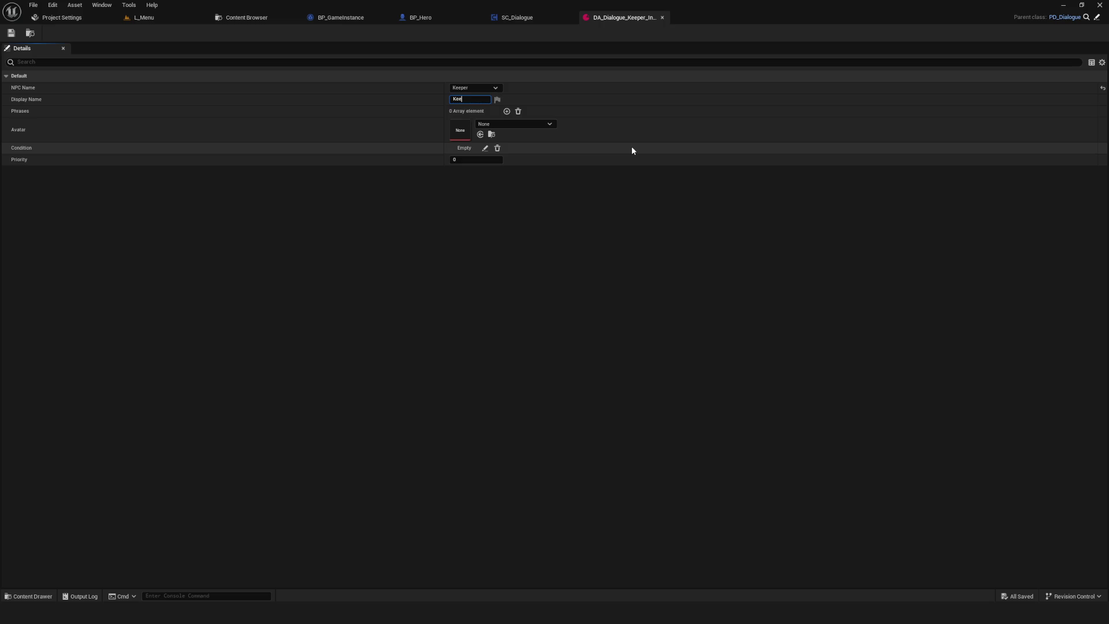
{"action": "type", "text": "per"}
{"action": "key", "text": "Return"}
{"action": "left_click", "coordinate": [507, 111]}
{"action": "left_click", "coordinate": [514, 122]}
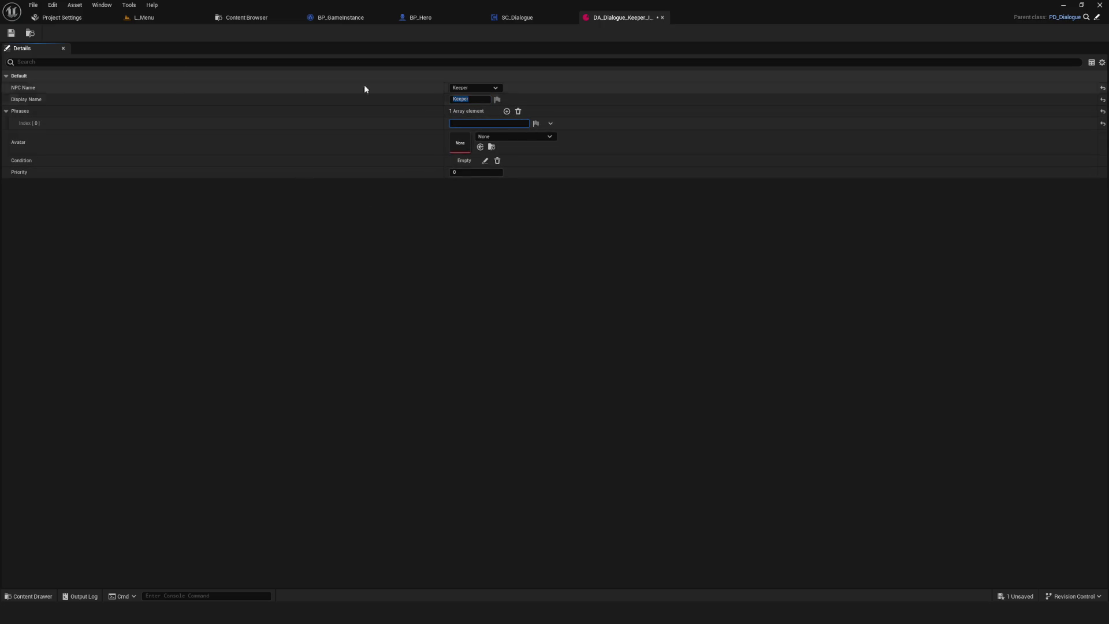
{"action": "left_click", "coordinate": [11, 33]}
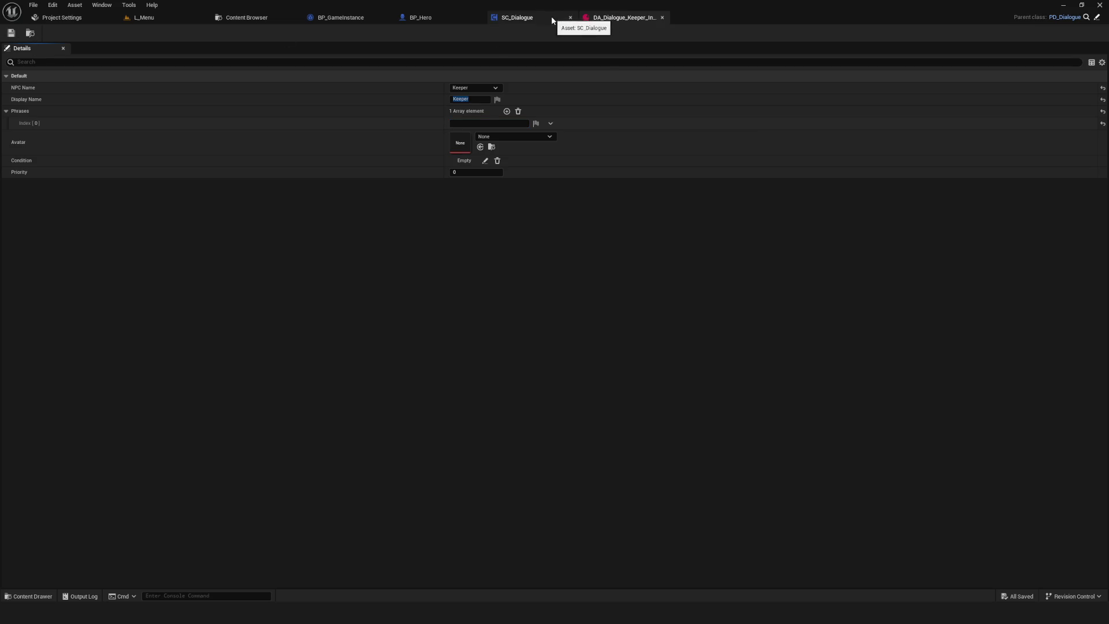
- Open PD_Dialogue from 01_Global/Data, tick Multi line on Phrases, and compile
{"action": "left_click", "coordinate": [249, 19]}
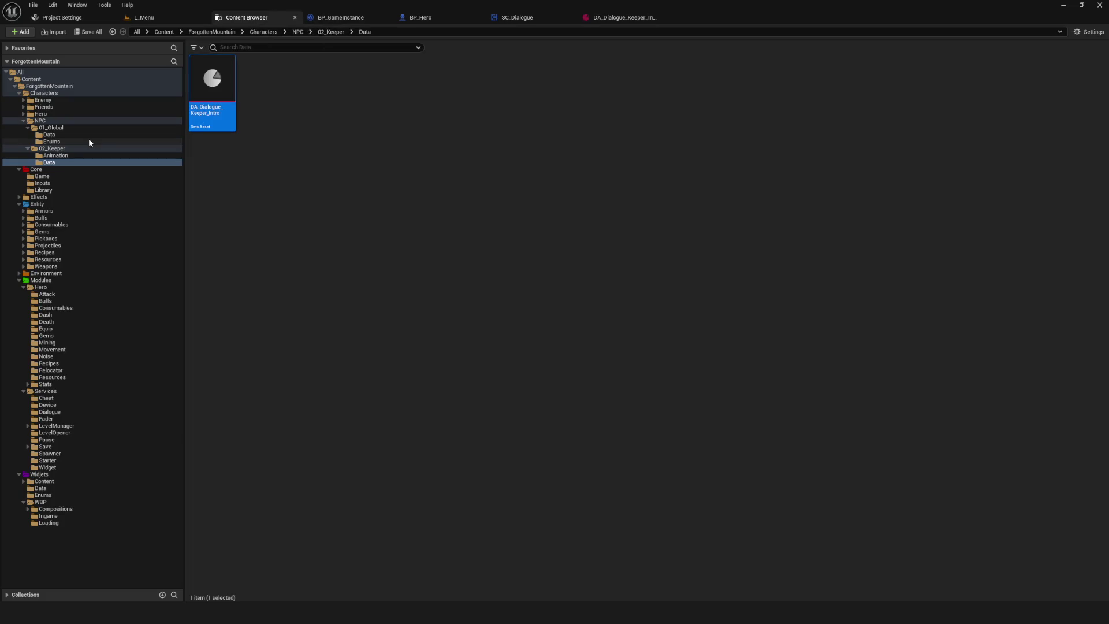
{"action": "left_click", "coordinate": [50, 135]}
{"action": "double_click", "coordinate": [212, 87]}
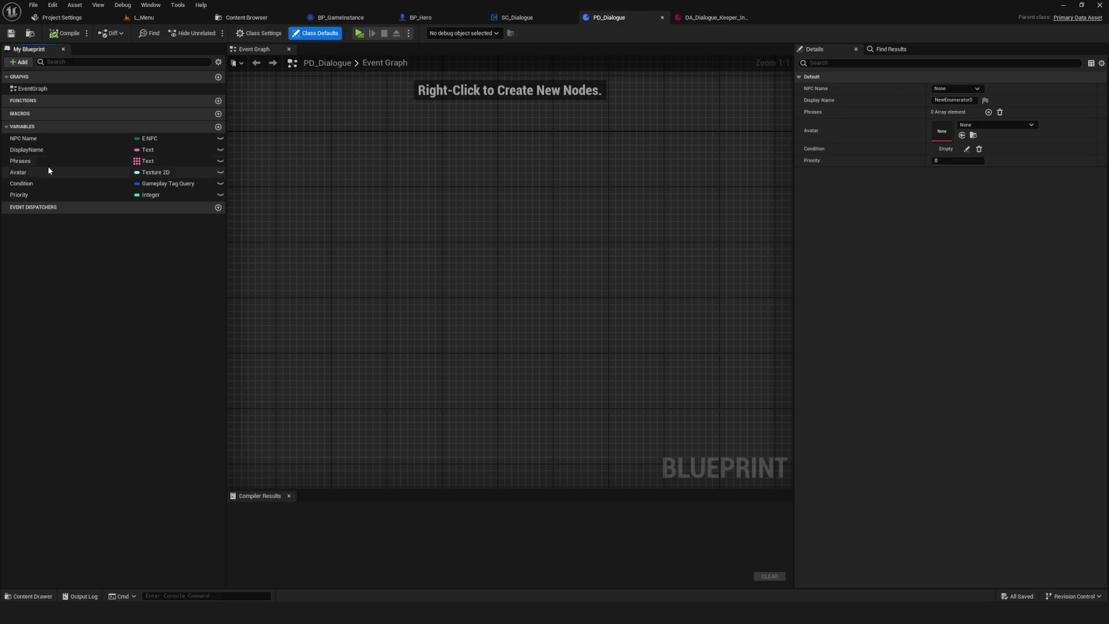
{"action": "left_click", "coordinate": [31, 163]}
{"action": "left_click", "coordinate": [935, 263]}
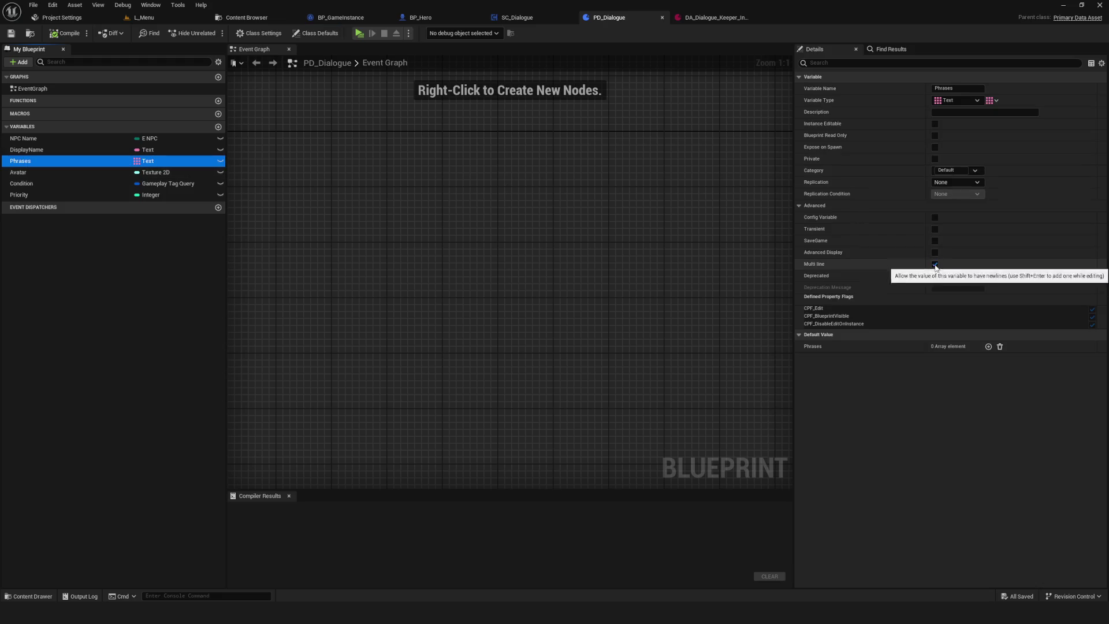
{"action": "left_click", "coordinate": [65, 33]}
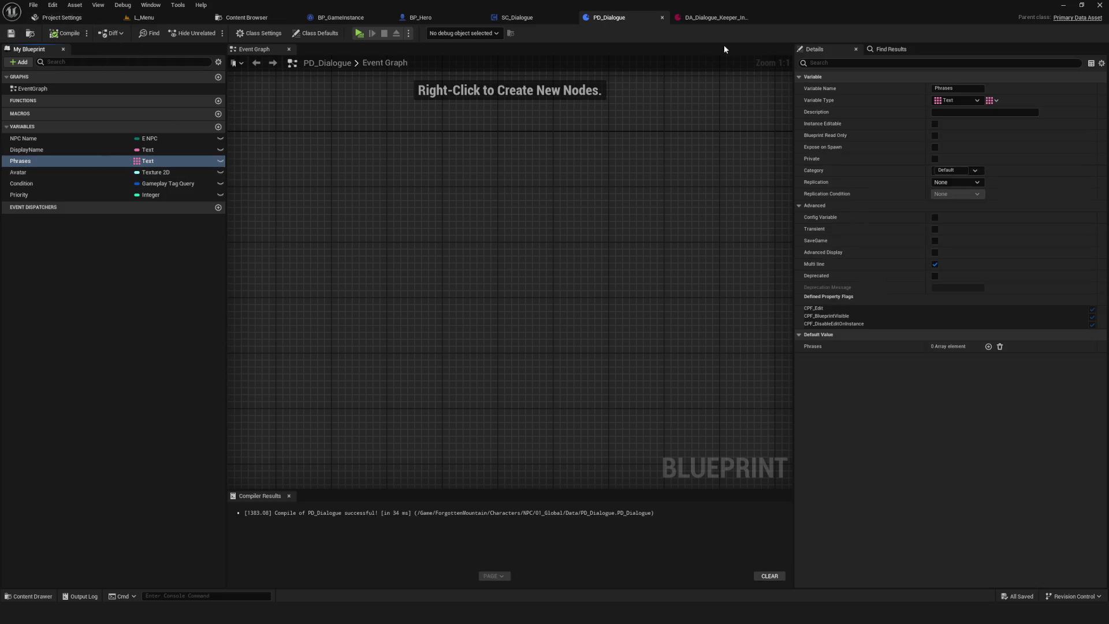
- Fill the keeper intro phrases with 'Привет', 'Как дела?' and 'Гуд', then save
{"action": "left_click", "coordinate": [717, 18]}
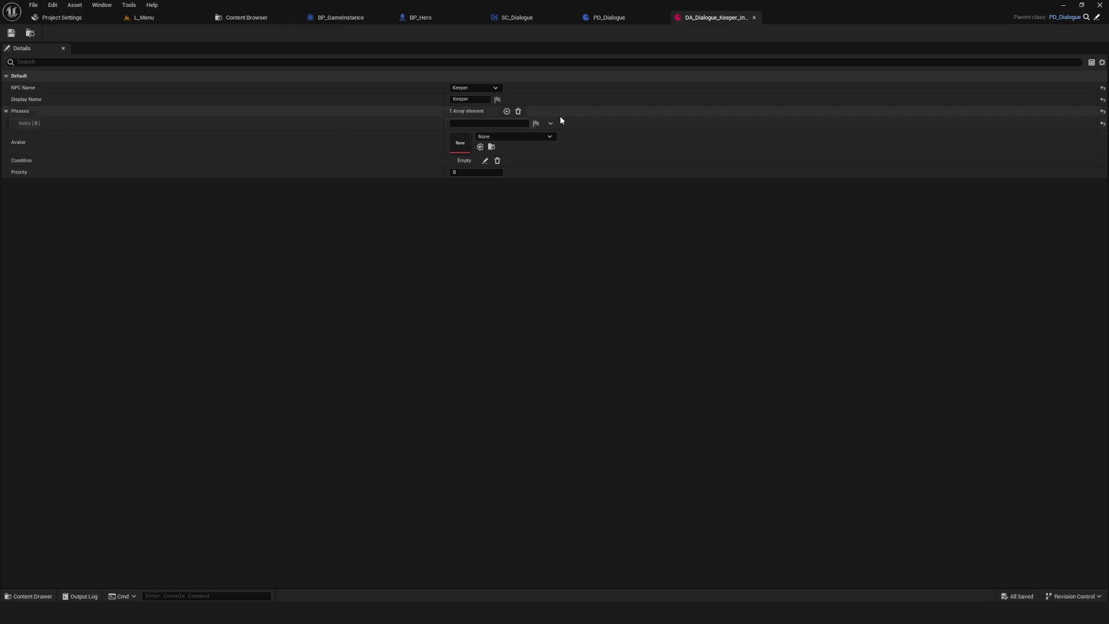
{"action": "left_click", "coordinate": [506, 112]}
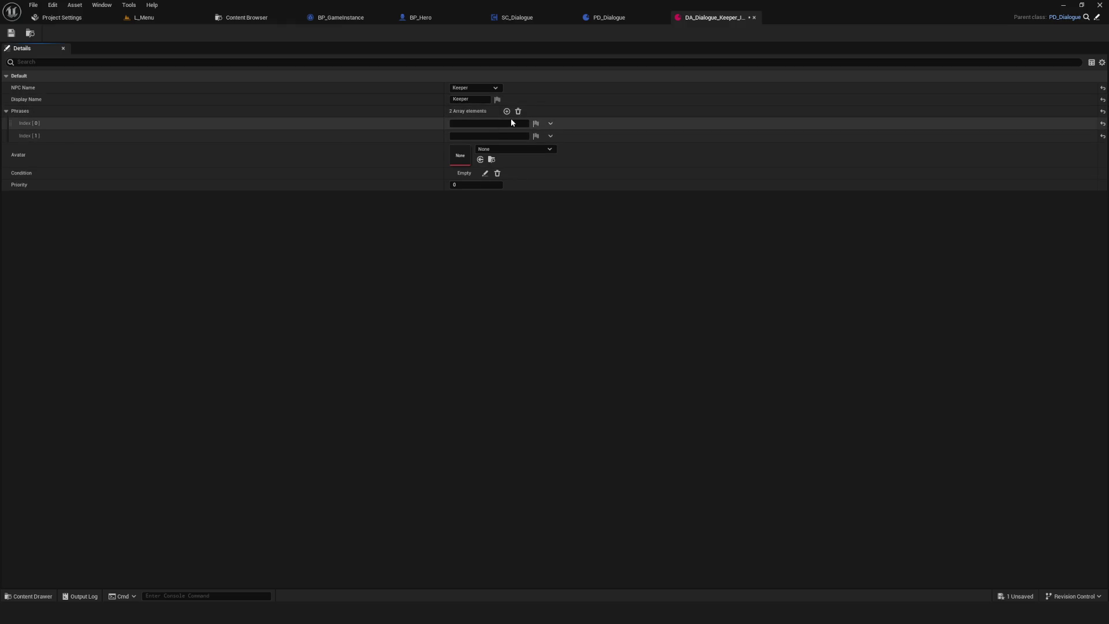
{"action": "left_click", "coordinate": [550, 135]}
{"action": "left_click", "coordinate": [557, 159]}
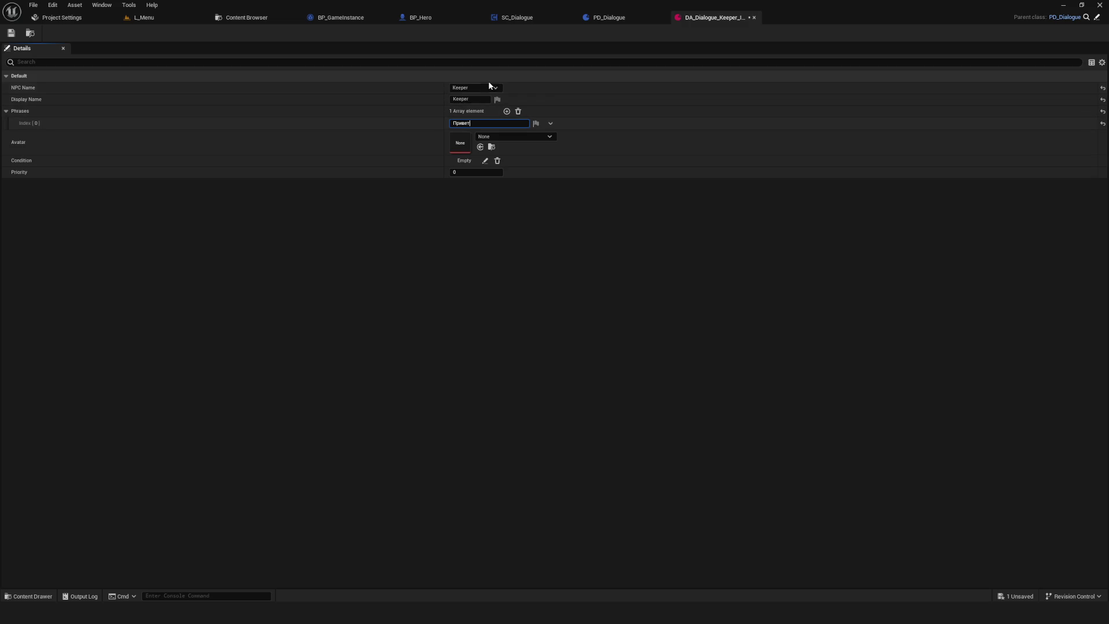
{"action": "left_click", "coordinate": [507, 111]}
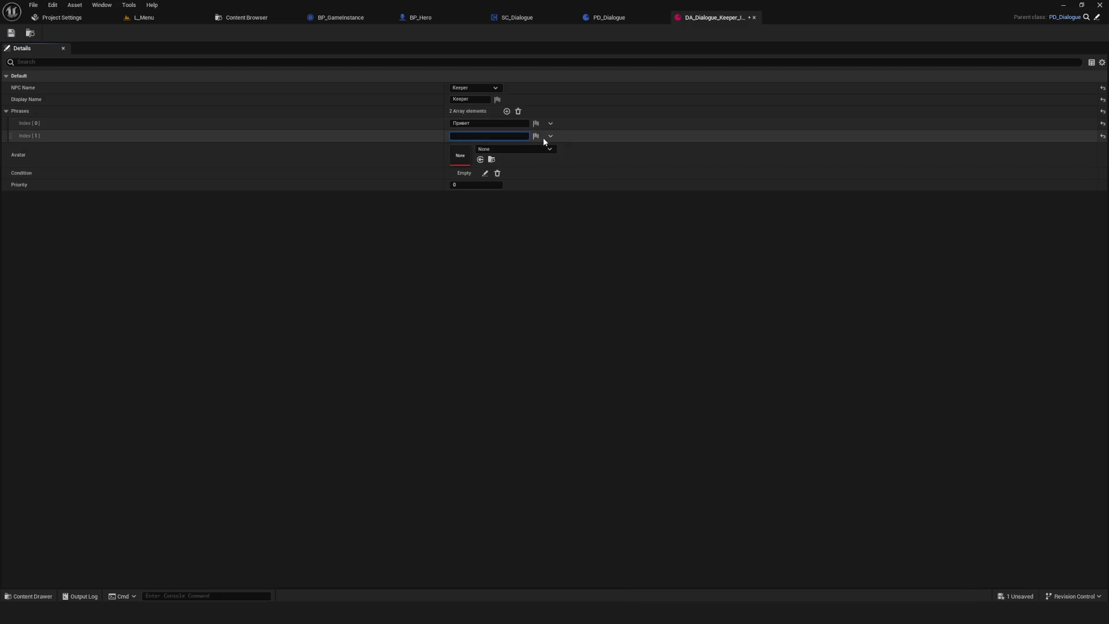
{"action": "type", "text": "Как дела?"}
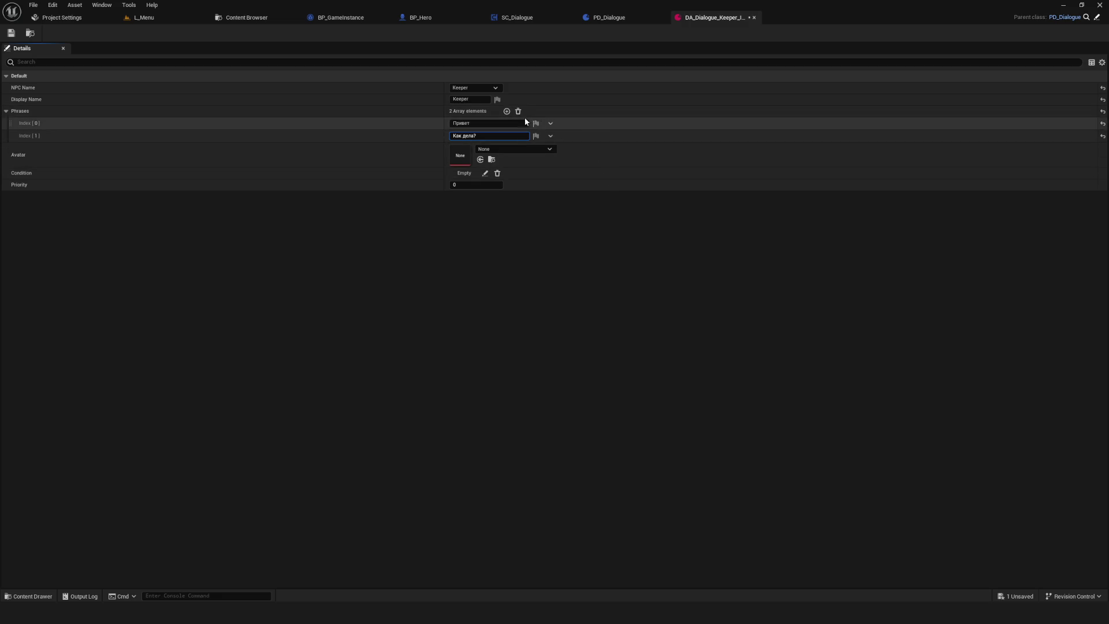
{"action": "left_click", "coordinate": [509, 112]}
{"action": "type", "text": "Гу"}
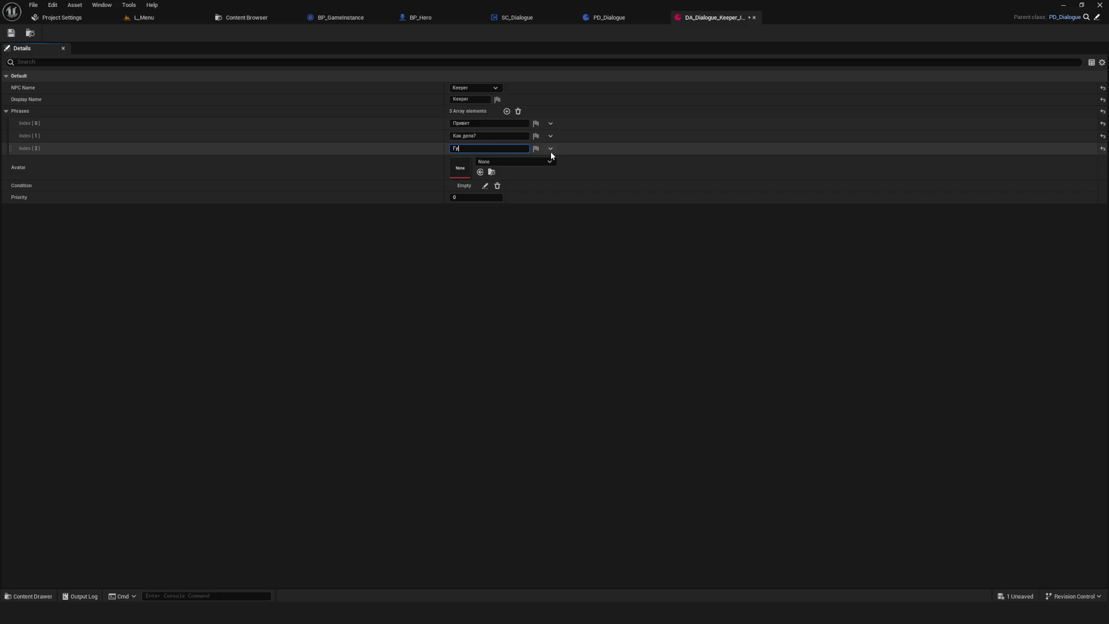
{"action": "type", "text": "д"}
{"action": "left_click", "coordinate": [16, 36]}
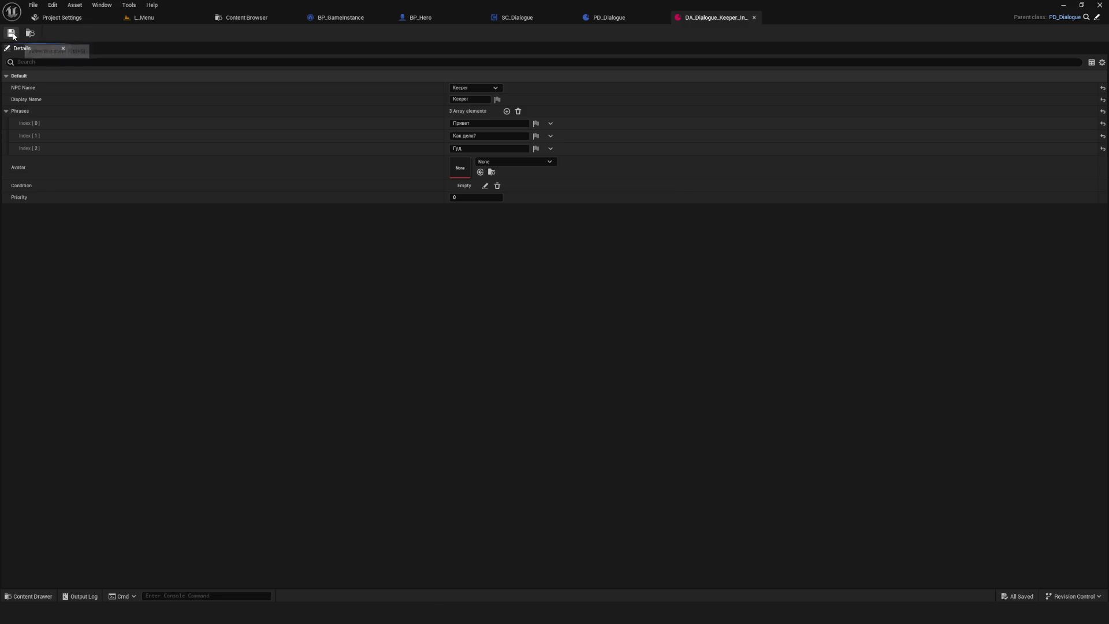
{"action": "left_click", "coordinate": [511, 162]}
{"action": "key", "text": "Escape"}
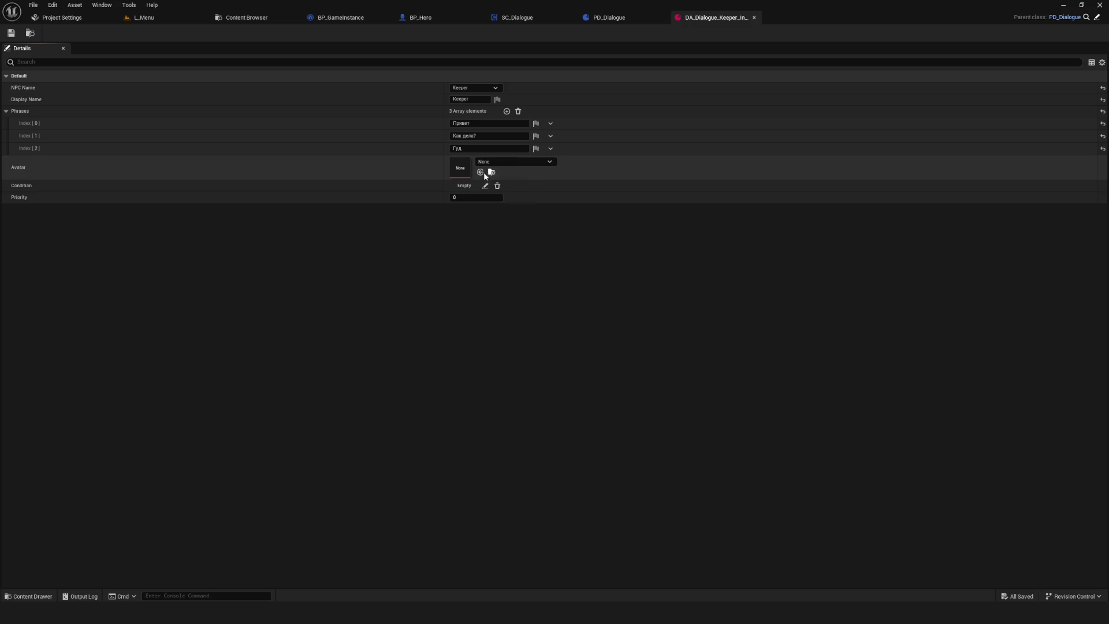
- Set the keeper intro dialogue's Avatar to IMG_Gems_H, then return to the Content Browser
{"action": "left_click", "coordinate": [548, 163]}
{"action": "scroll", "coordinate": [566, 289], "scroll_direction": "down", "scroll_amount": 10}
{"action": "scroll", "coordinate": [576, 293], "scroll_direction": "down", "scroll_amount": 15}
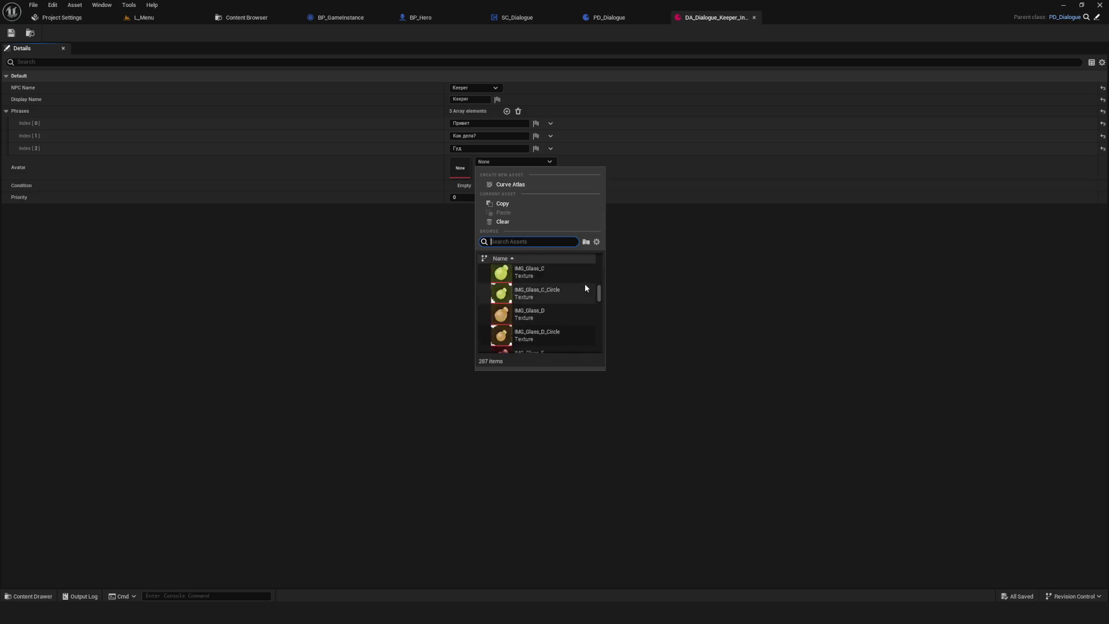
{"action": "scroll", "coordinate": [585, 288], "scroll_direction": "up", "scroll_amount": 5}
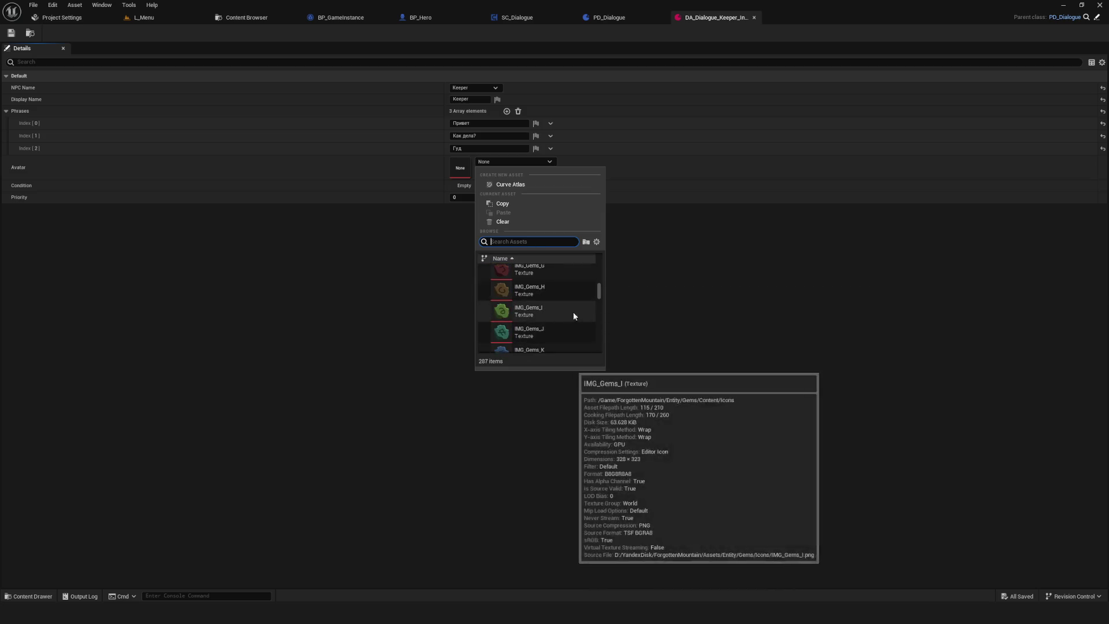
{"action": "left_click", "coordinate": [574, 291]}
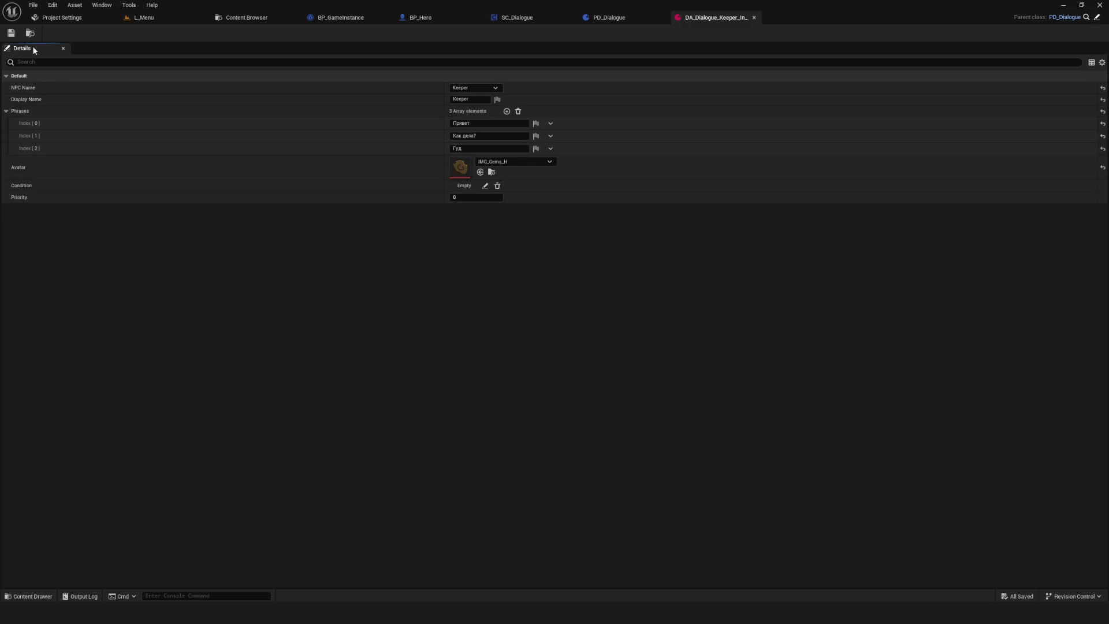
{"action": "left_click", "coordinate": [242, 19]}
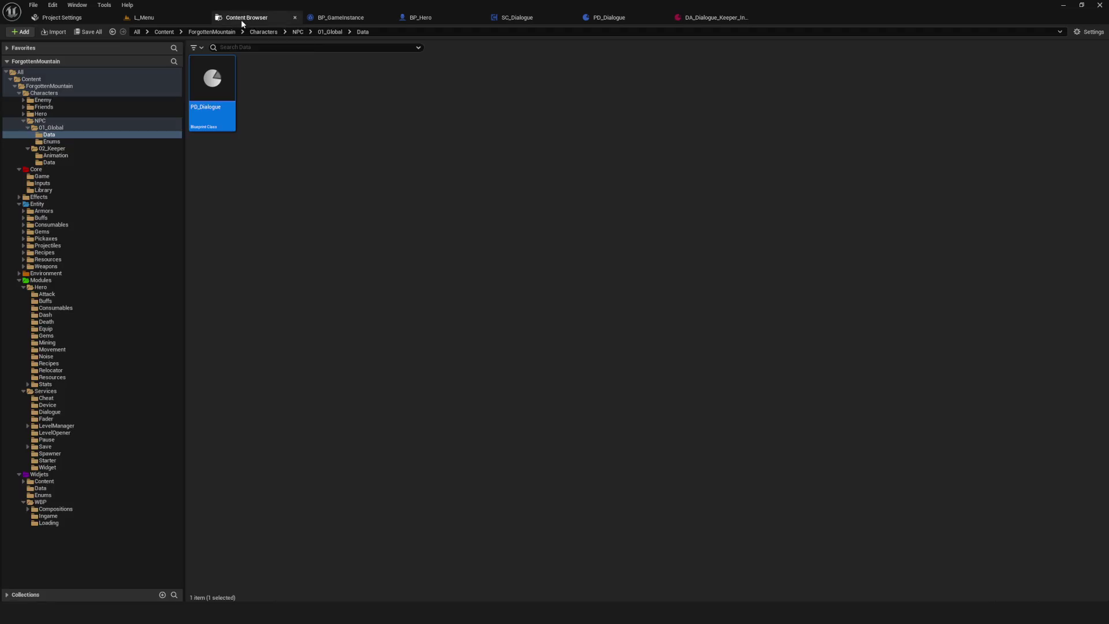
- In 02_Keeper Data, duplicate the Intro dialogue asset and rename the copy DA_Dialogue_Keeper_Second
{"action": "left_click", "coordinate": [391, 171]}
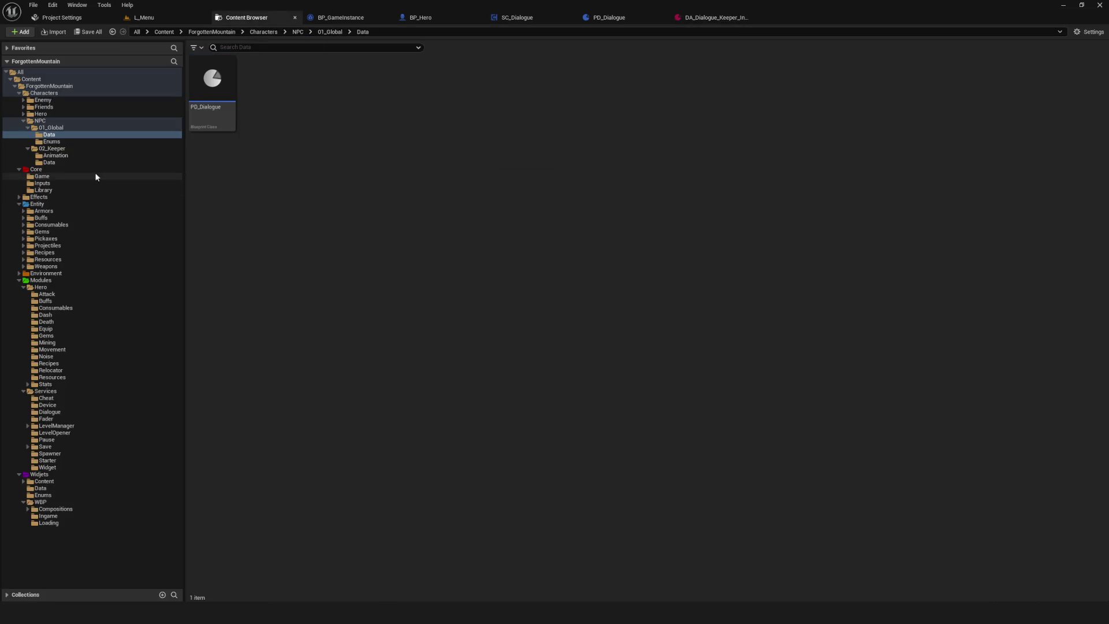
{"action": "left_click", "coordinate": [51, 163]}
{"action": "right_click", "coordinate": [200, 92]}
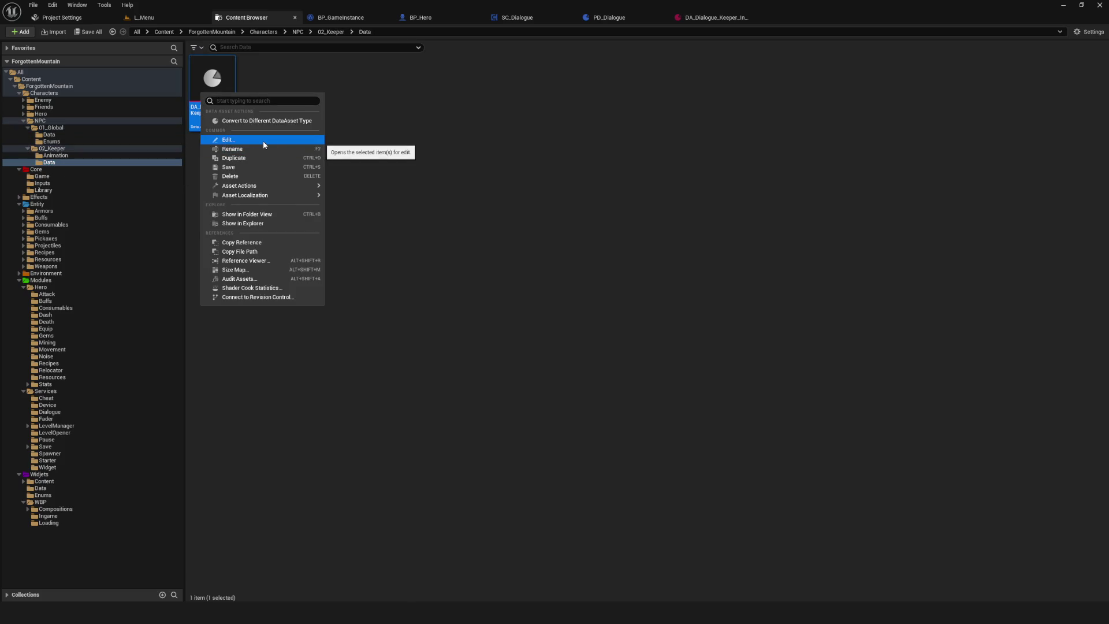
{"action": "left_click", "coordinate": [263, 158]}
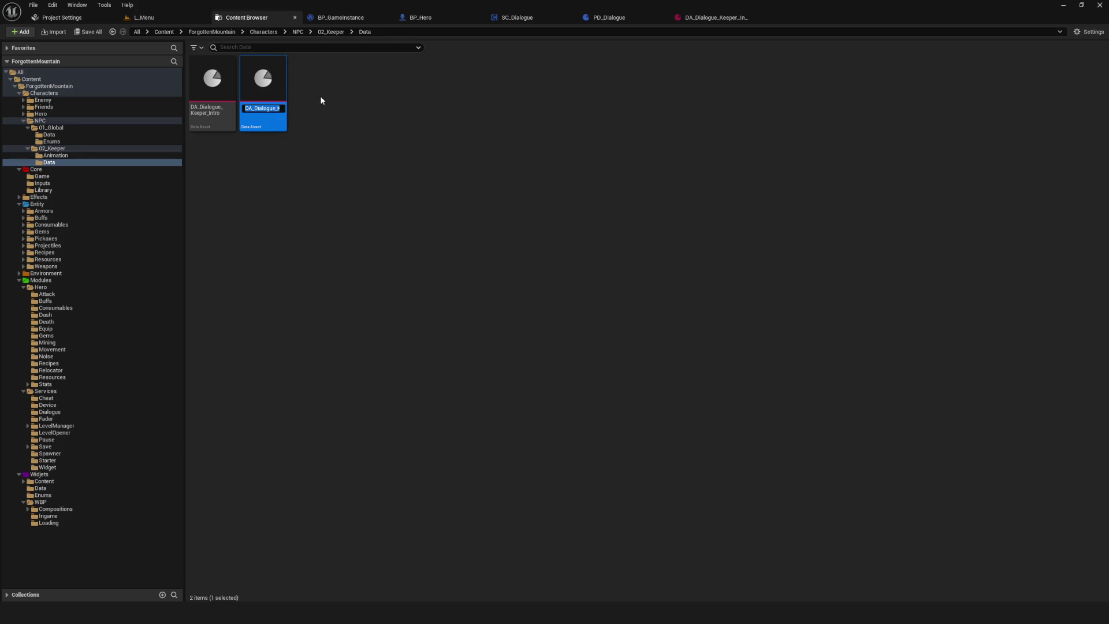
{"action": "left_click", "coordinate": [263, 108]}
{"action": "left_click", "coordinate": [284, 109]}
{"action": "key", "text": "BackSpace"}
{"action": "key", "text": "BackSpace"}
{"action": "key", "text": "BackSpace"}
{"action": "type", "text": "ыусщтв"}
{"action": "key", "text": "BackSpace"}
{"action": "key", "text": "BackSpace"}
{"action": "key", "text": "BackSpace"}
{"action": "type", "text": "Second"}
{"action": "key", "text": "Return"}
- Duplicate DA_Dialogue_Keeper_Second with Ctrl+D and rename the copy DA_Dialogue_Keeper_Usual
{"action": "key", "text": "ctrl+d"}
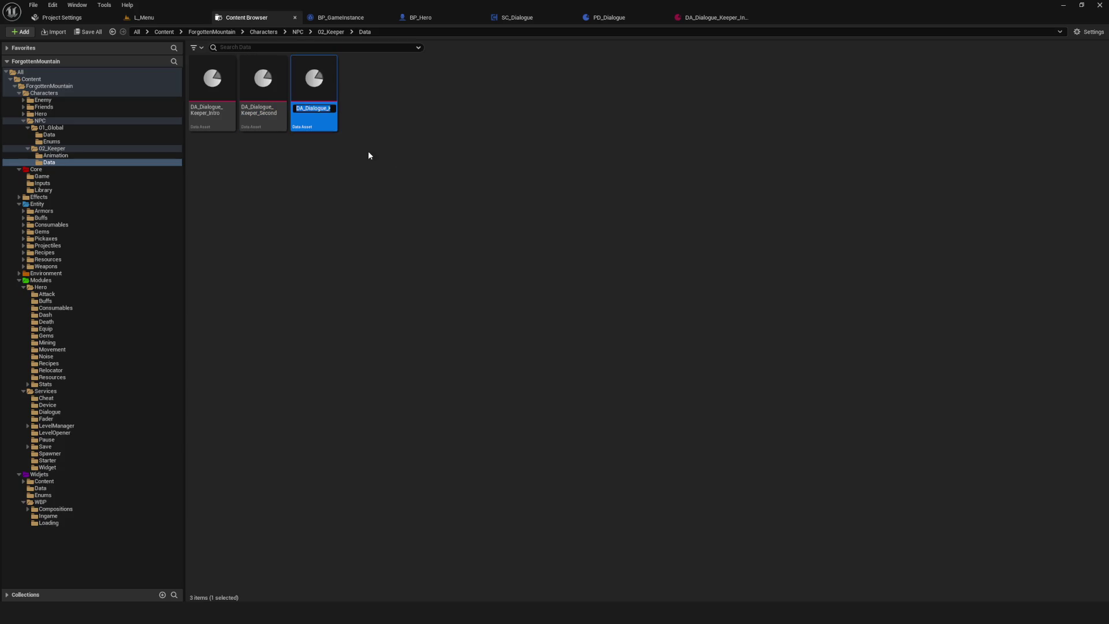
{"action": "key", "text": "Return"}
{"action": "left_click", "coordinate": [322, 110]}
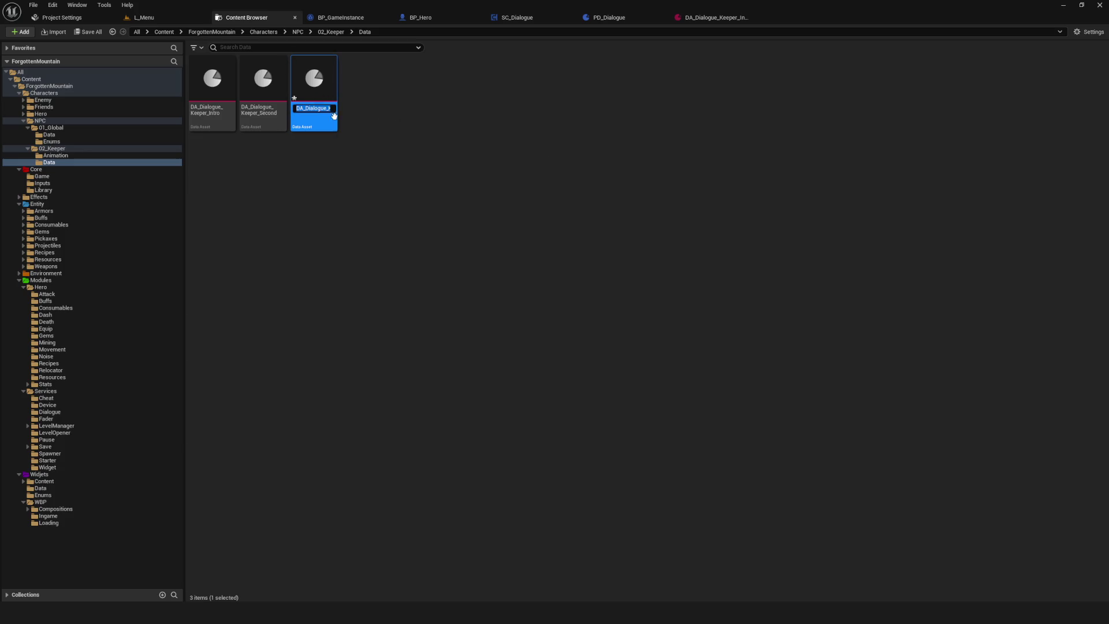
{"action": "left_click", "coordinate": [322, 109]}
{"action": "left_click_drag", "start_coordinate": [311, 108], "coordinate": [382, 104]}
{"action": "key", "text": "BackSpace"}
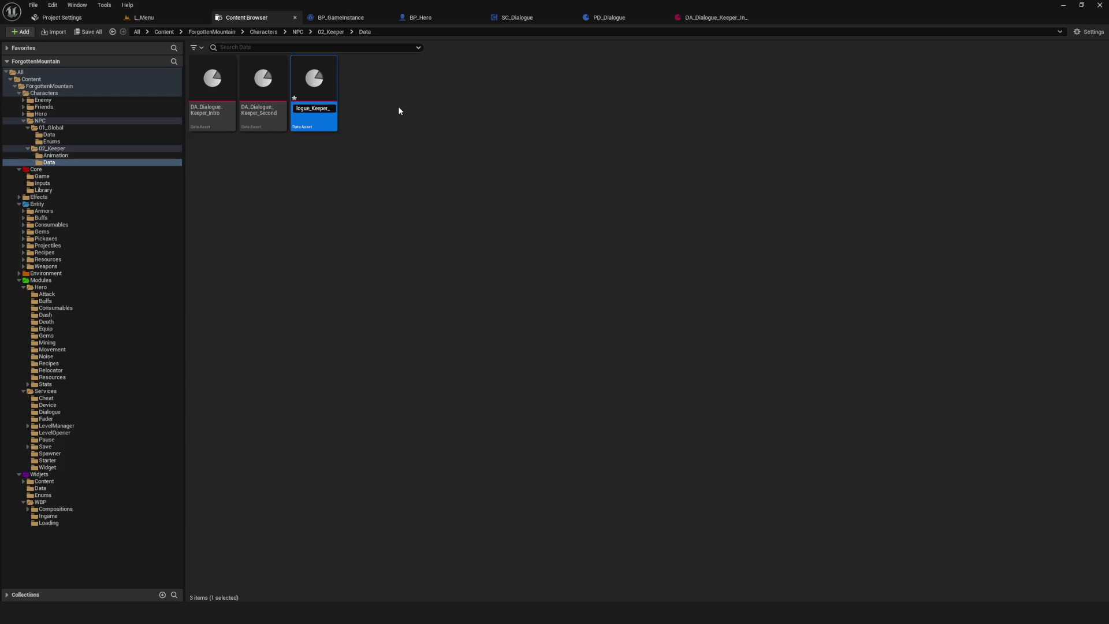
{"action": "type", "text": "Usual"}
{"action": "key", "text": "Return"}
- Duplicate DA_Dialogue_Keeper_Usual and rename the copy DA_Dialogue_Keeper_Special
{"action": "right_click", "coordinate": [311, 91]}
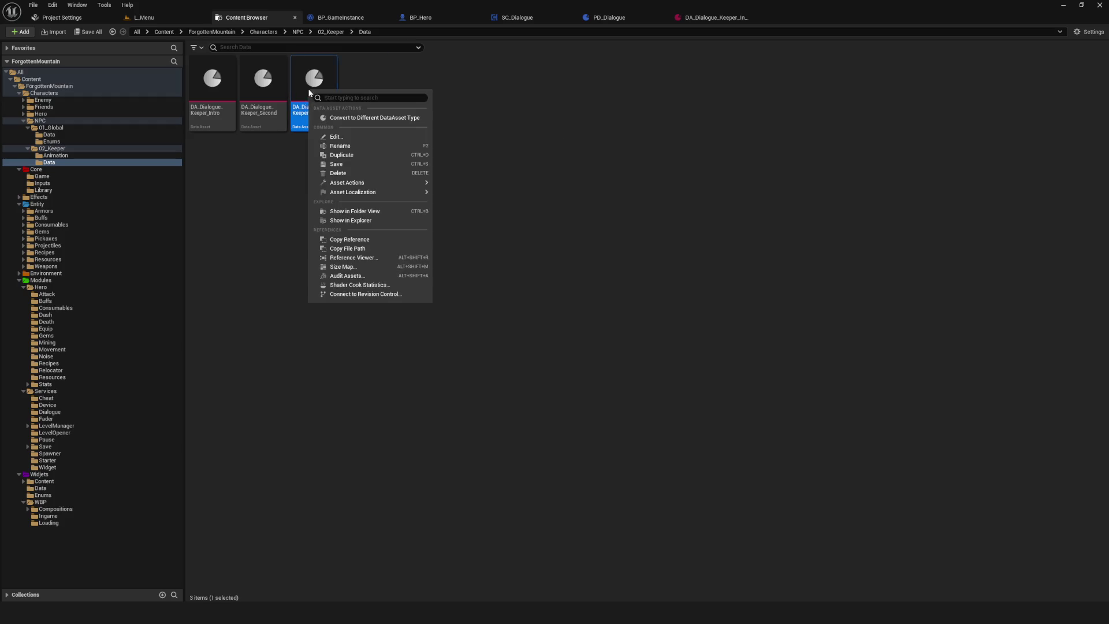
{"action": "left_click", "coordinate": [357, 156]}
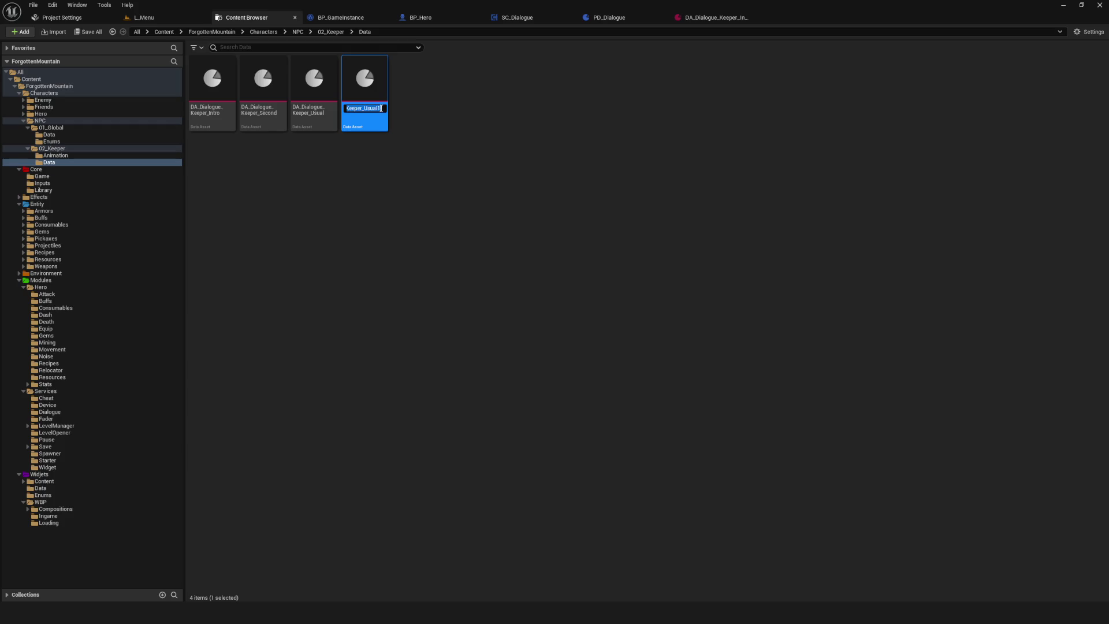
{"action": "left_click", "coordinate": [372, 106]}
{"action": "key", "text": "BackSpace"}
{"action": "key", "text": "BackSpace"}
{"action": "key", "text": "BackSpace"}
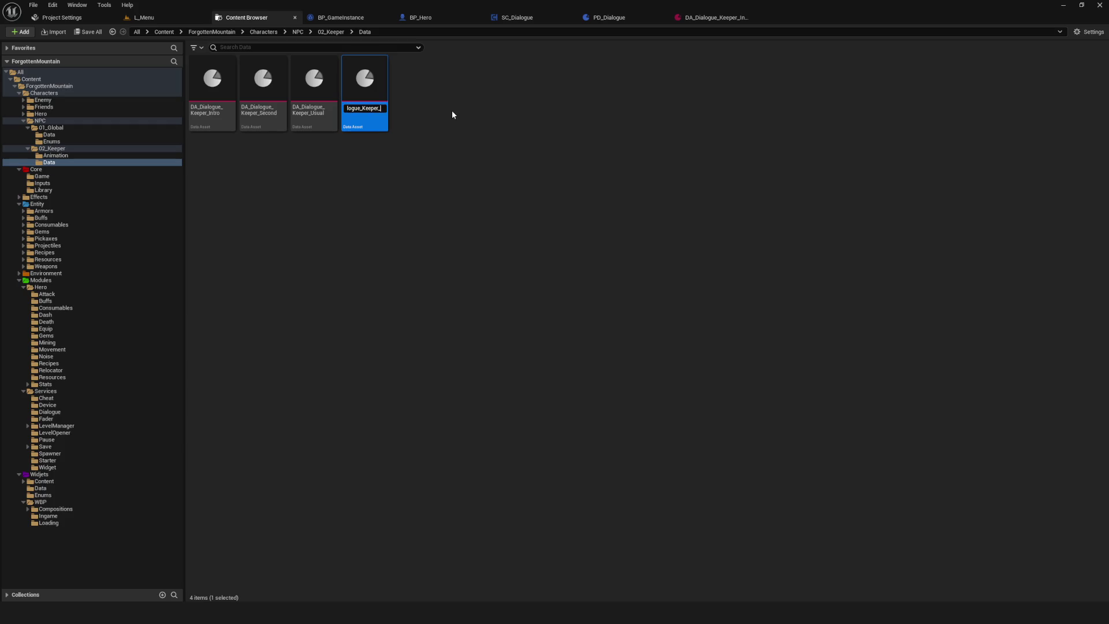
{"action": "type", "text": "Special"}
{"action": "key", "text": "Return"}
- Select all four Keeper dialogue assets and bring up their shared context menu
{"action": "left_click", "coordinate": [358, 168]}
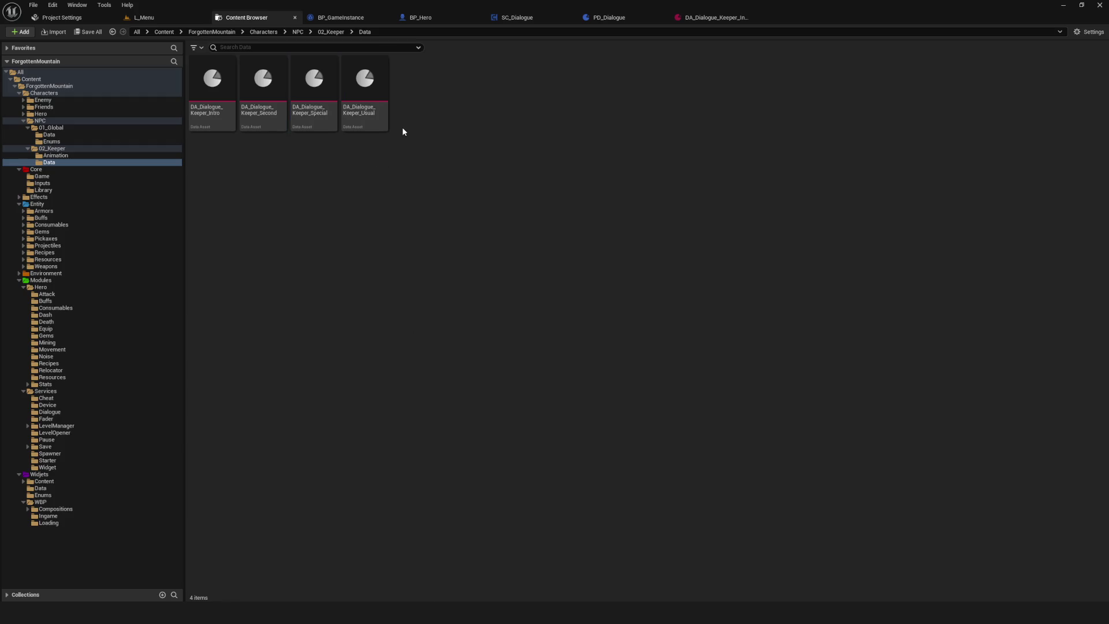
{"action": "left_click", "coordinate": [314, 86]}
{"action": "left_click", "coordinate": [234, 101]}
{"action": "key", "text": "ctrl+a"}
{"action": "right_click", "coordinate": [305, 93]}
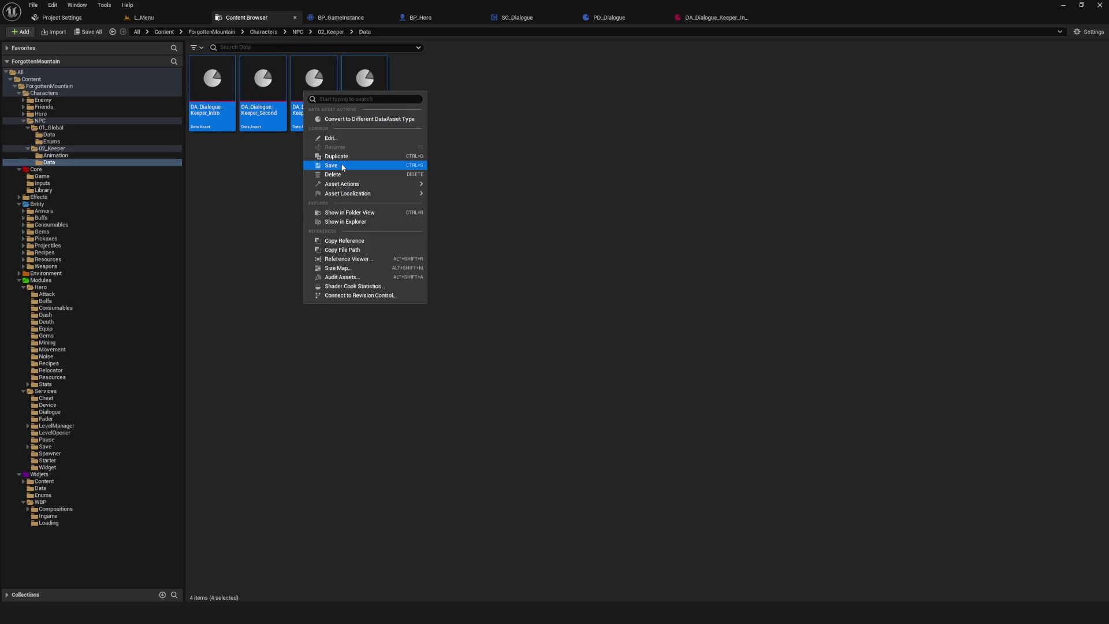
{"action": "left_click", "coordinate": [343, 167]}
{"action": "right_click", "coordinate": [360, 97]}
- Edit the four assets in the Property Matrix and select the DA_Dialogue_Keeper_Second row
{"action": "mouse_move", "coordinate": [405, 187]}
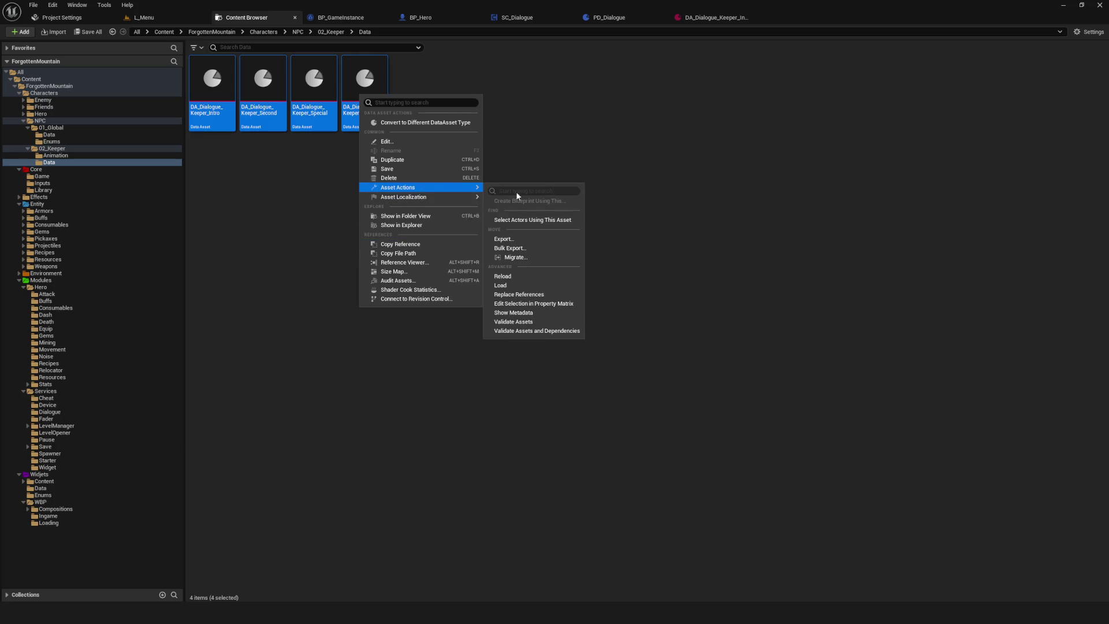
{"action": "left_click", "coordinate": [543, 304]}
{"action": "left_click", "coordinate": [46, 68]}
{"action": "left_click", "coordinate": [82, 85], "text": "shift"}
{"action": "left_click", "coordinate": [77, 86]}
{"action": "left_click", "coordinate": [46, 68]}
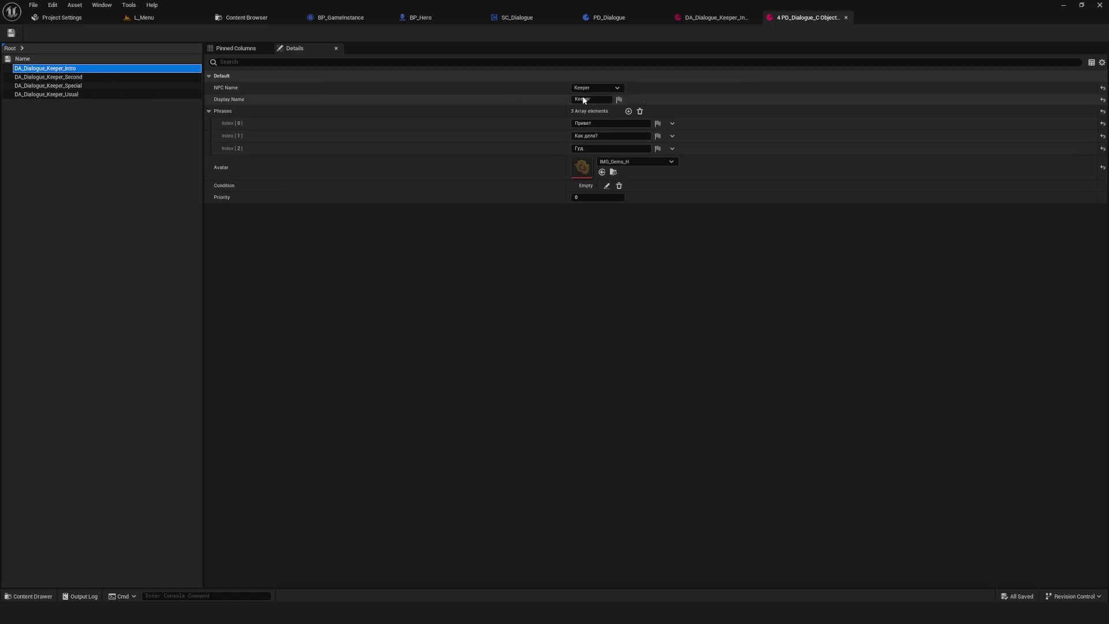
{"action": "left_click", "coordinate": [77, 94]}
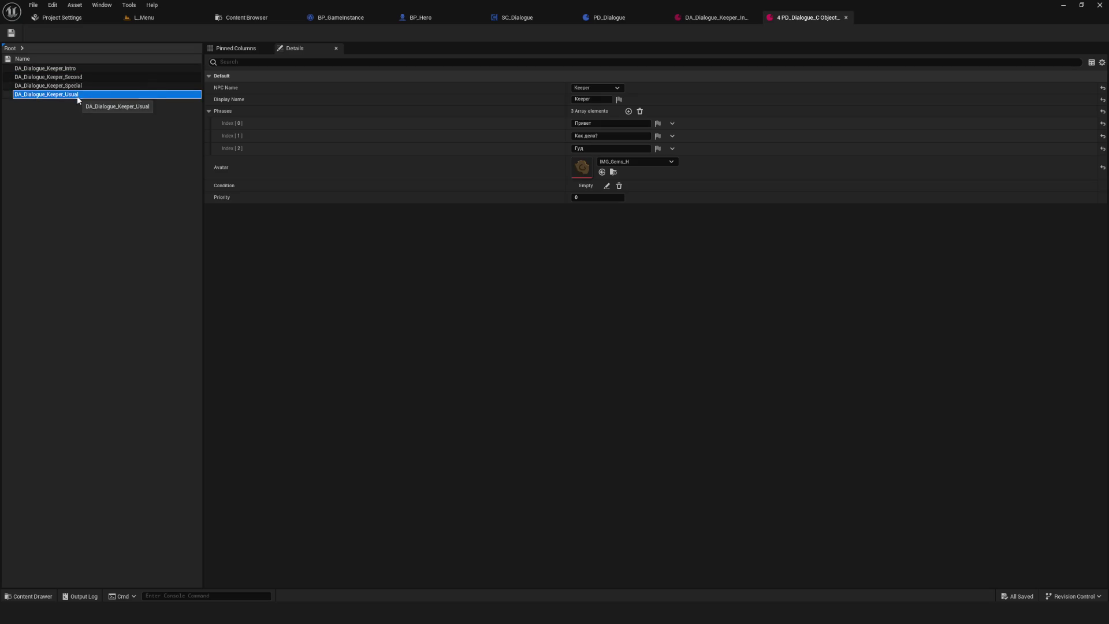
{"action": "left_click", "coordinate": [184, 77]}
{"action": "key", "text": "F2"}
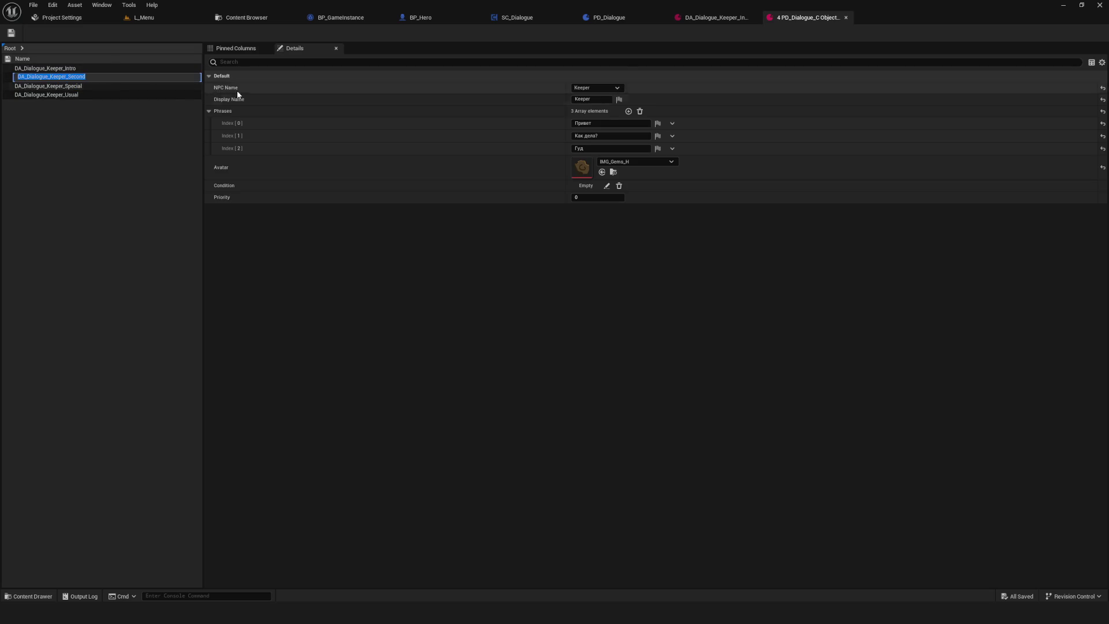
{"action": "left_click", "coordinate": [64, 70]}
{"action": "left_click", "coordinate": [66, 76]}
- Delete the Second asset's extra phrases 'Гуд' and 'Как дела?'
{"action": "left_click", "coordinate": [673, 148]}
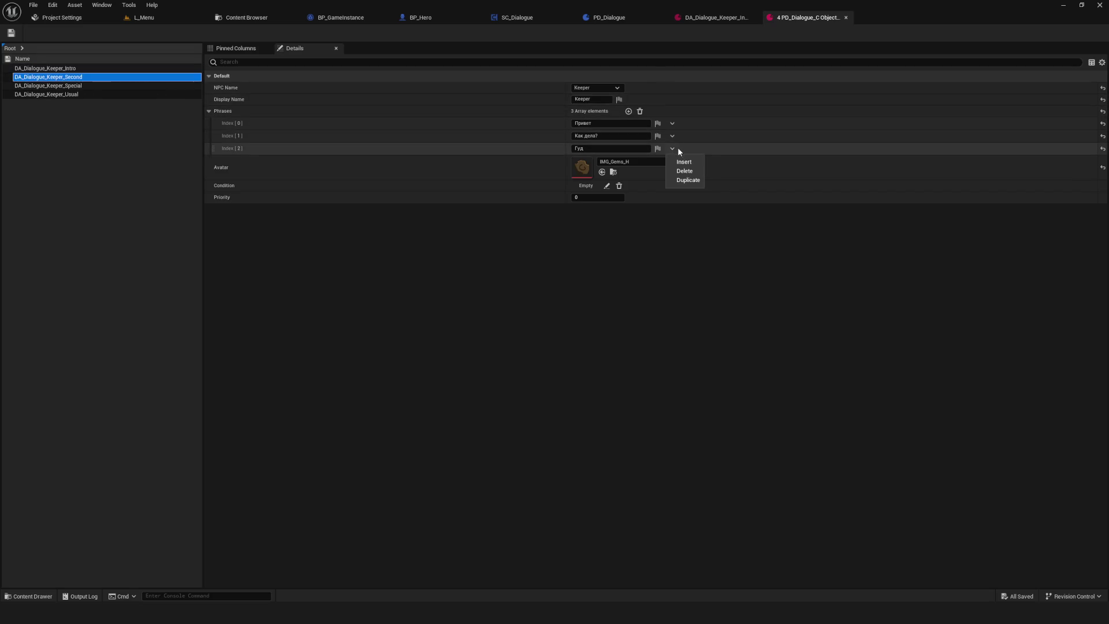
{"action": "left_click", "coordinate": [685, 171]}
{"action": "left_click", "coordinate": [672, 136]}
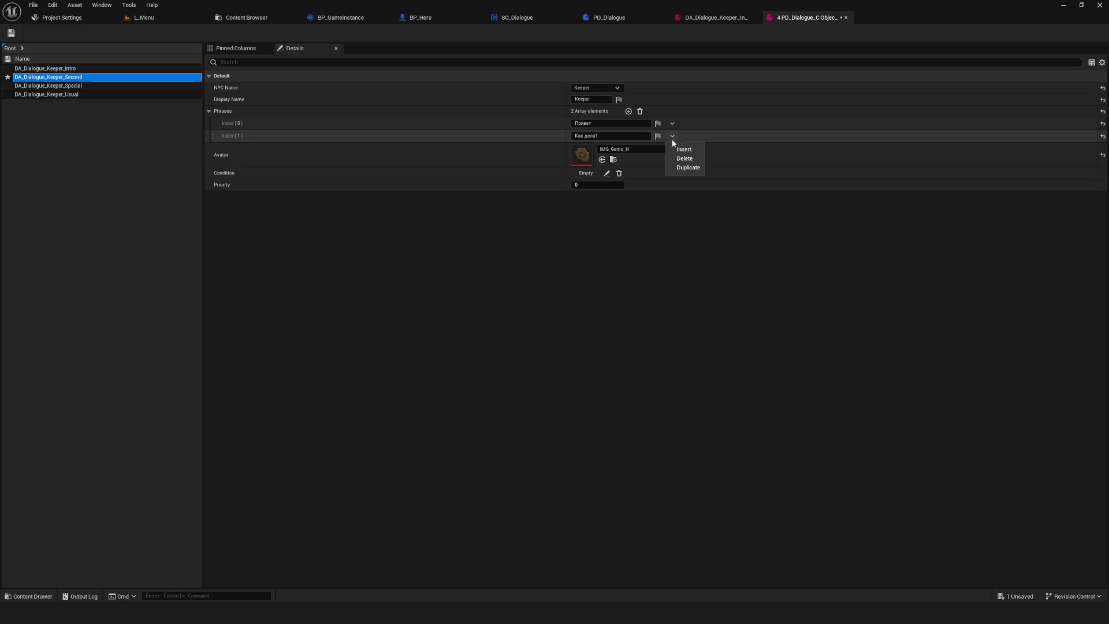
{"action": "left_click", "coordinate": [685, 158]}
{"action": "left_click", "coordinate": [585, 121]}
{"action": "type", "text": "Это"}
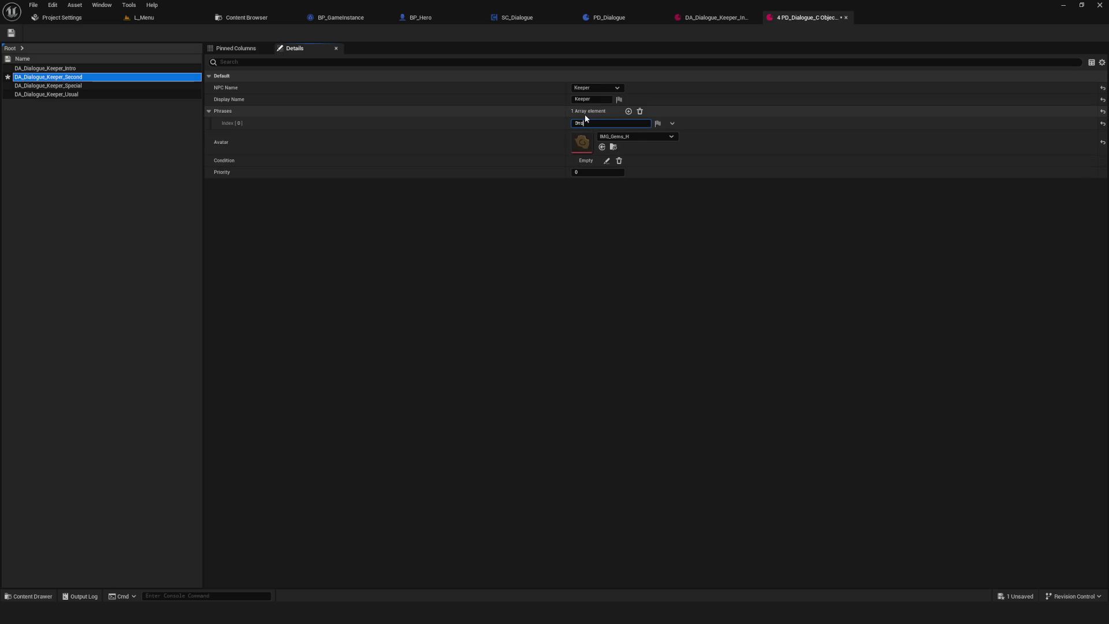
- Rewrite the remaining phrase as 'Это второй диалог. Снова здорова!' and save
{"action": "type", "text": "второй диалог. Снова здо"}
{"action": "type", "text": "ро"}
{"action": "key", "text": "BackSpace"}
{"action": "type", "text": "рова!"}
{"action": "key", "text": "Return"}
{"action": "key", "text": "ctrl+s"}
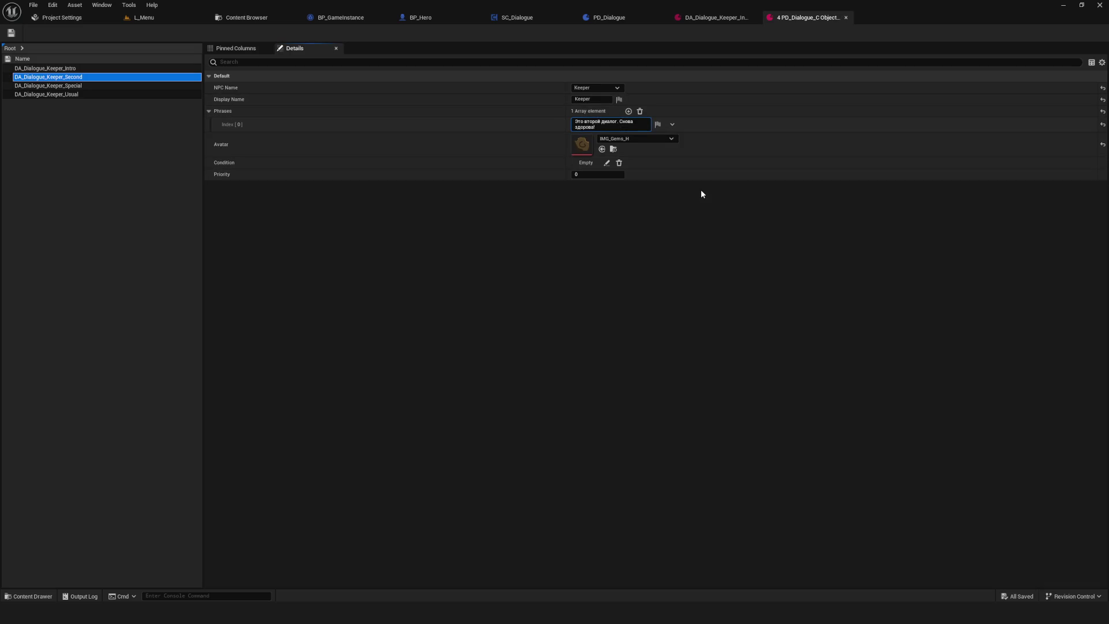
{"action": "key", "text": "BackSpace"}
{"action": "type", "text": "."}
{"action": "key", "text": "shift+Return"}
- Trim DA_Dialogue_Keeper_Special to one phrase, 'ОПА Секретик', and save
{"action": "left_click", "coordinate": [93, 85]}
{"action": "left_click", "coordinate": [672, 136]}
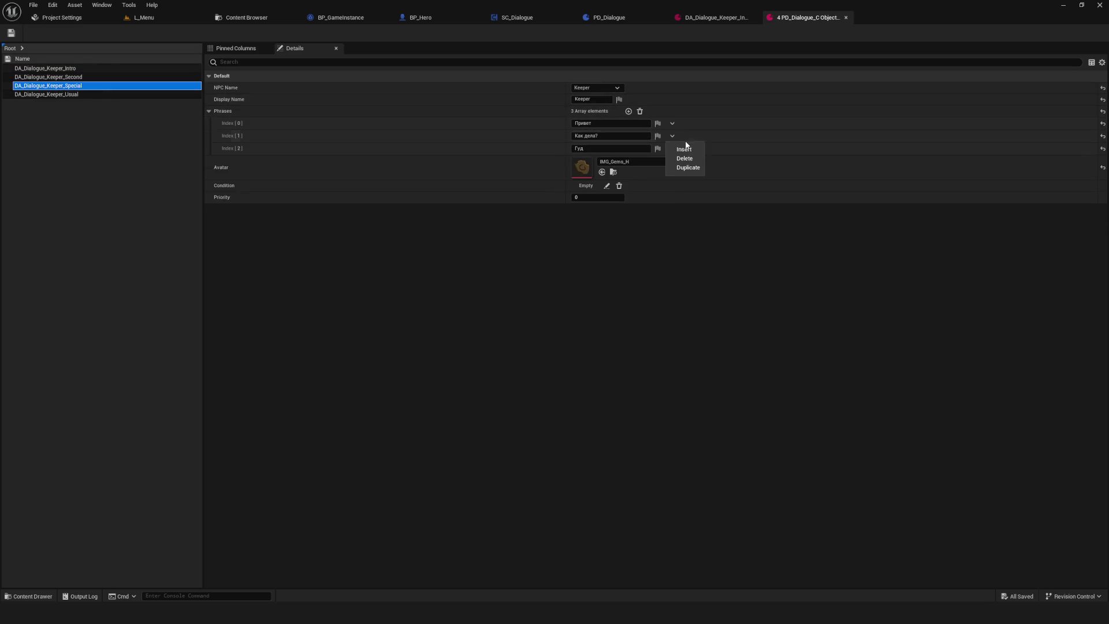
{"action": "left_click", "coordinate": [685, 159]}
{"action": "left_click", "coordinate": [672, 136]}
{"action": "left_click", "coordinate": [685, 159]}
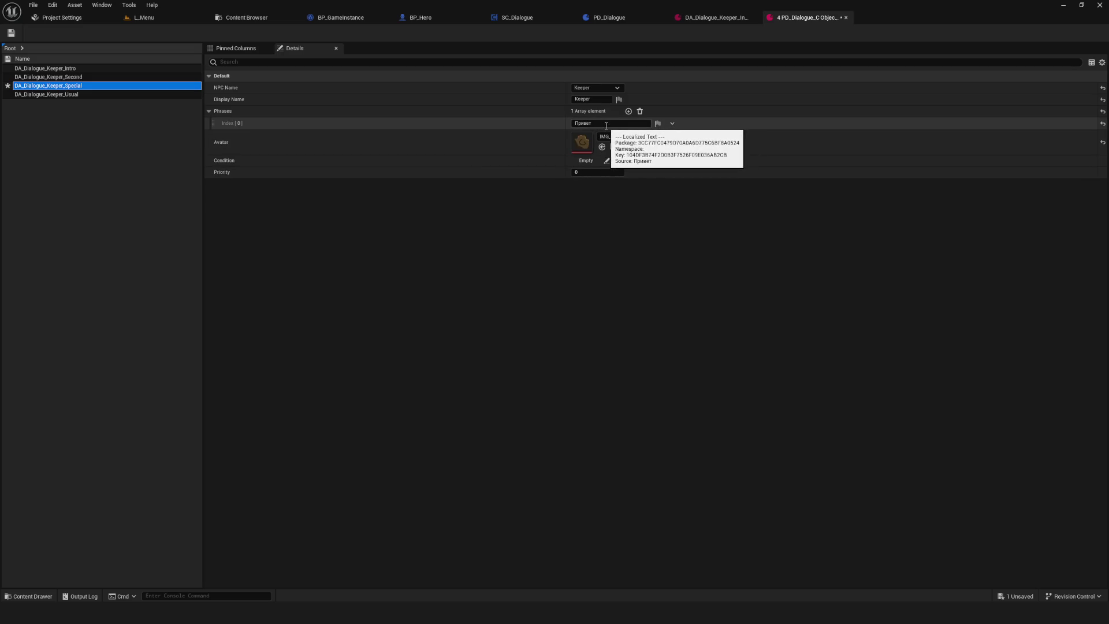
{"action": "left_click", "coordinate": [606, 124]}
{"action": "type", "text": "опа"}
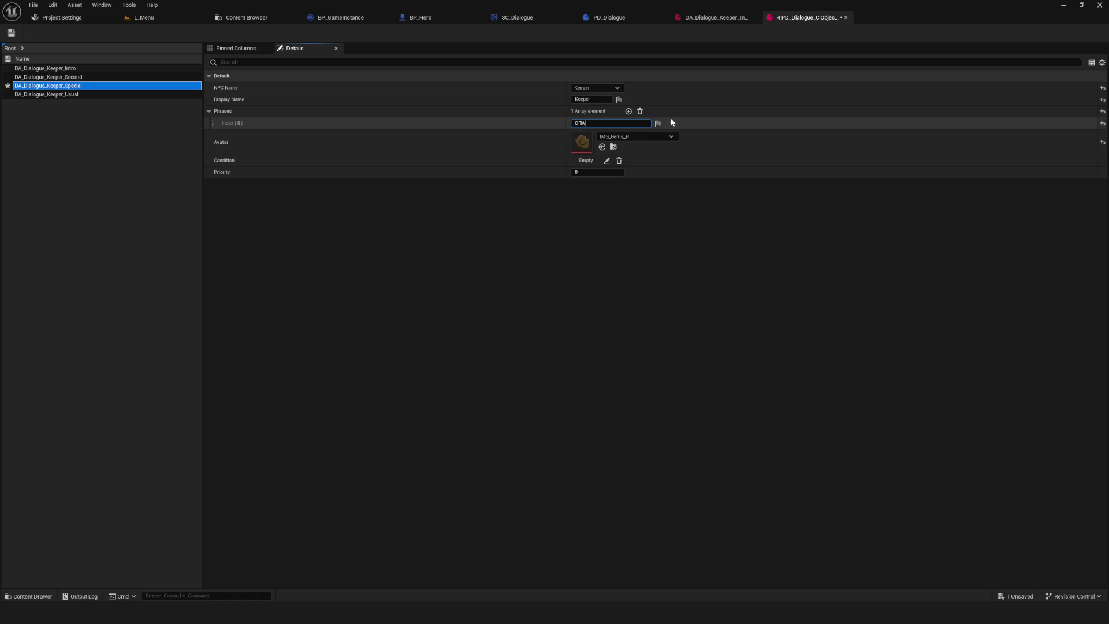
{"action": "key", "text": "ctrl+s"}
- Trim DA_Dialogue_Keeper_Usual to one two-line phrase, 'Обычная моя фраза / Бывай не болей', and save
{"action": "left_click", "coordinate": [78, 94]}
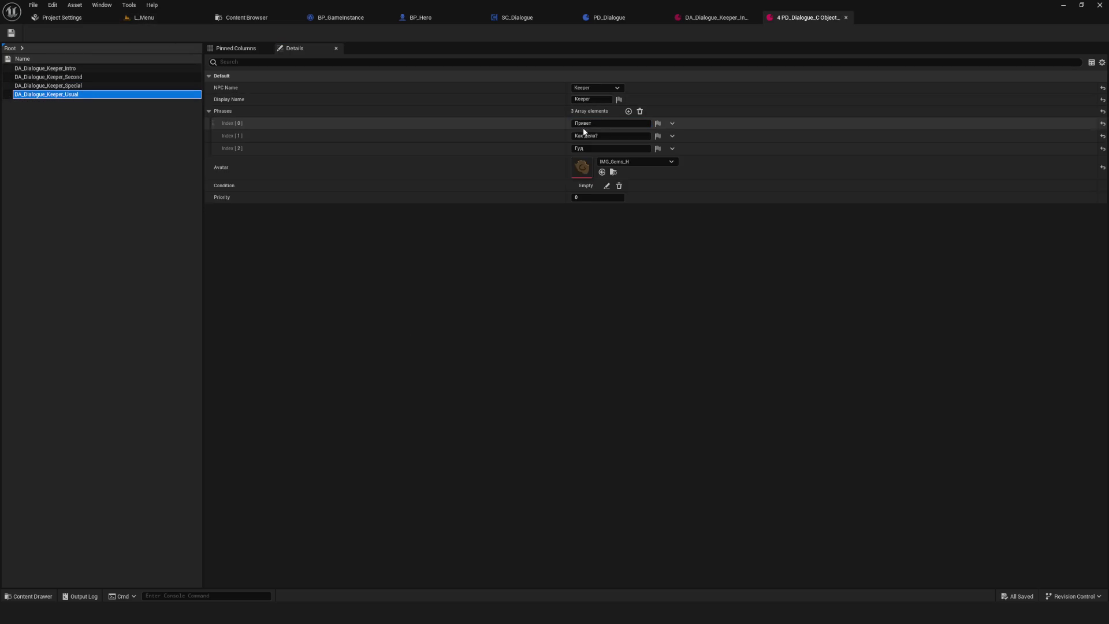
{"action": "left_click", "coordinate": [673, 150]}
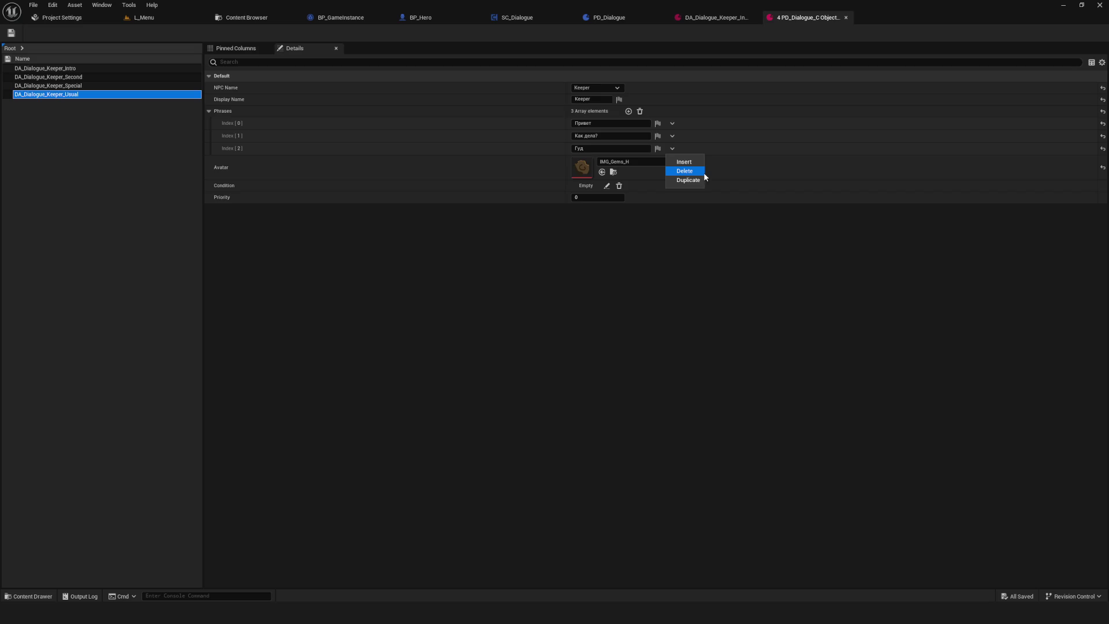
{"action": "left_click", "coordinate": [694, 173]}
{"action": "left_click", "coordinate": [673, 136]}
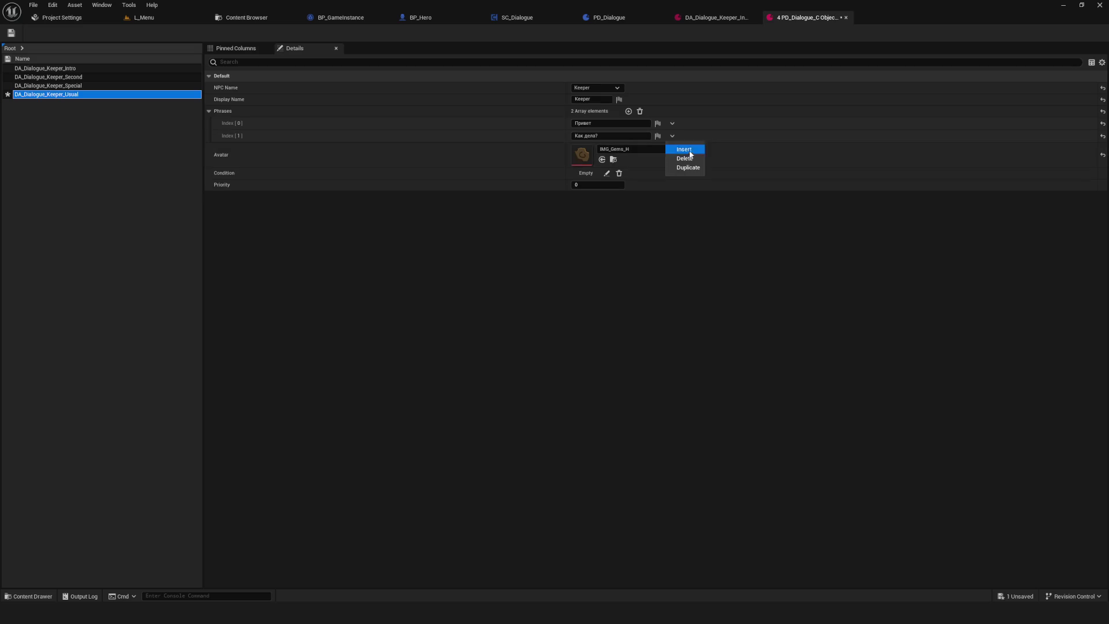
{"action": "left_click", "coordinate": [685, 158]}
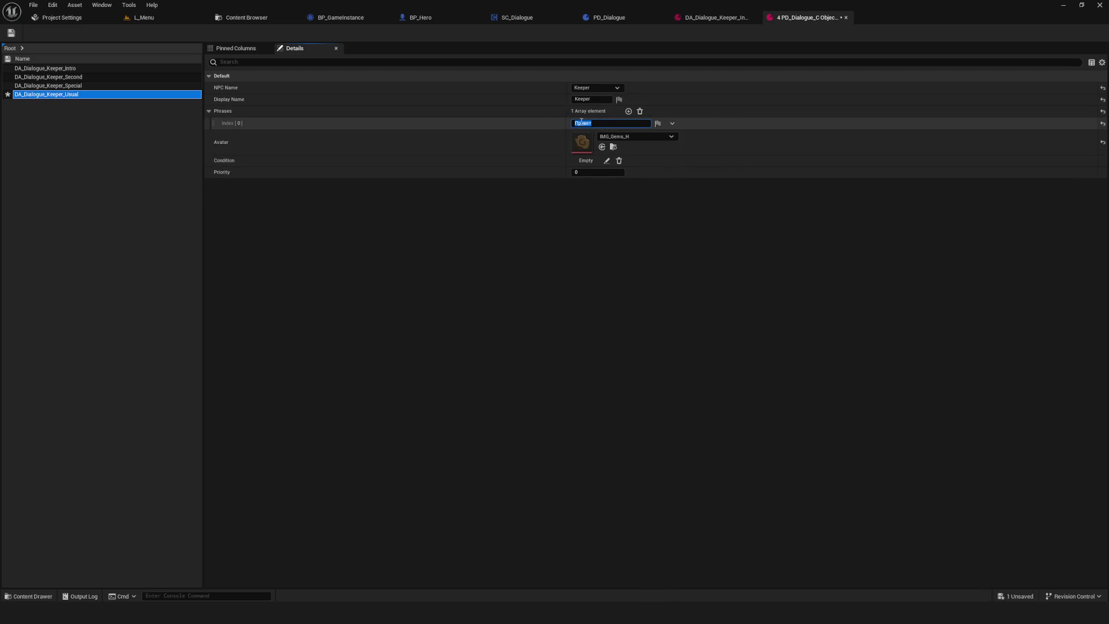
{"action": "type", "text": "Обычная"}
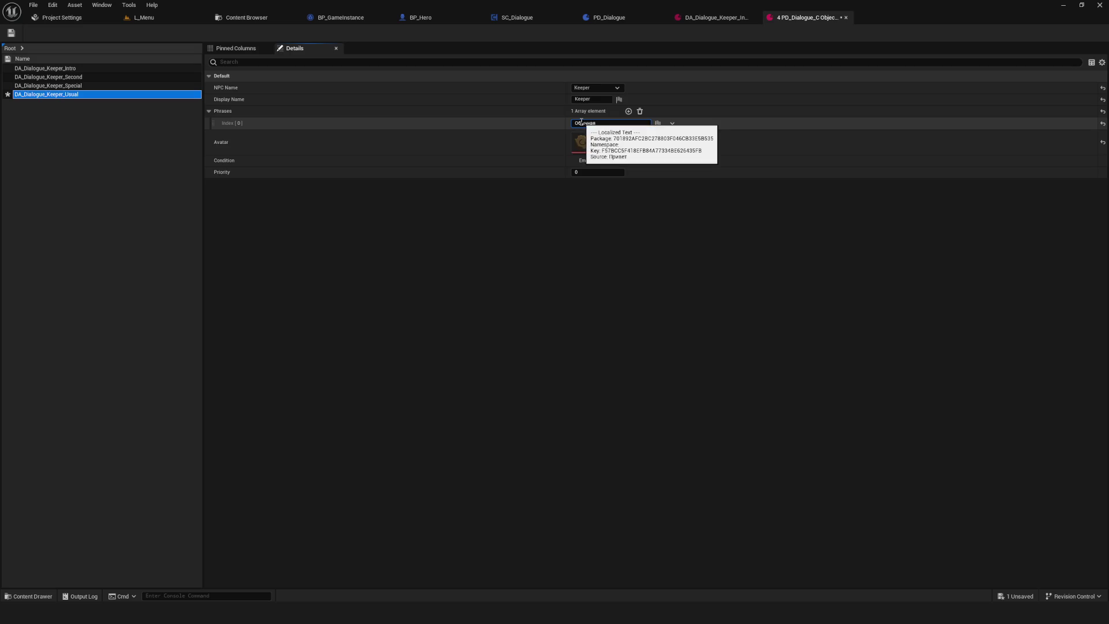
{"action": "type", "text": " моя фраза"}
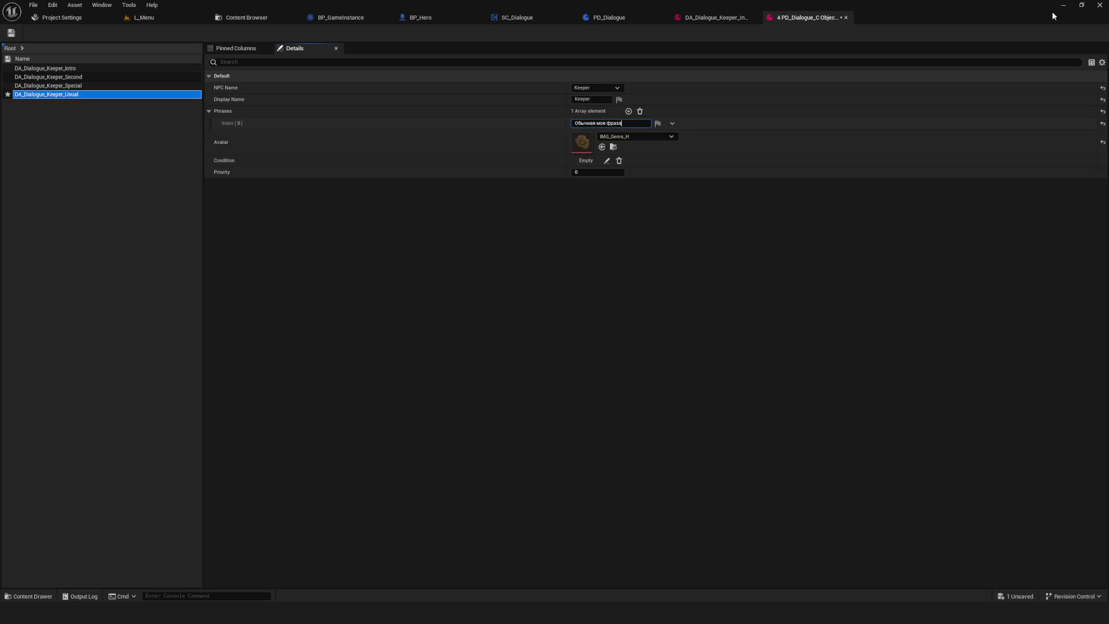
{"action": "key", "text": "shift+Return"}
{"action": "type", "text": "Вы"}
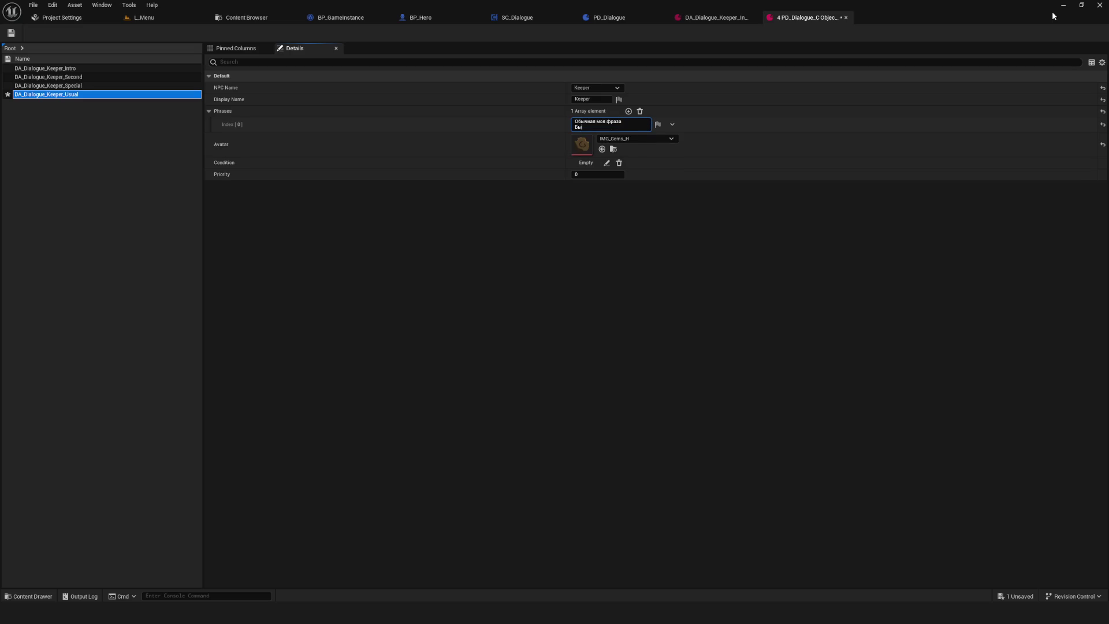
{"action": "type", "text": "вай не болей"}
{"action": "key", "text": "ctrl+s"}
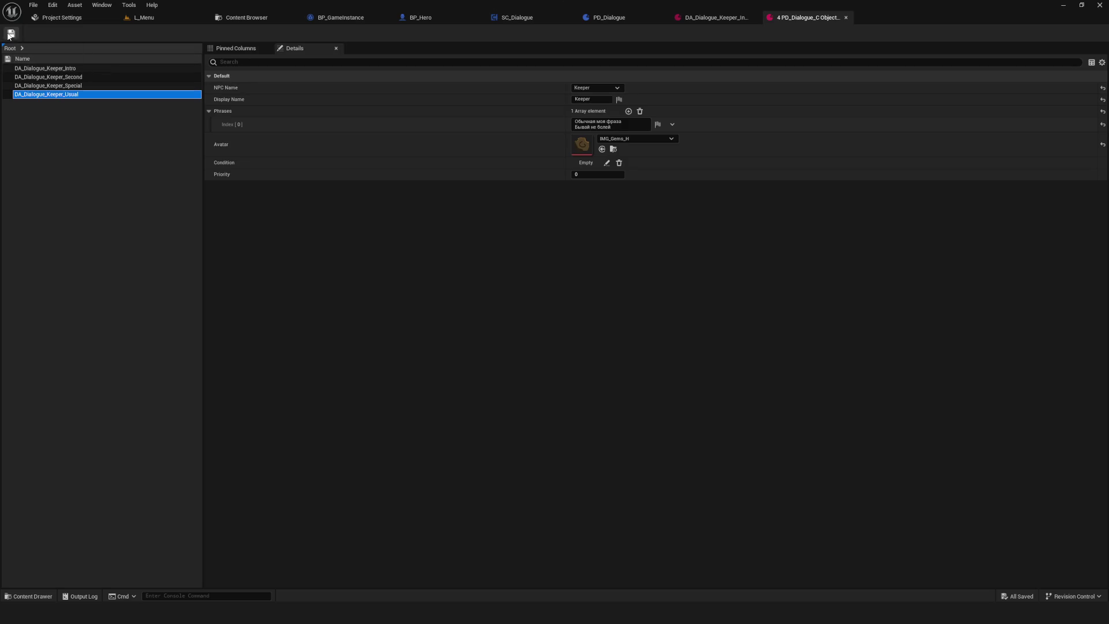
- Review each Keeper asset's phrases in the matrix, then switch to the BP_GameInstance blueprint
{"action": "left_click", "coordinate": [45, 68]}
{"action": "key", "text": "Down"}
{"action": "key", "text": "Down"}
{"action": "key", "text": "Down"}
{"action": "key", "text": "Home"}
{"action": "key", "text": "alt"}
{"action": "left_click", "coordinate": [74, 77]}
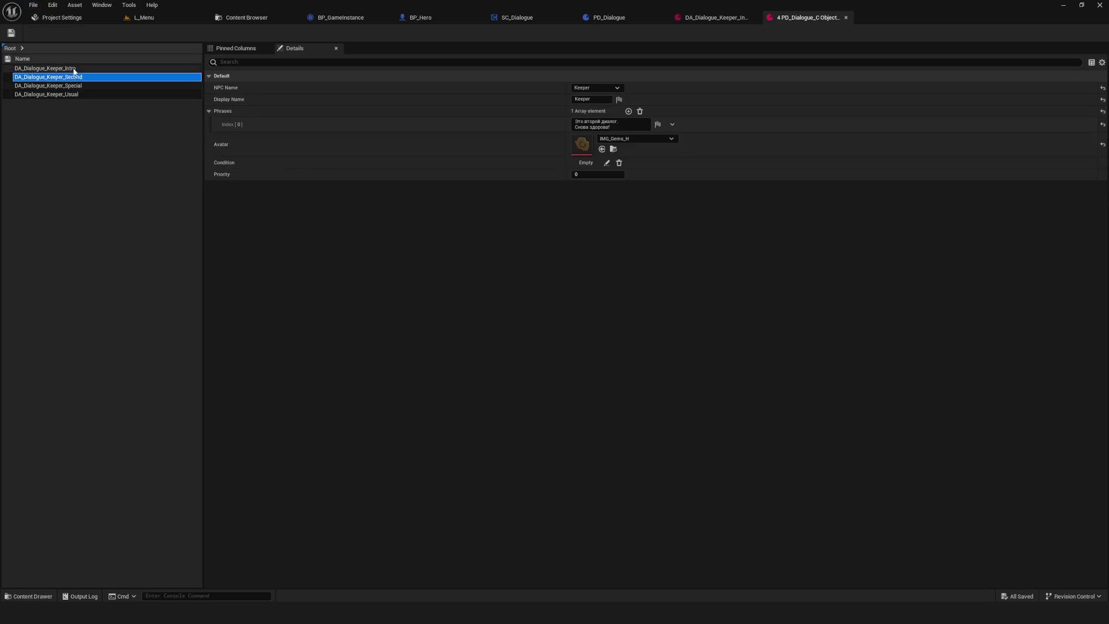
{"action": "left_click", "coordinate": [45, 68]}
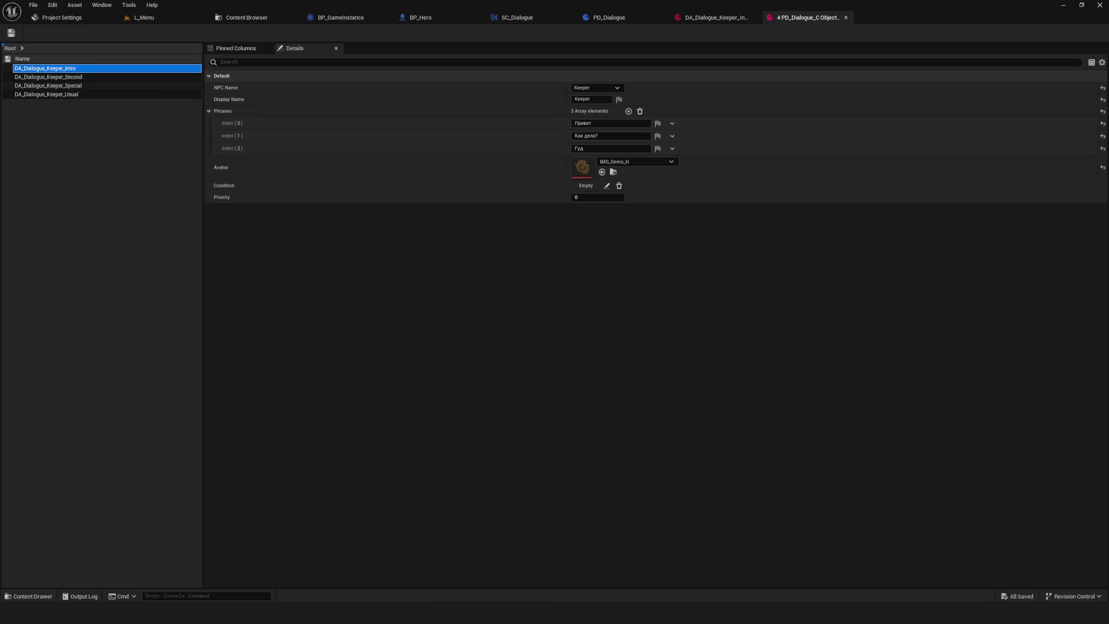
{"action": "left_click", "coordinate": [75, 76]}
{"action": "left_click", "coordinate": [72, 85]}
{"action": "left_click", "coordinate": [60, 94]}
{"action": "left_click", "coordinate": [67, 86]}
{"action": "key", "text": "Up"}
{"action": "key", "text": "Up"}
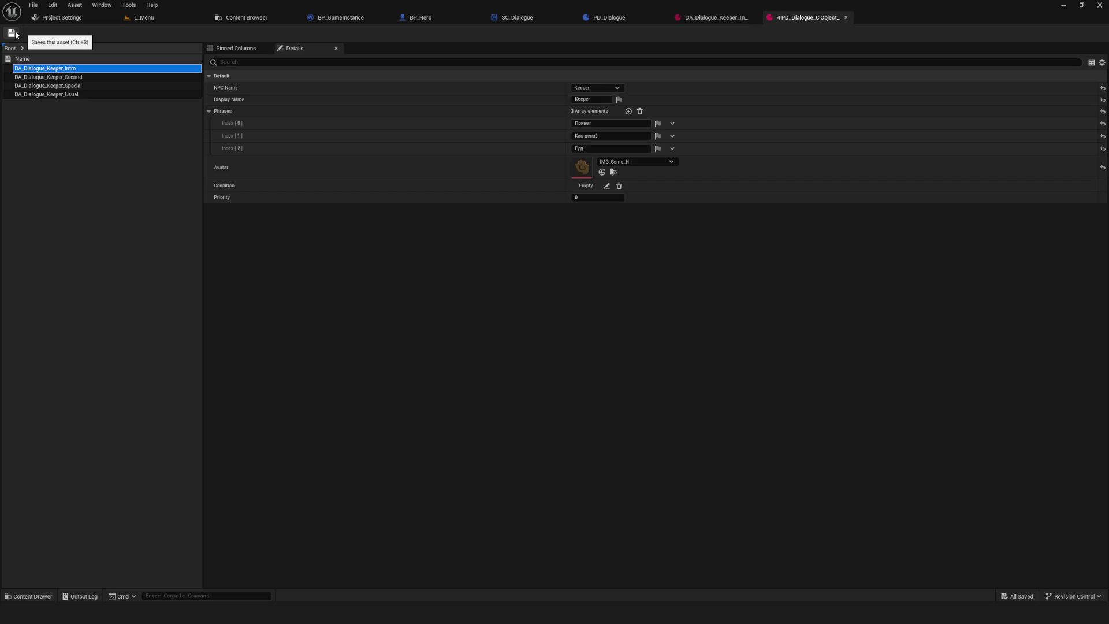
{"action": "left_click", "coordinate": [347, 17]}
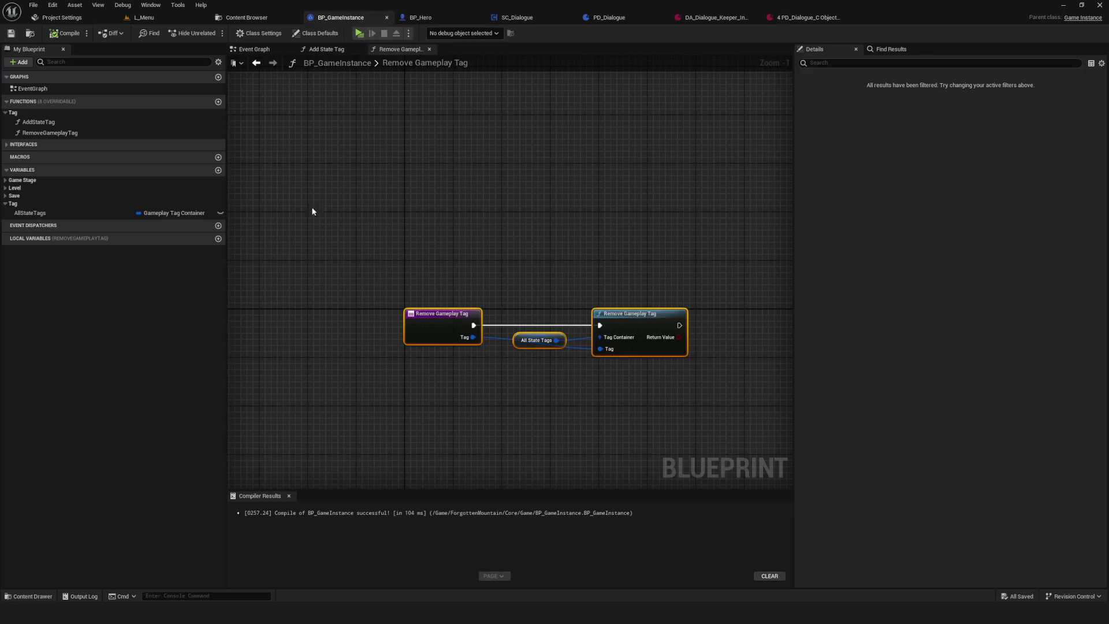
- Check the AllStateTags default tags, then return to the four-asset property matrix tab
{"action": "left_click", "coordinate": [44, 212]}
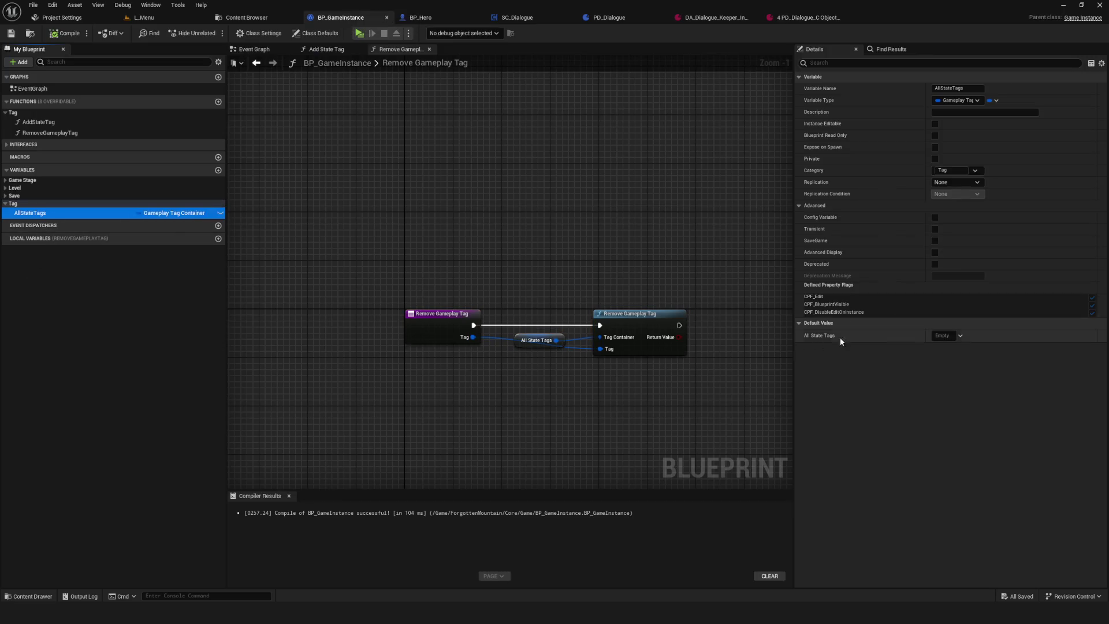
{"action": "left_click", "coordinate": [961, 335]}
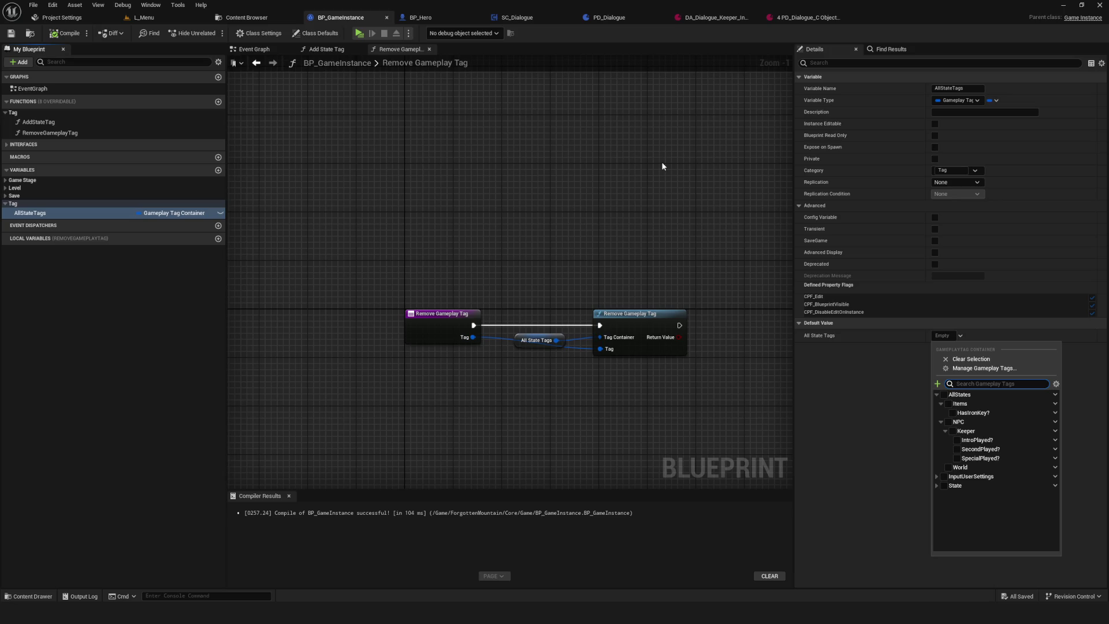
{"action": "left_click", "coordinate": [633, 17]}
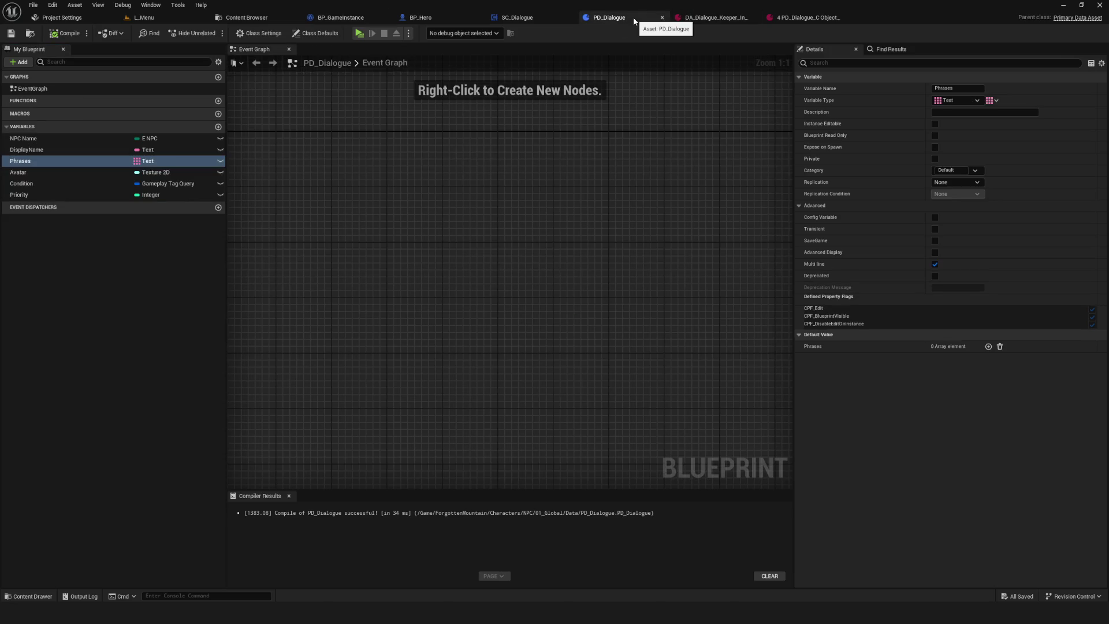
{"action": "left_click", "coordinate": [717, 17]}
{"action": "left_click", "coordinate": [781, 17]}
{"action": "left_click", "coordinate": [714, 17]}
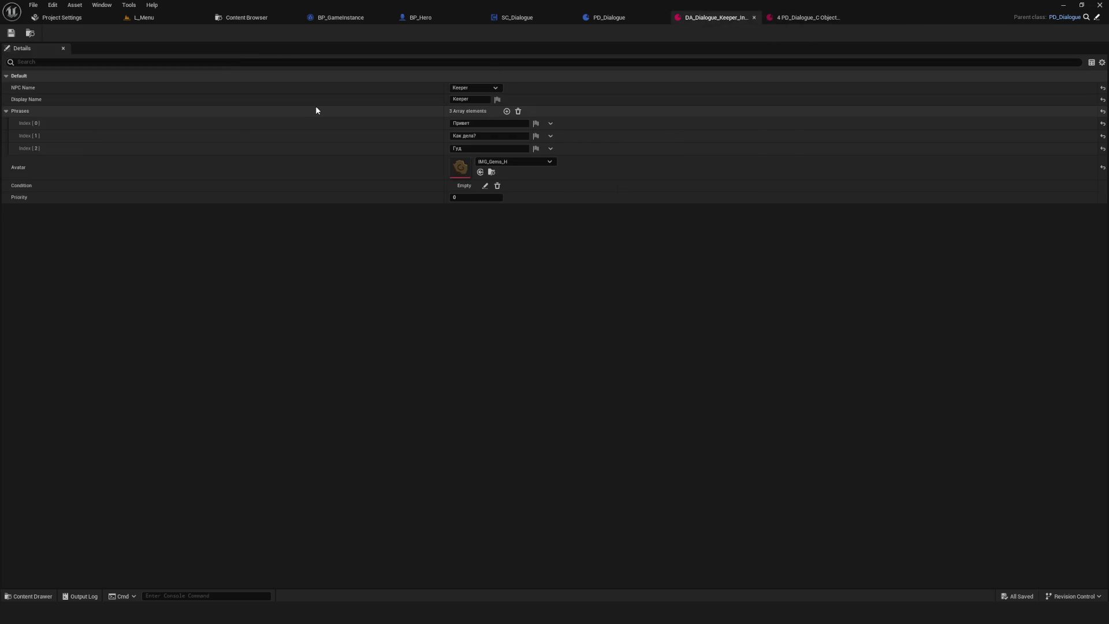
{"action": "left_click", "coordinate": [802, 17]}
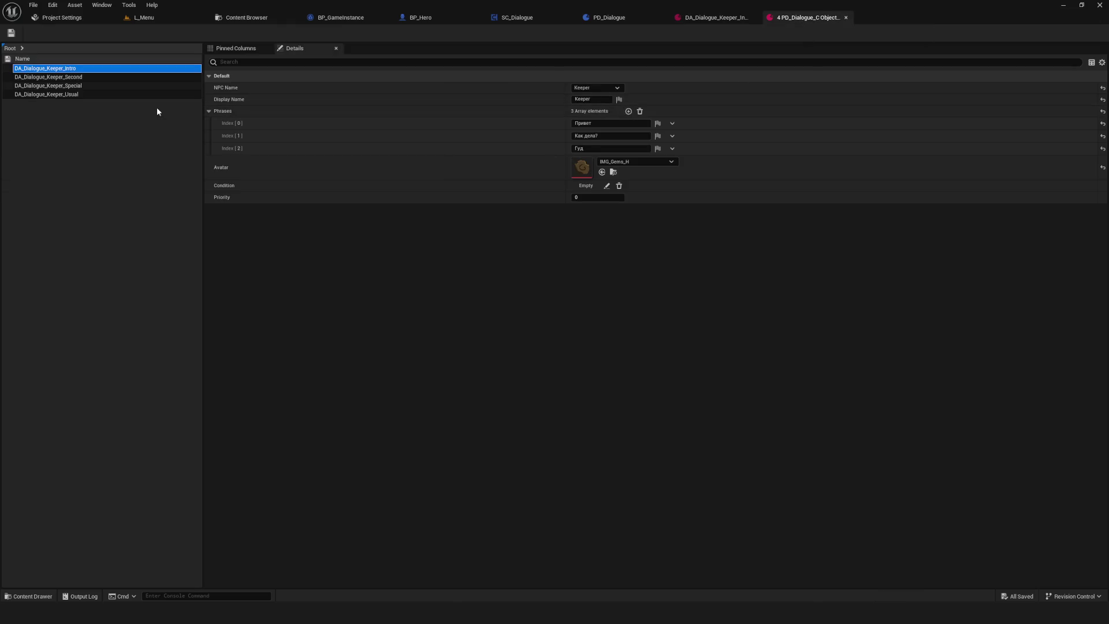
- Give DA_Dialogue_Keeper_Intro a No Tags Match condition on IntroPlayed?, then save all
{"action": "left_click", "coordinate": [98, 70]}
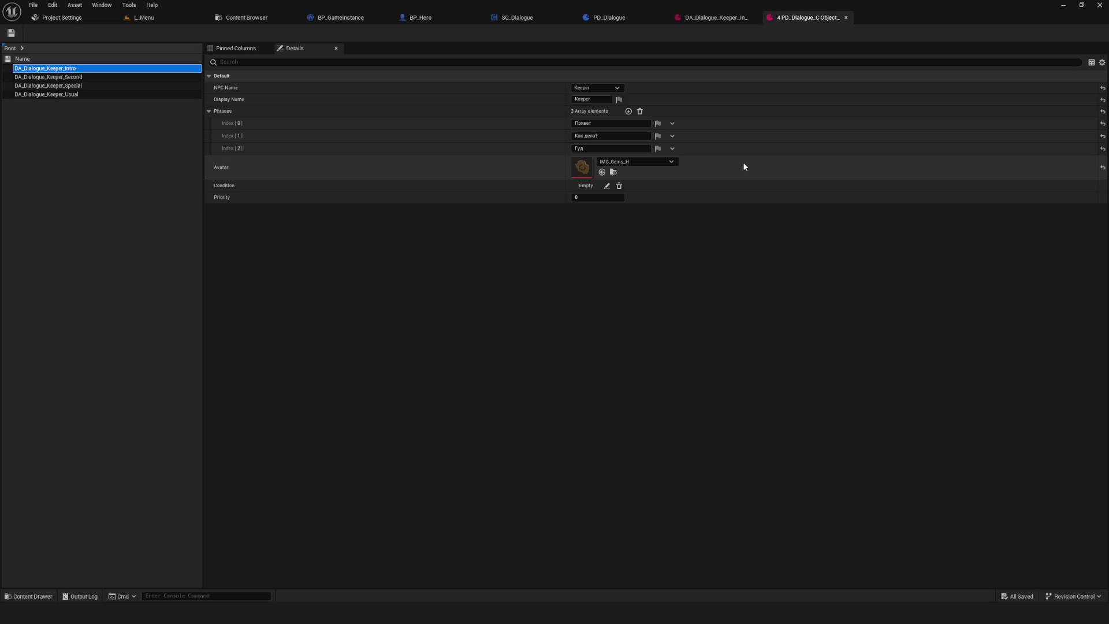
{"action": "left_click", "coordinate": [607, 185]}
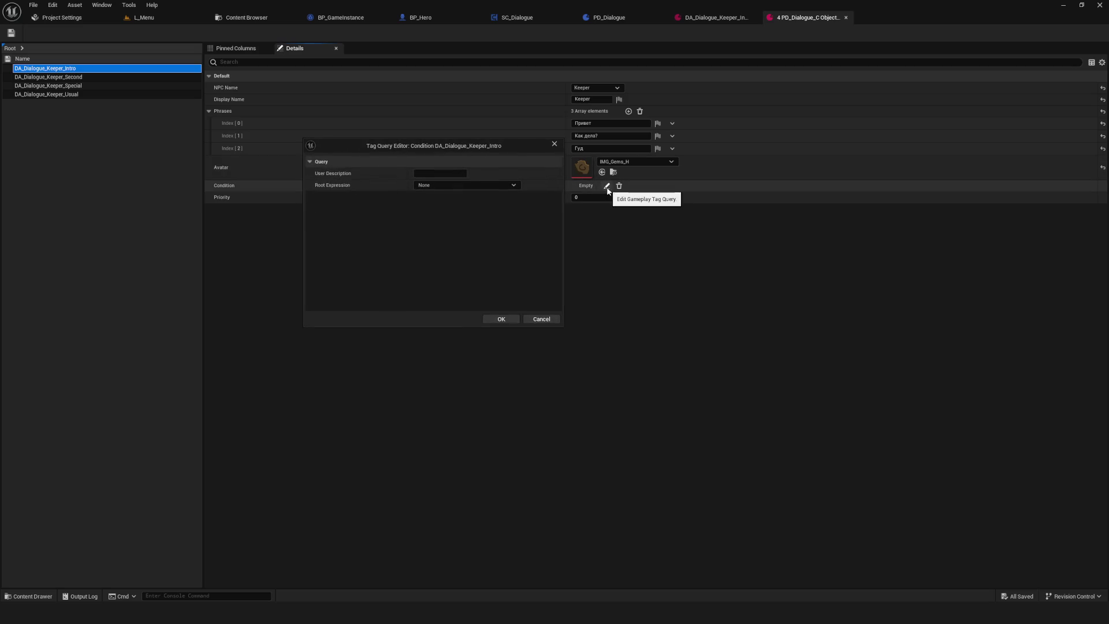
{"action": "left_click", "coordinate": [461, 185]}
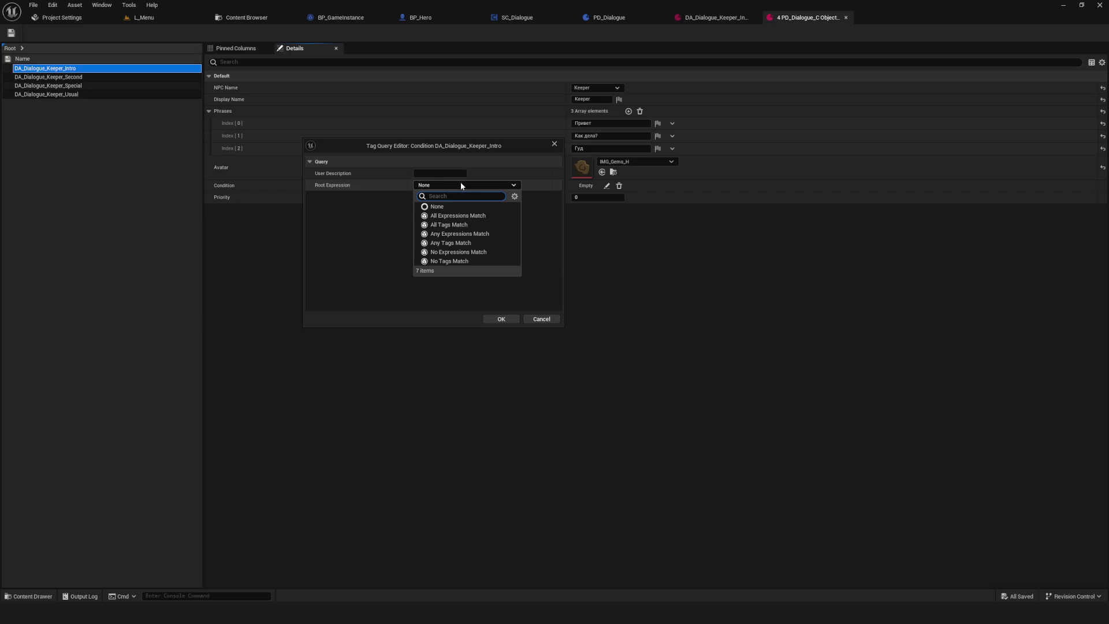
{"action": "left_click", "coordinate": [441, 260]}
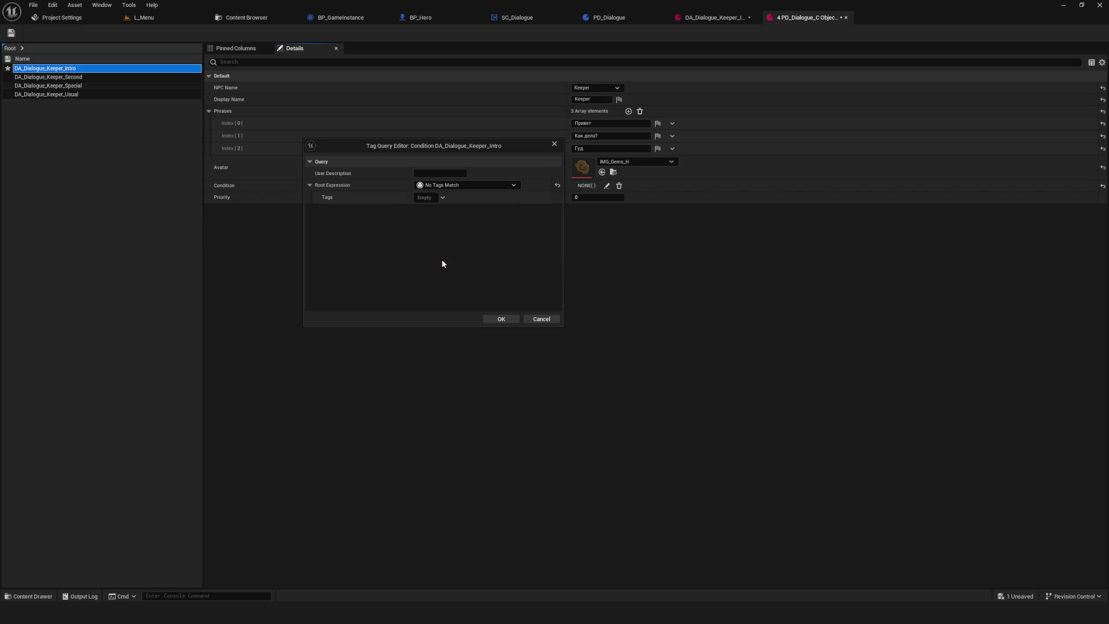
{"action": "left_click", "coordinate": [446, 200]}
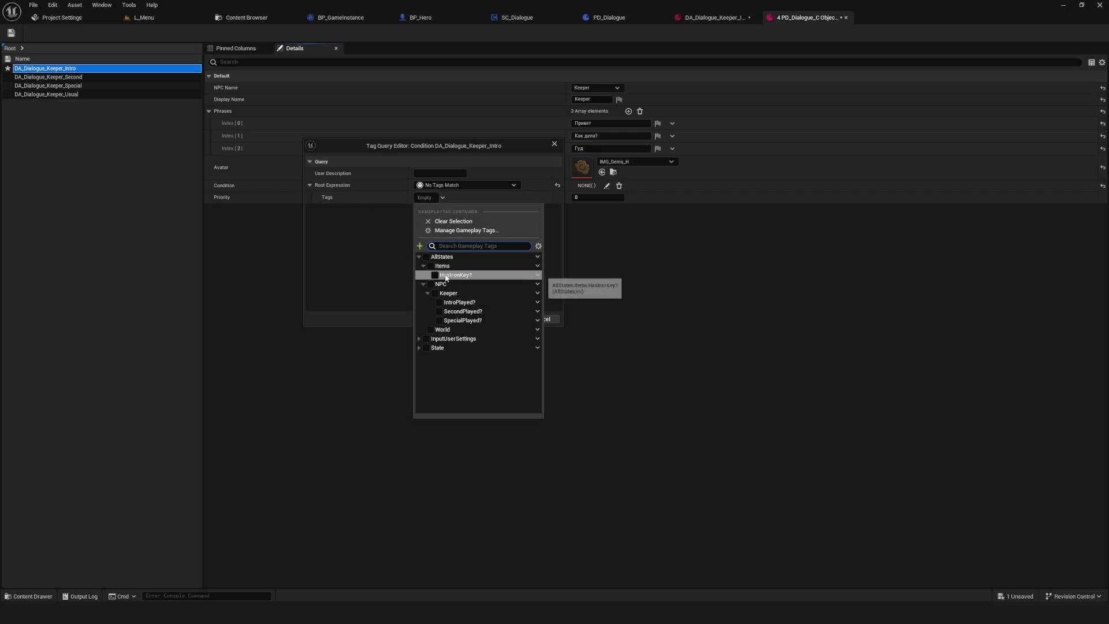
{"action": "left_click", "coordinate": [439, 302]}
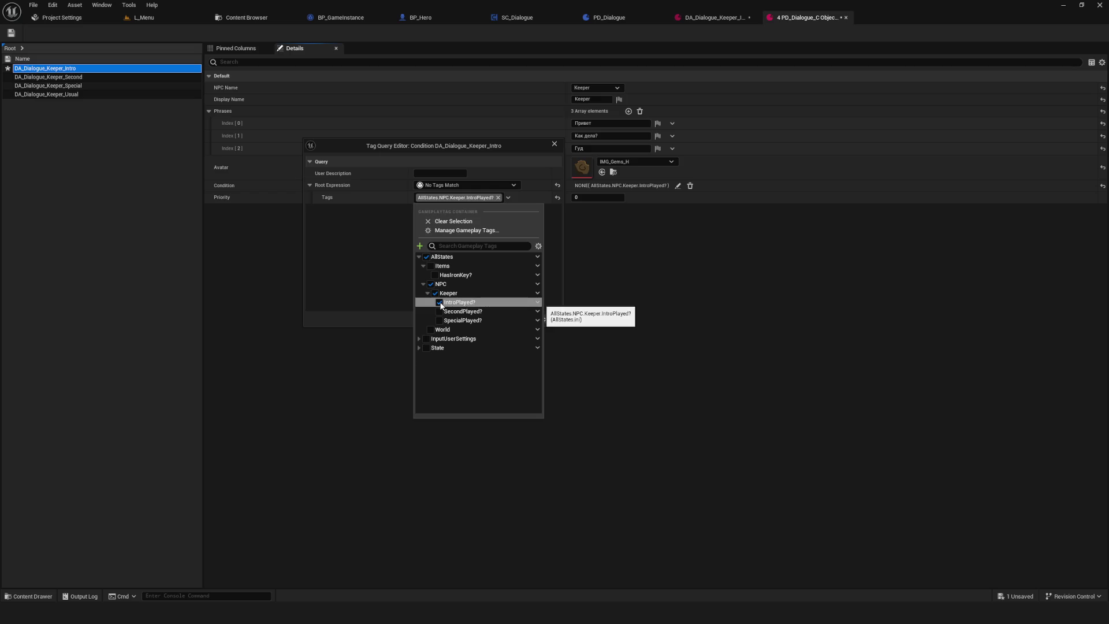
{"action": "left_click", "coordinate": [346, 282]}
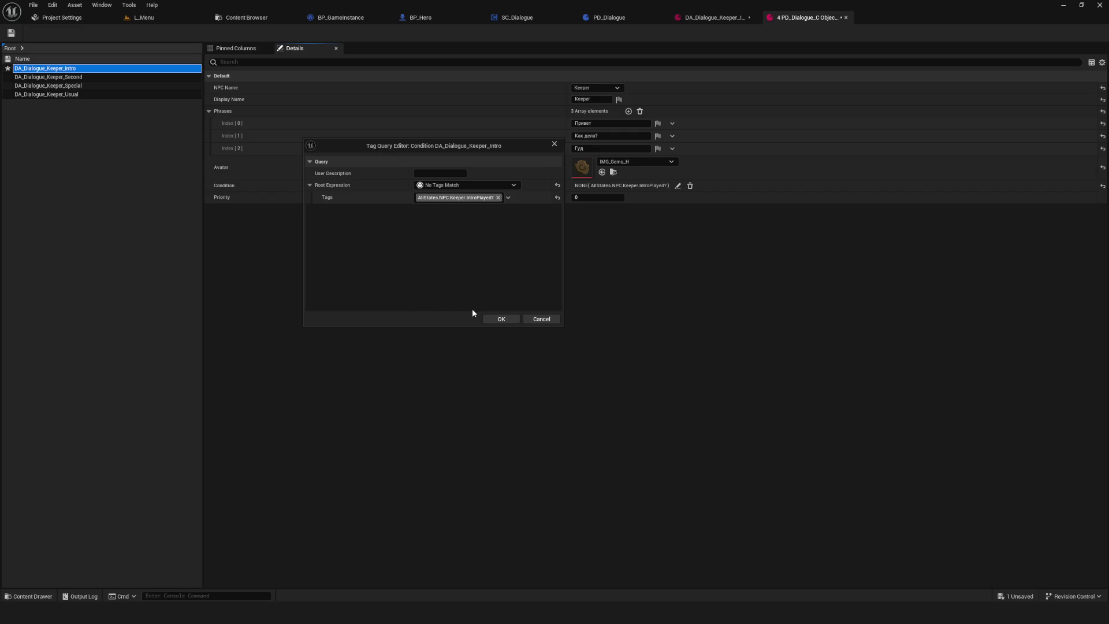
{"action": "left_click", "coordinate": [501, 319]}
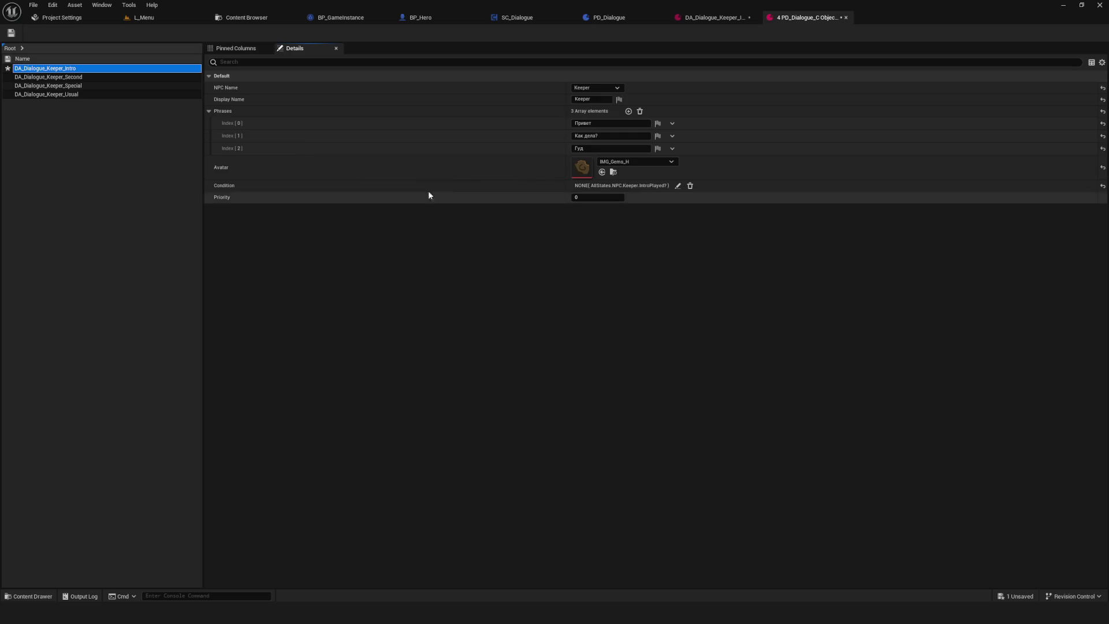
{"action": "left_click", "coordinate": [10, 33]}
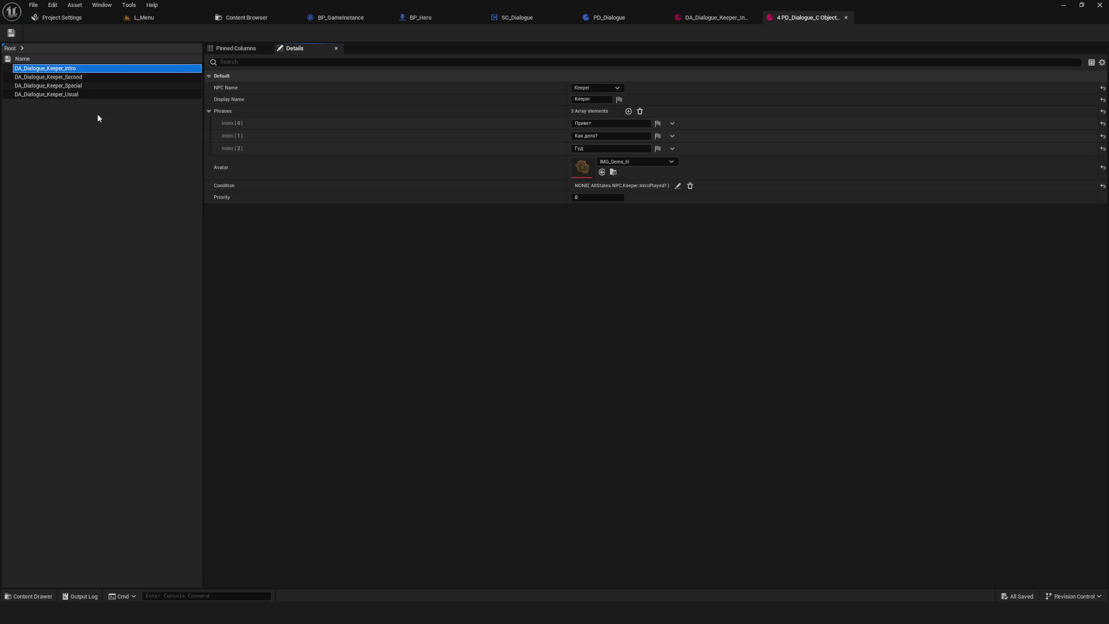
- Set DA_Dialogue_Keeper_Usual's Condition root expression to Any Tags Match
{"action": "left_click", "coordinate": [77, 94]}
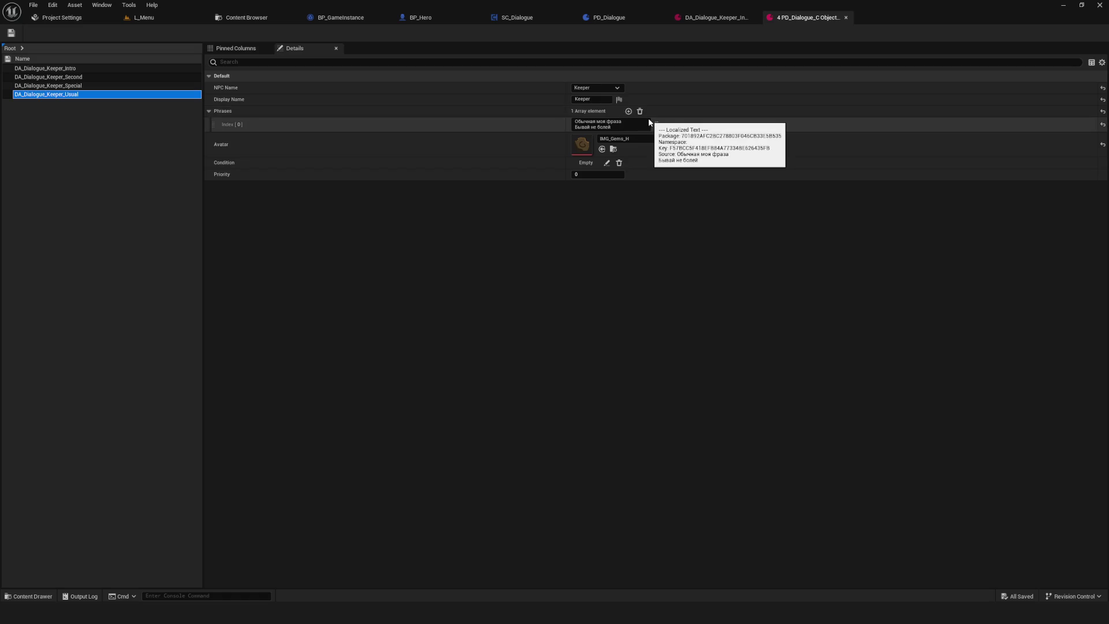
{"action": "left_click", "coordinate": [606, 163]}
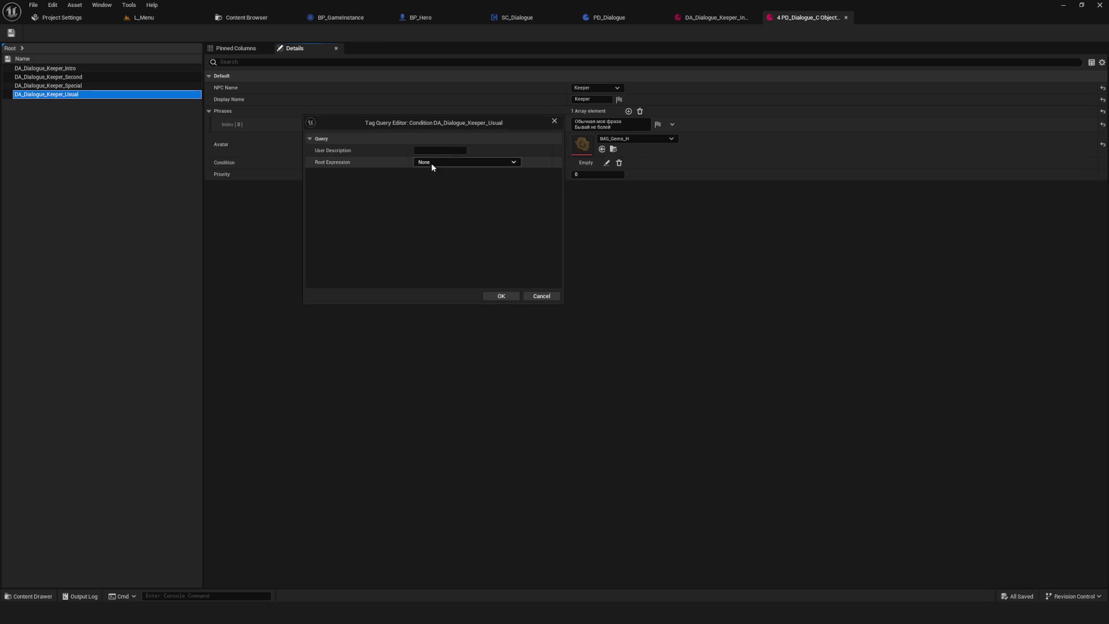
{"action": "left_click", "coordinate": [446, 162]}
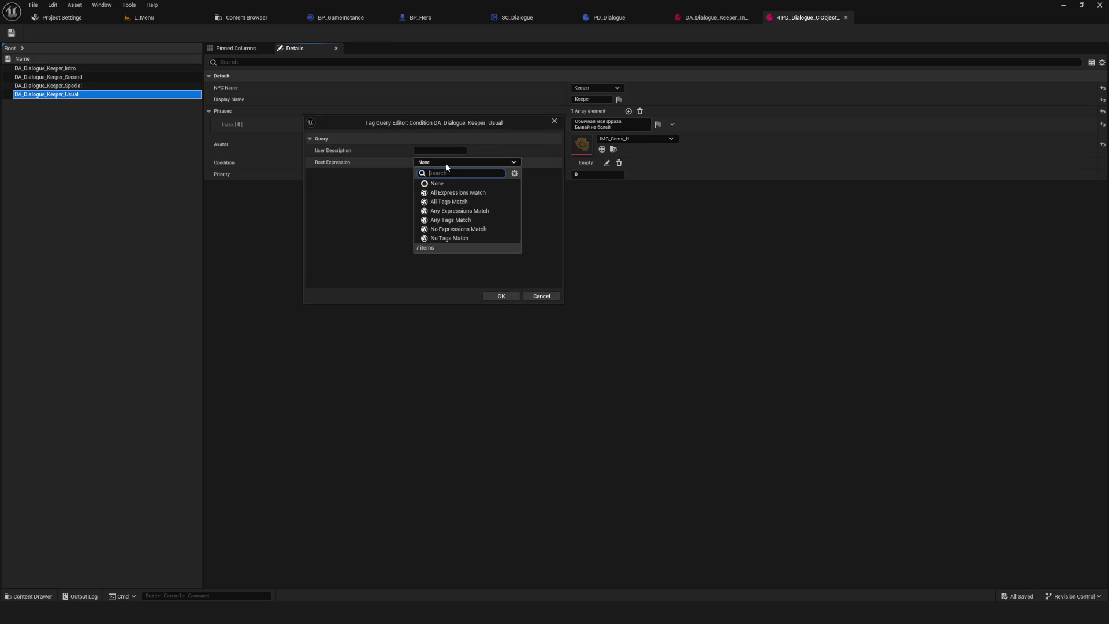
{"action": "left_click", "coordinate": [471, 221]}
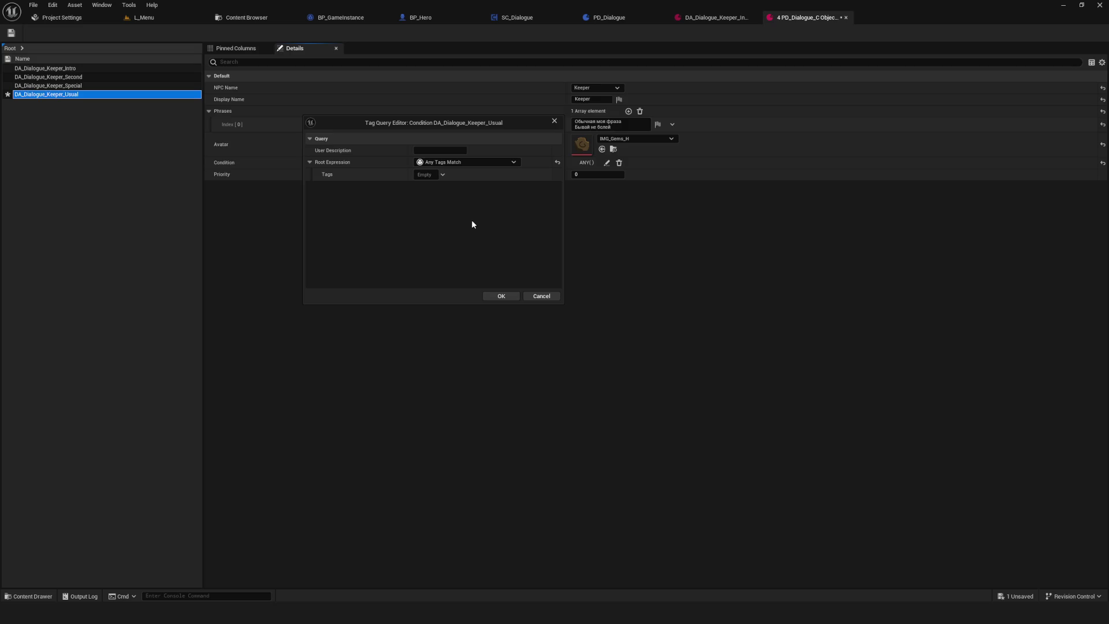
- Leave the Usual condition with no tags ticked, close the editors and save the asset
{"action": "left_click", "coordinate": [444, 175]}
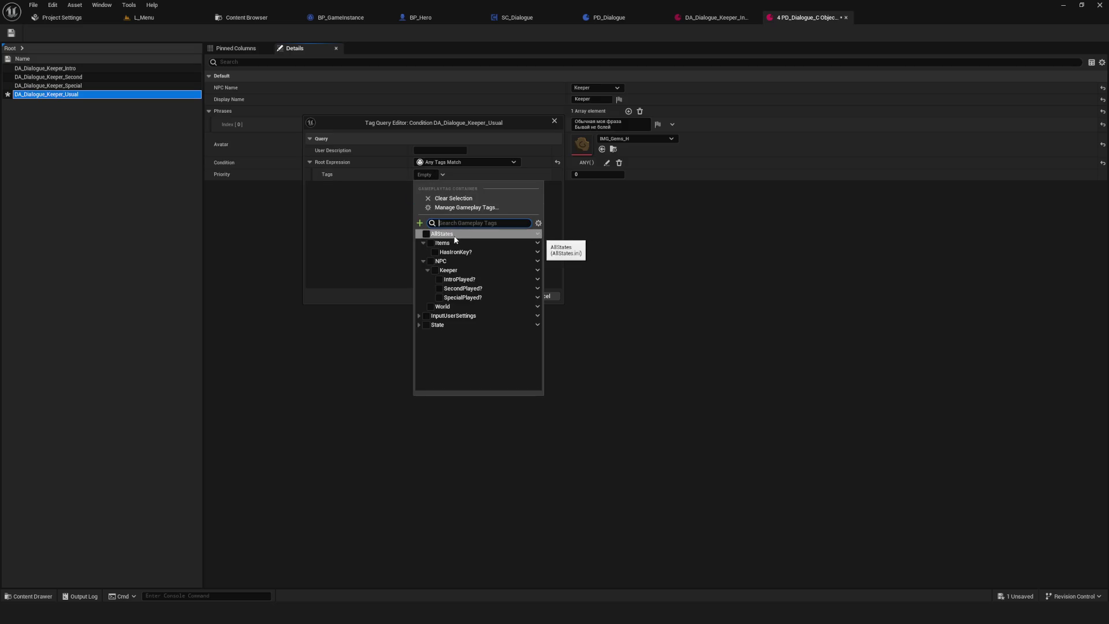
{"action": "left_click", "coordinate": [435, 271]}
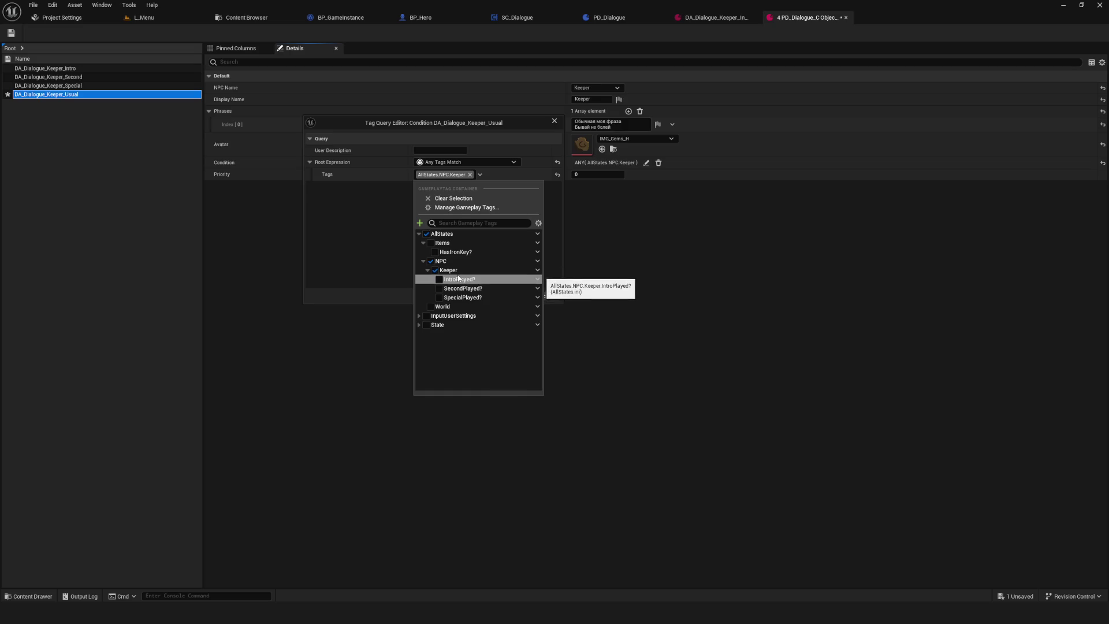
{"action": "left_click", "coordinate": [435, 271]}
{"action": "left_click", "coordinate": [431, 262]}
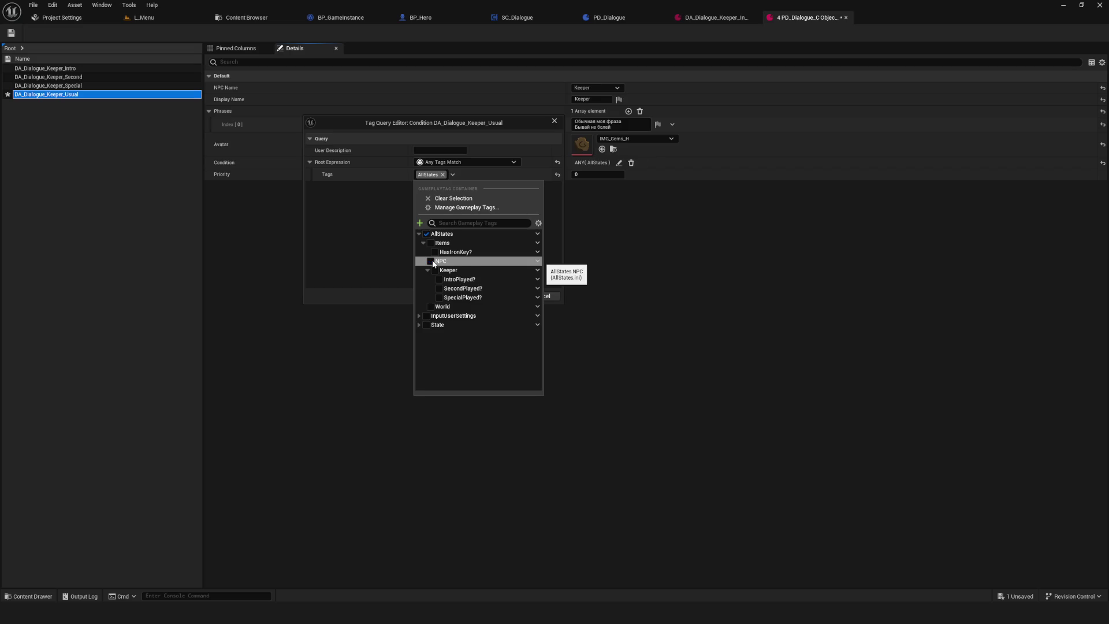
{"action": "left_click", "coordinate": [427, 234]}
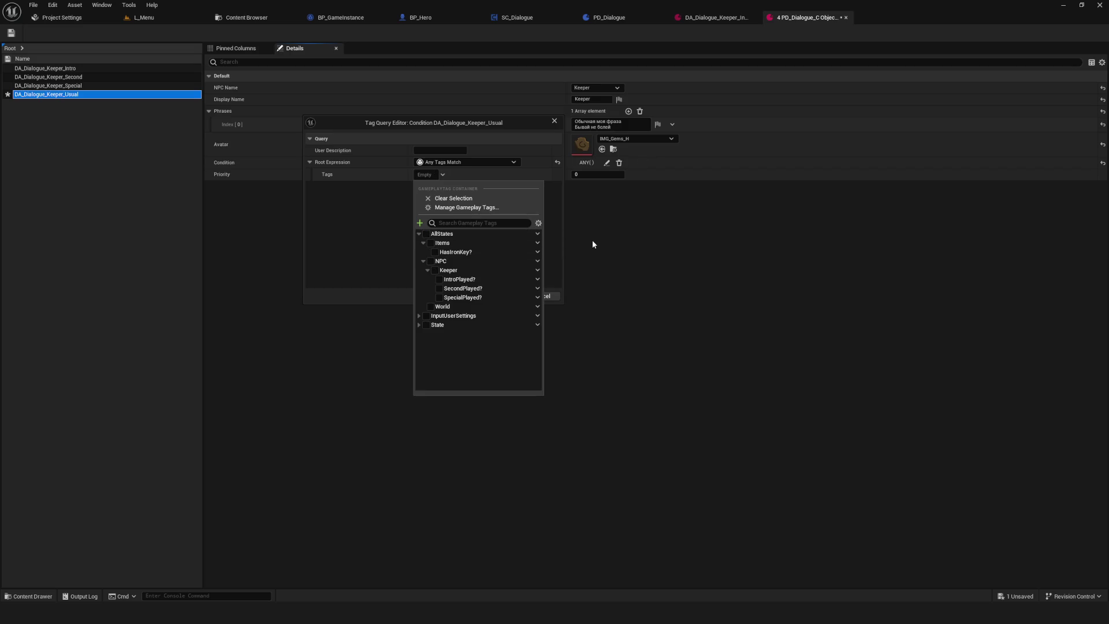
{"action": "left_click", "coordinate": [556, 120]}
{"action": "left_click", "coordinate": [556, 120]}
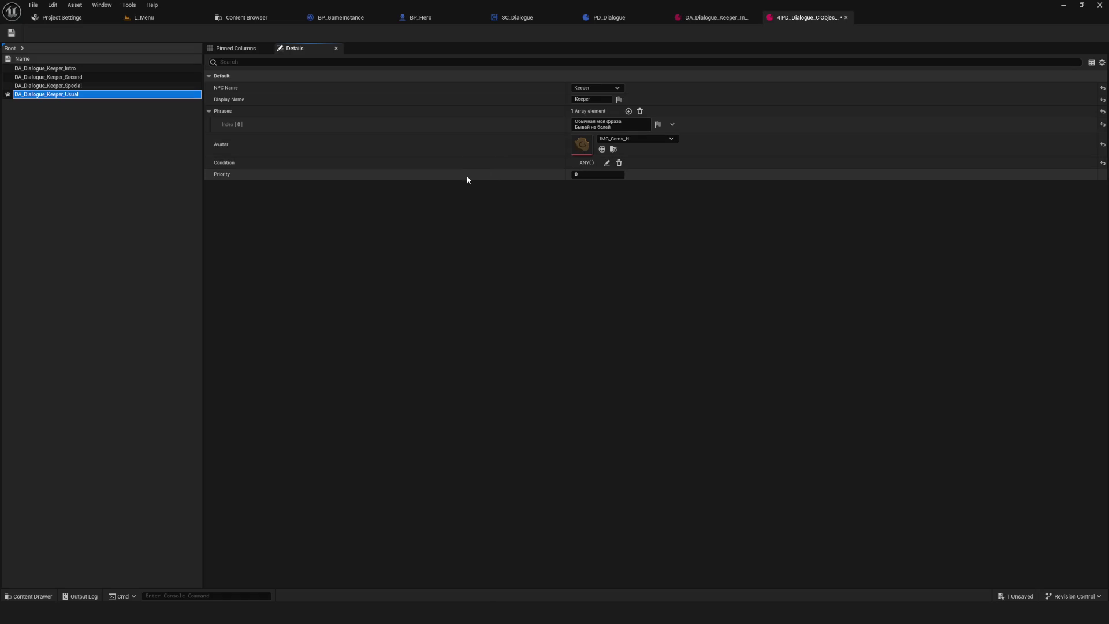
{"action": "key", "text": "ctrl+s"}
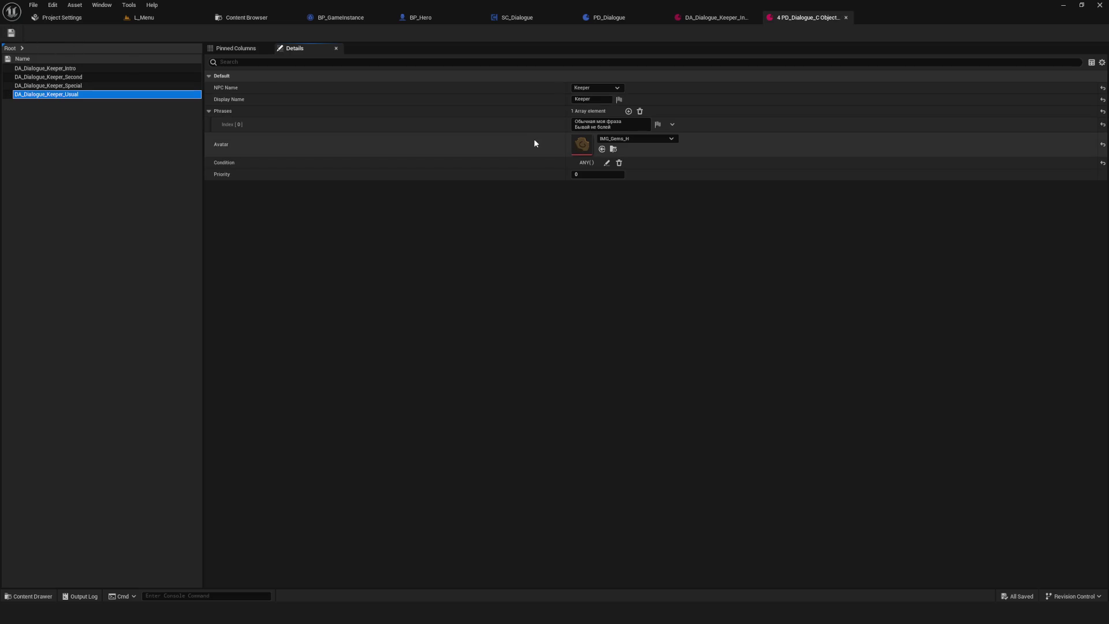
{"action": "left_click", "coordinate": [89, 95]}
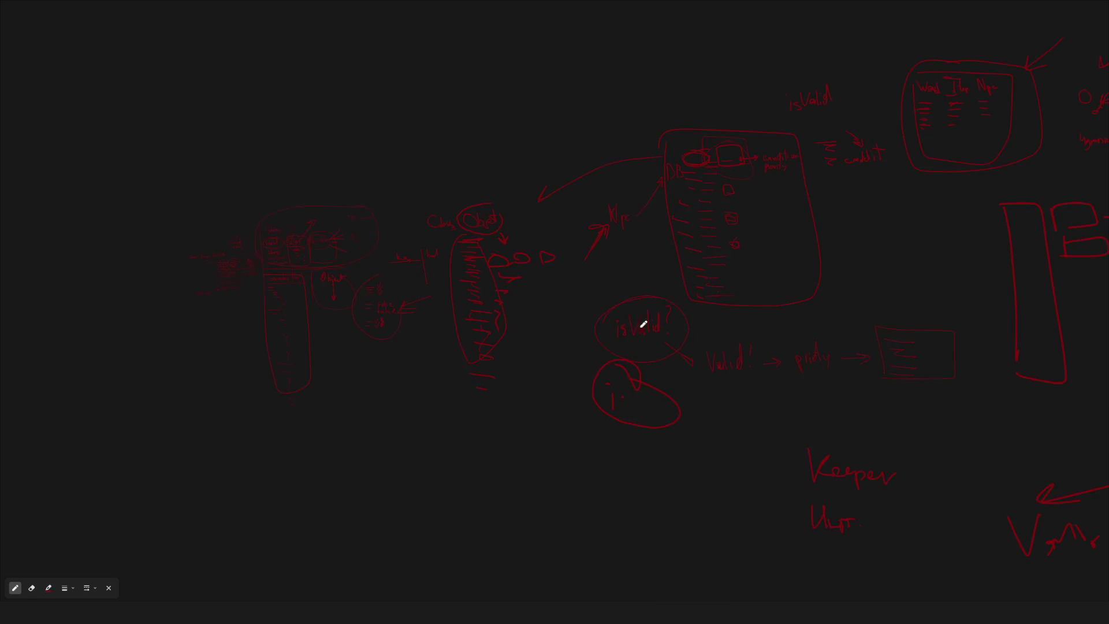
- Zoom into the NpcState notes on the whiteboard, then minimize the whiteboard window
{"action": "scroll", "coordinate": [611, 294], "scroll_direction": "up", "scroll_amount": 5}
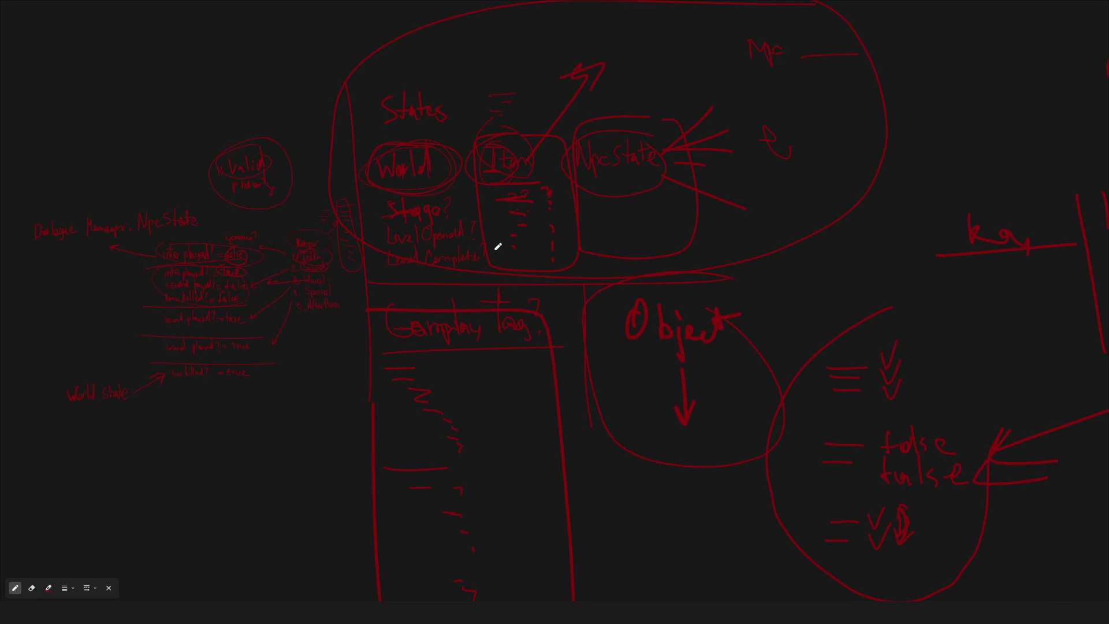
{"action": "scroll", "coordinate": [404, 260], "scroll_direction": "up", "scroll_amount": 5}
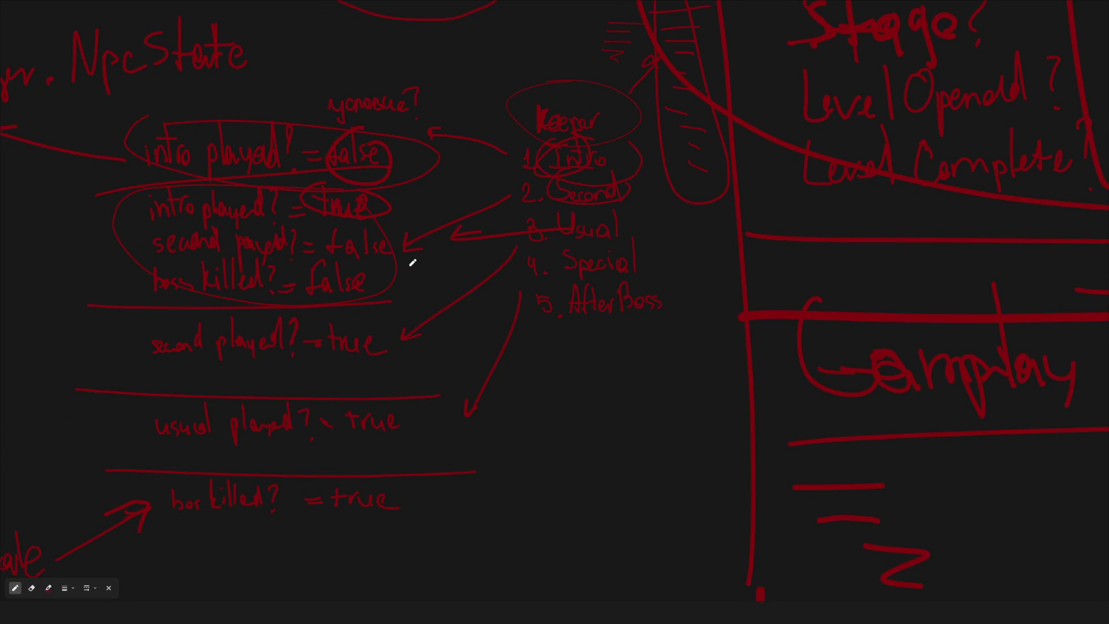
{"action": "mouse_move", "coordinate": [1078, 12]}
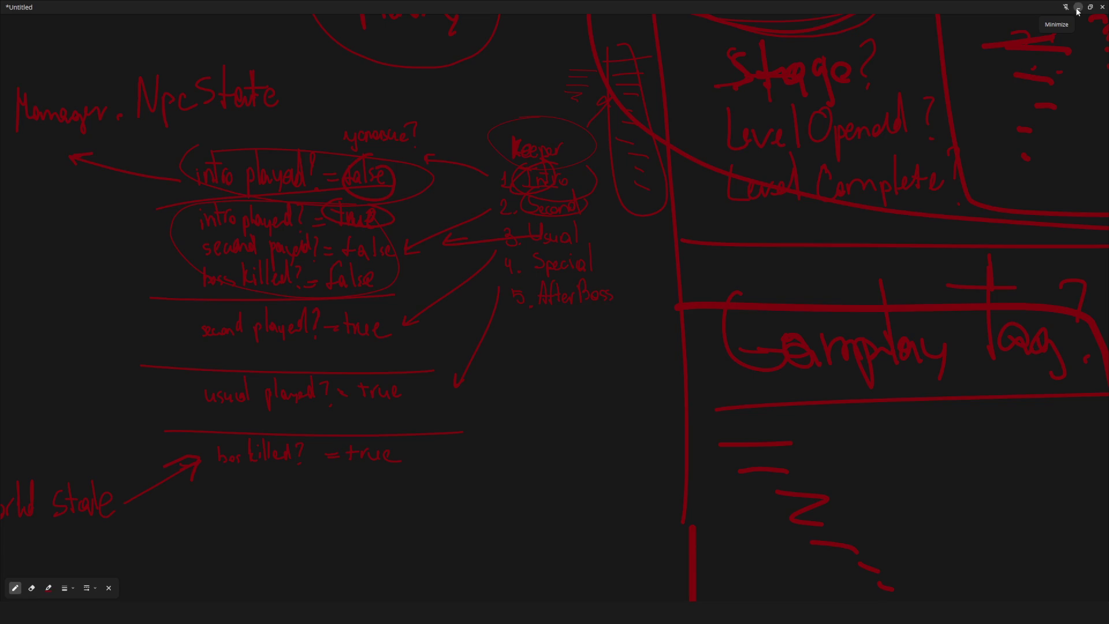
{"action": "left_click", "coordinate": [1079, 12]}
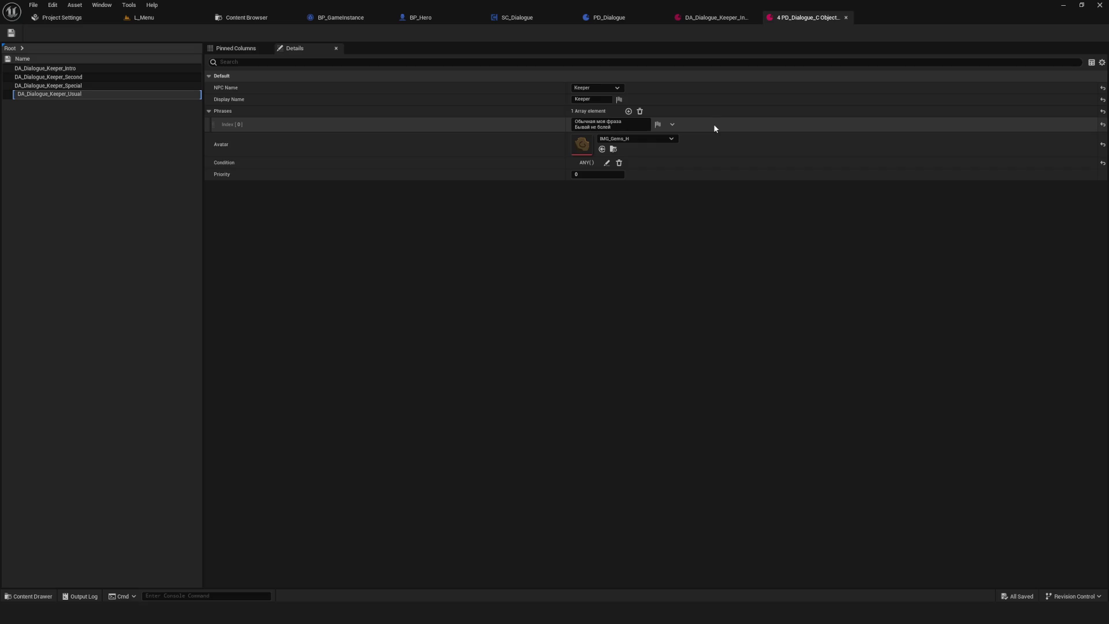
- Change DA_Dialogue_Keeper_Usual's Condition to All Tags Match on IntroPlayed?, then save
{"action": "left_click", "coordinate": [607, 163]}
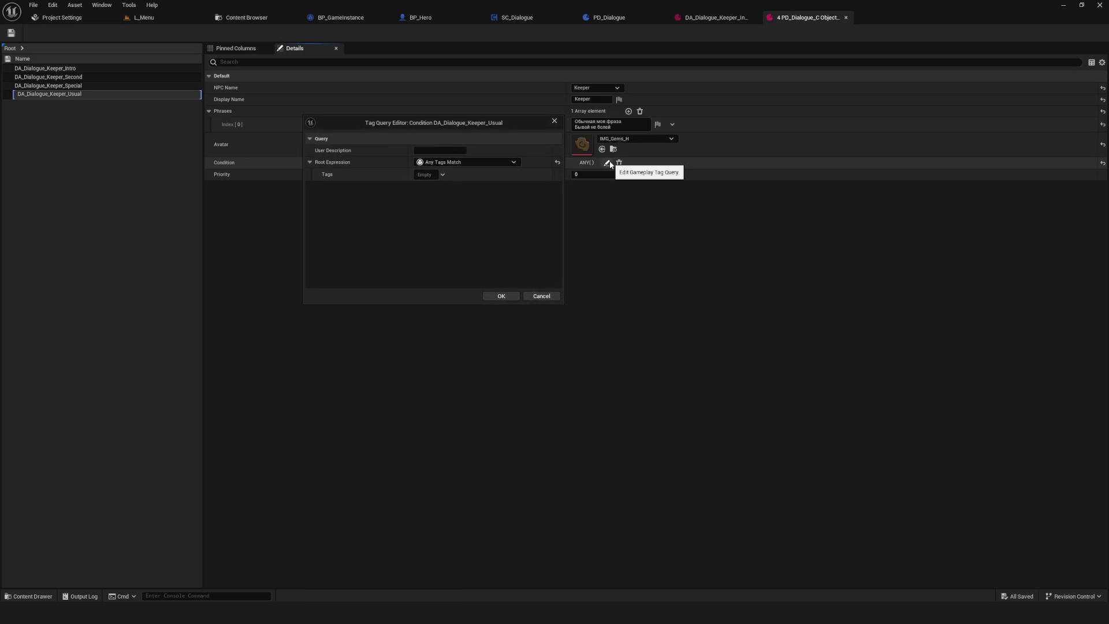
{"action": "left_click", "coordinate": [441, 163]}
{"action": "left_click", "coordinate": [441, 165]}
{"action": "left_click", "coordinate": [442, 175]}
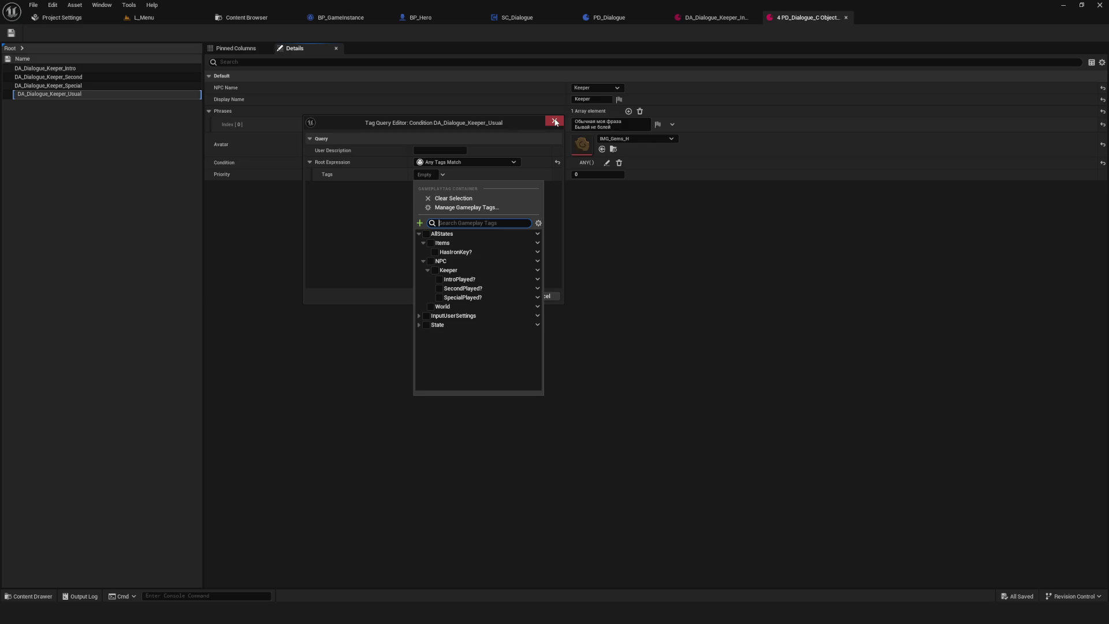
{"action": "left_click", "coordinate": [443, 162]}
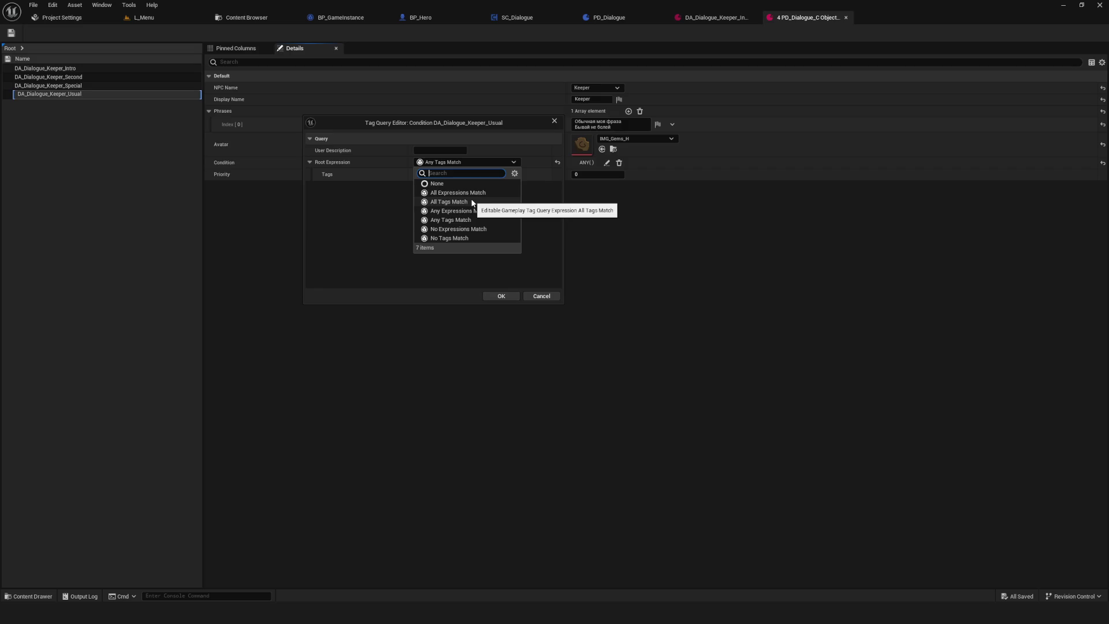
{"action": "left_click", "coordinate": [472, 203]}
{"action": "left_click", "coordinate": [431, 175]}
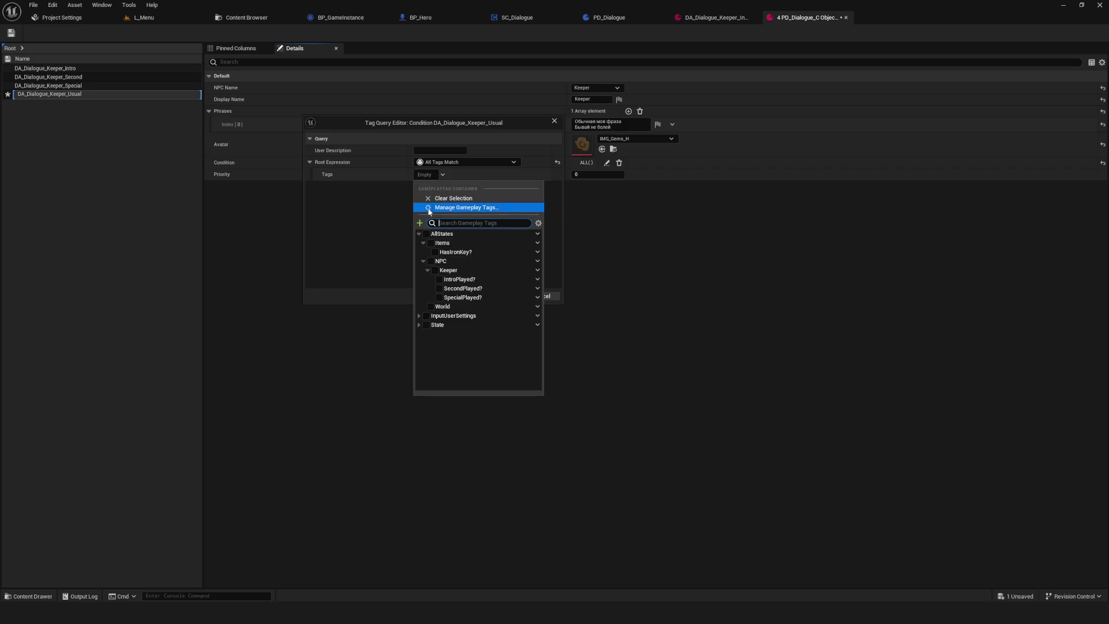
{"action": "left_click", "coordinate": [469, 281]}
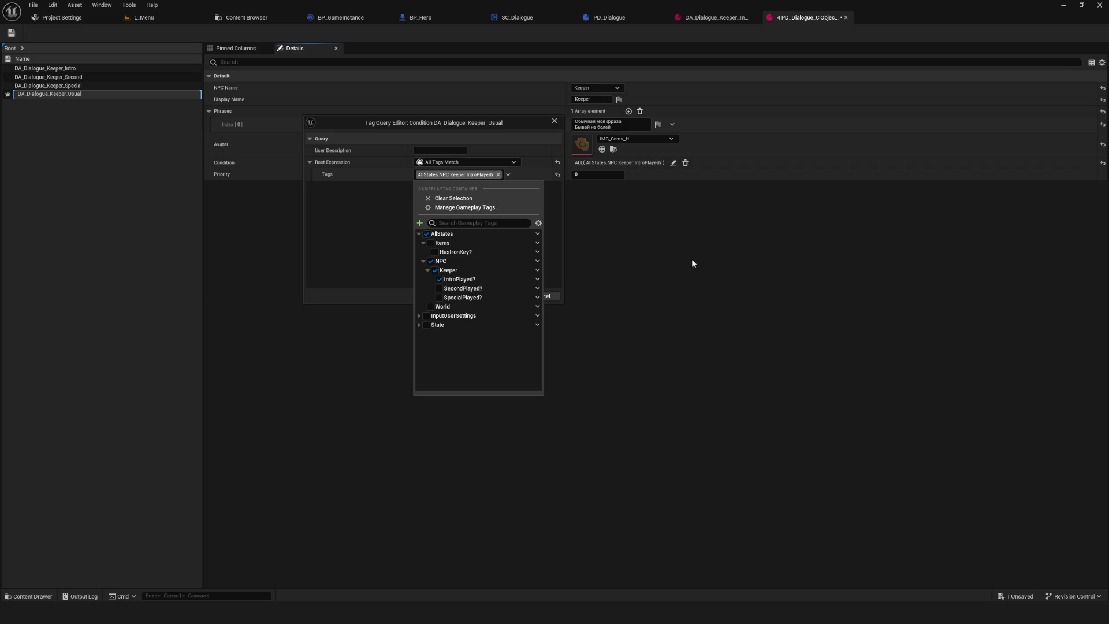
{"action": "left_click", "coordinate": [380, 242]}
{"action": "left_click", "coordinate": [501, 296]}
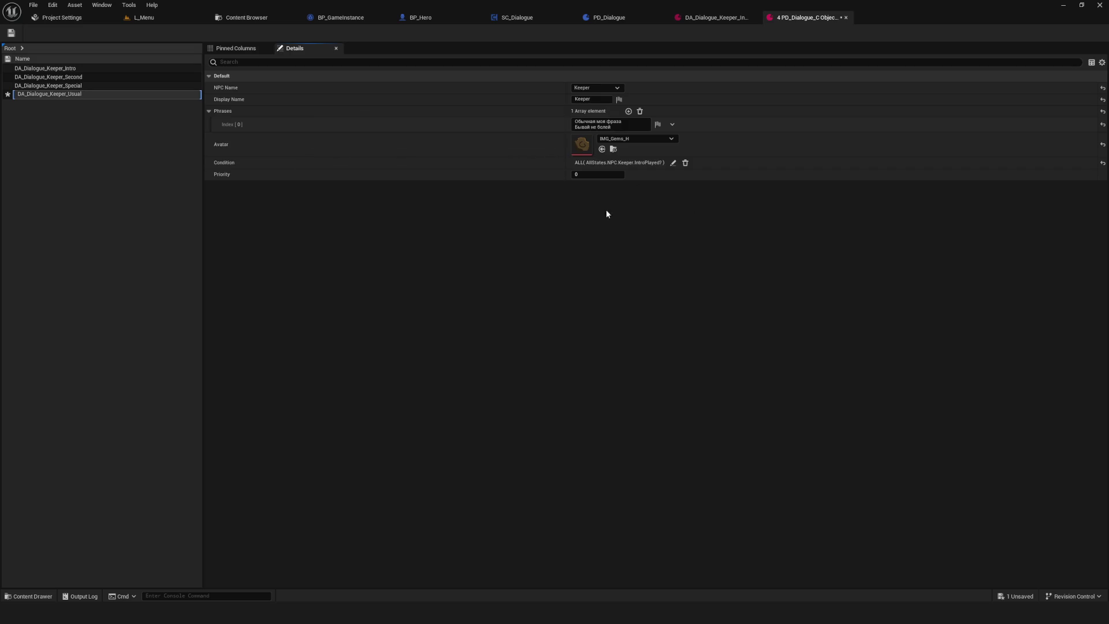
{"action": "left_click", "coordinate": [11, 32]}
- Give DA_Dialogue_Keeper_Second an All Tags Match condition on AllStates.NPC.Keeper.IntroPlayed?, then save
{"action": "left_click", "coordinate": [94, 78]}
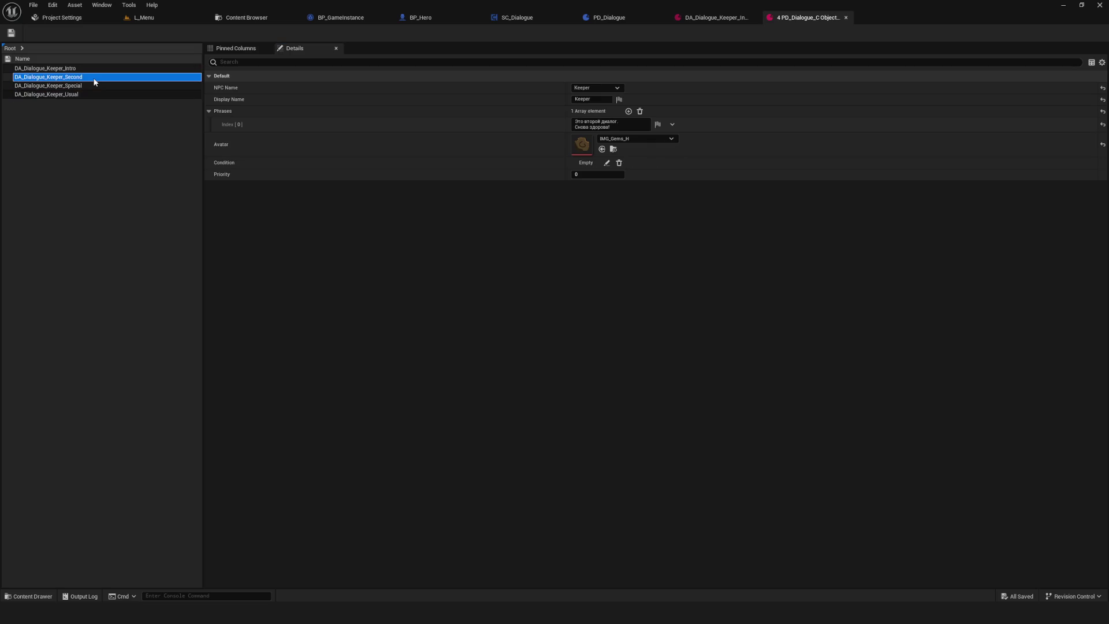
{"action": "left_click", "coordinate": [608, 162]}
{"action": "left_click", "coordinate": [466, 162]}
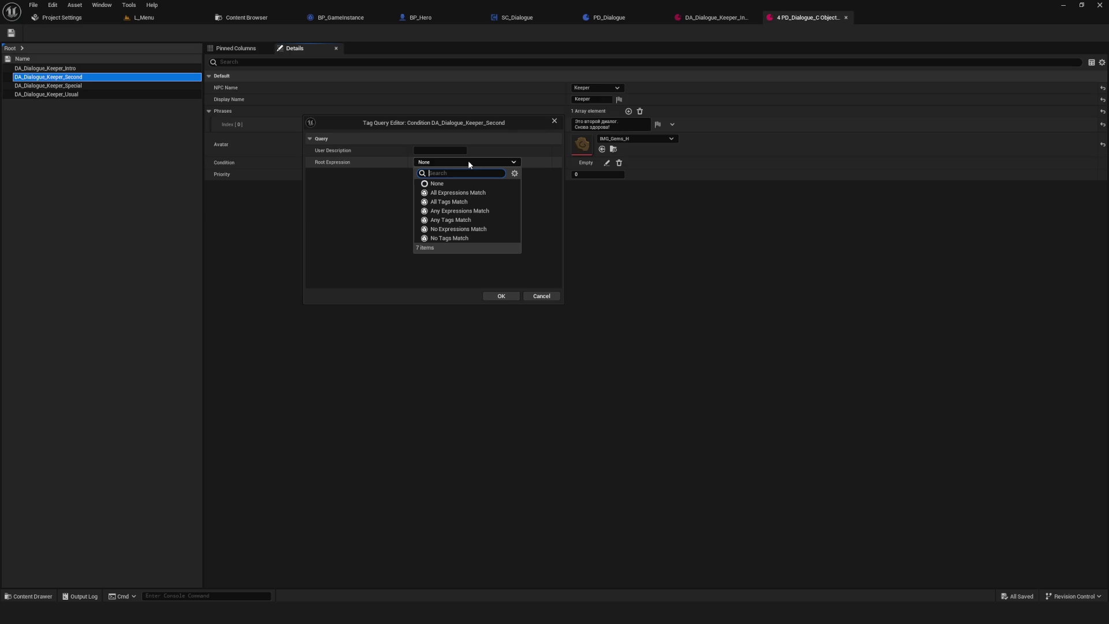
{"action": "left_click", "coordinate": [468, 161]}
{"action": "left_click", "coordinate": [468, 160]}
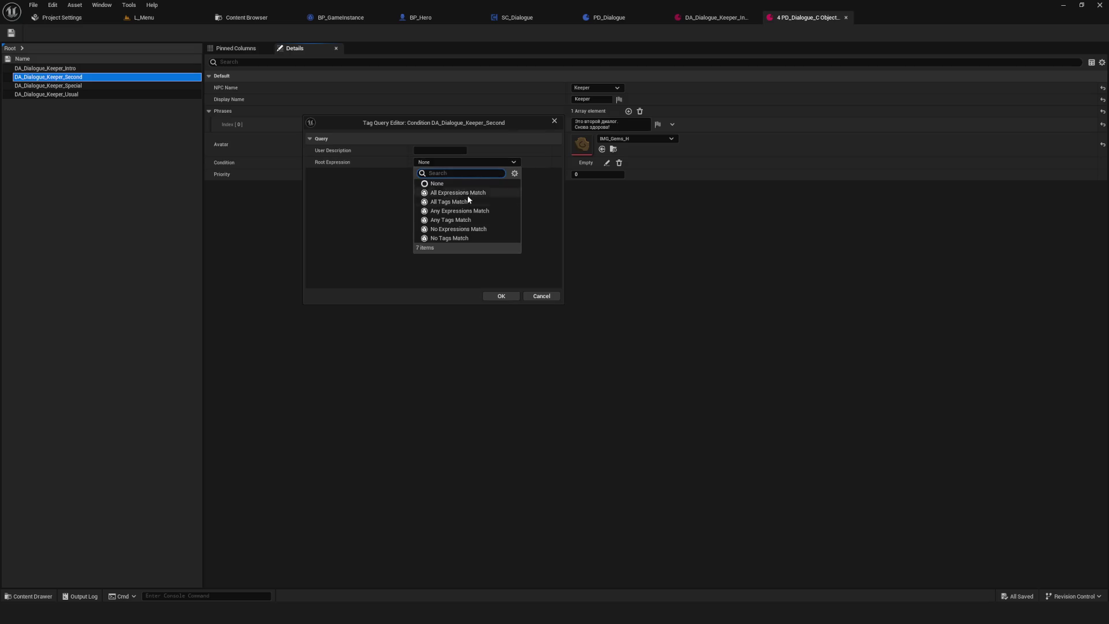
{"action": "left_click", "coordinate": [456, 202]}
{"action": "left_click", "coordinate": [430, 175]}
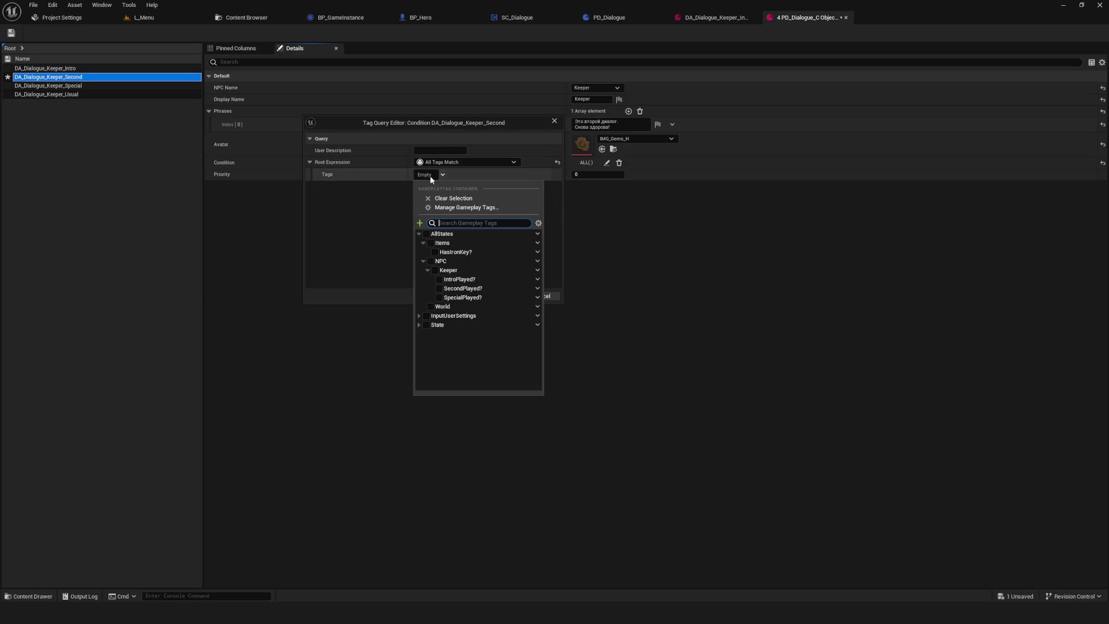
{"action": "left_click", "coordinate": [480, 280]}
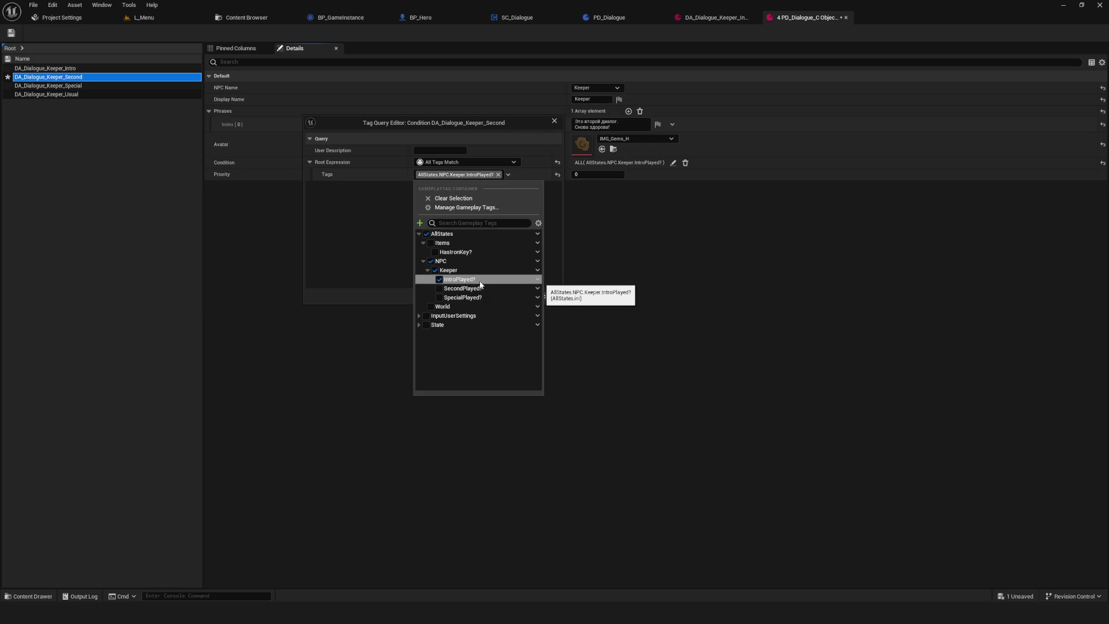
{"action": "left_click", "coordinate": [367, 240]}
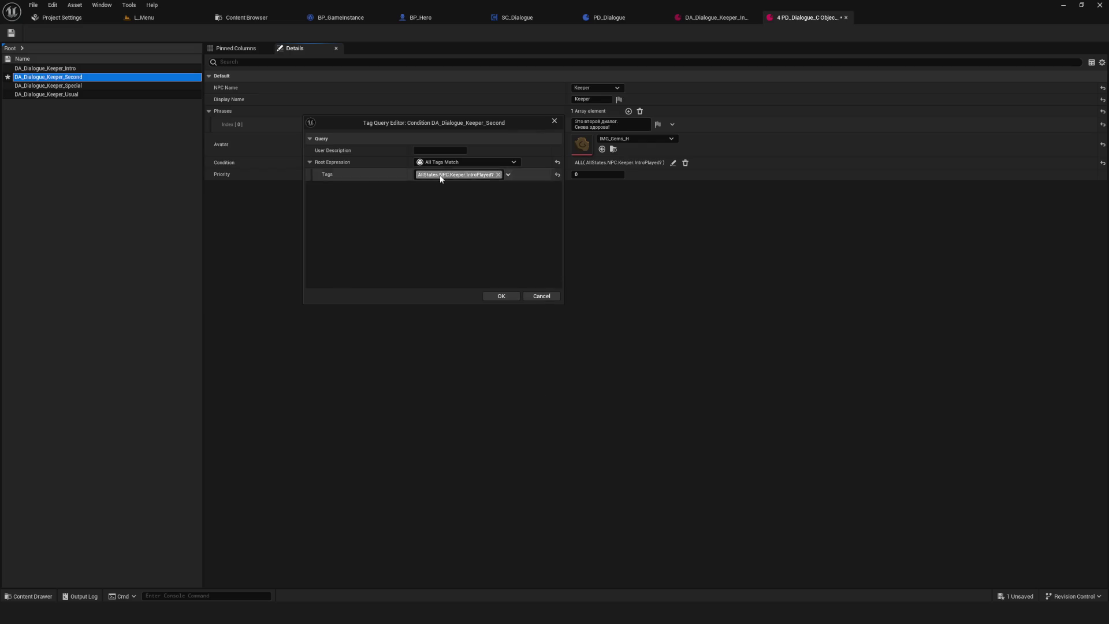
{"action": "left_click", "coordinate": [501, 296]}
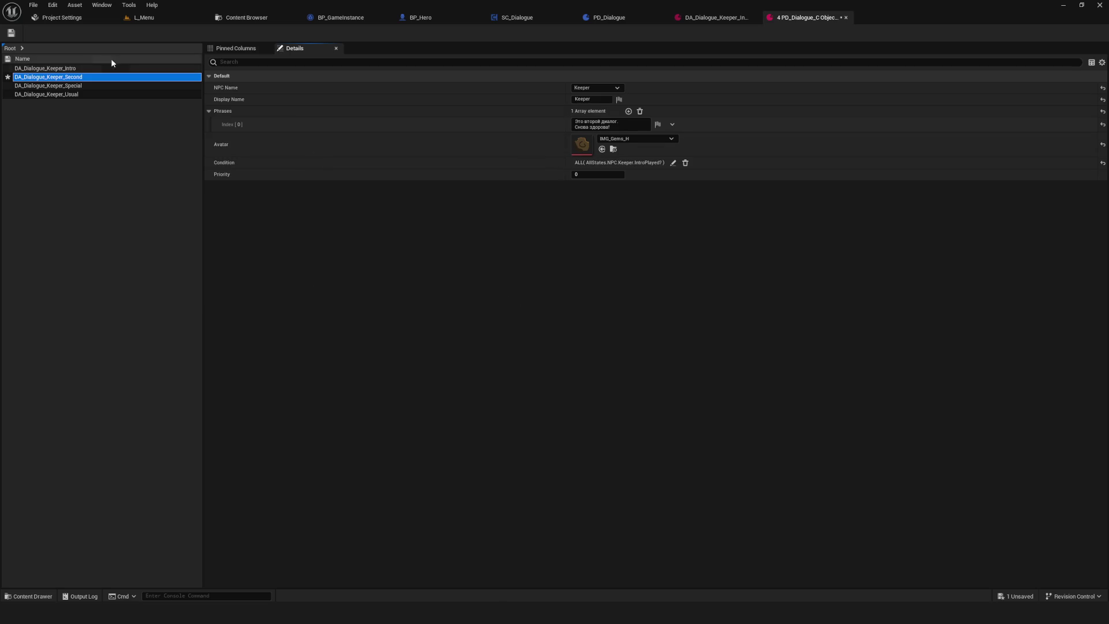
{"action": "left_click", "coordinate": [14, 34]}
- Set DA_Dialogue_Keeper_Special's condition to All Tags Match on Items.HasIronKey? and save it
{"action": "left_click", "coordinate": [64, 86]}
{"action": "left_click", "coordinate": [607, 161]}
{"action": "left_click", "coordinate": [456, 161]}
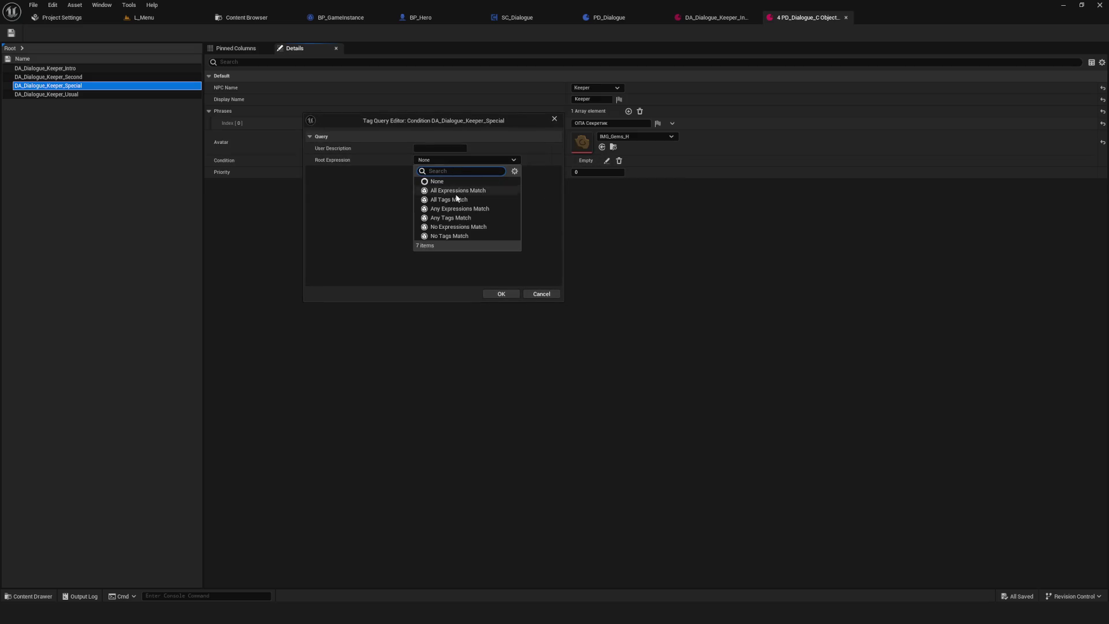
{"action": "left_click", "coordinate": [474, 201]}
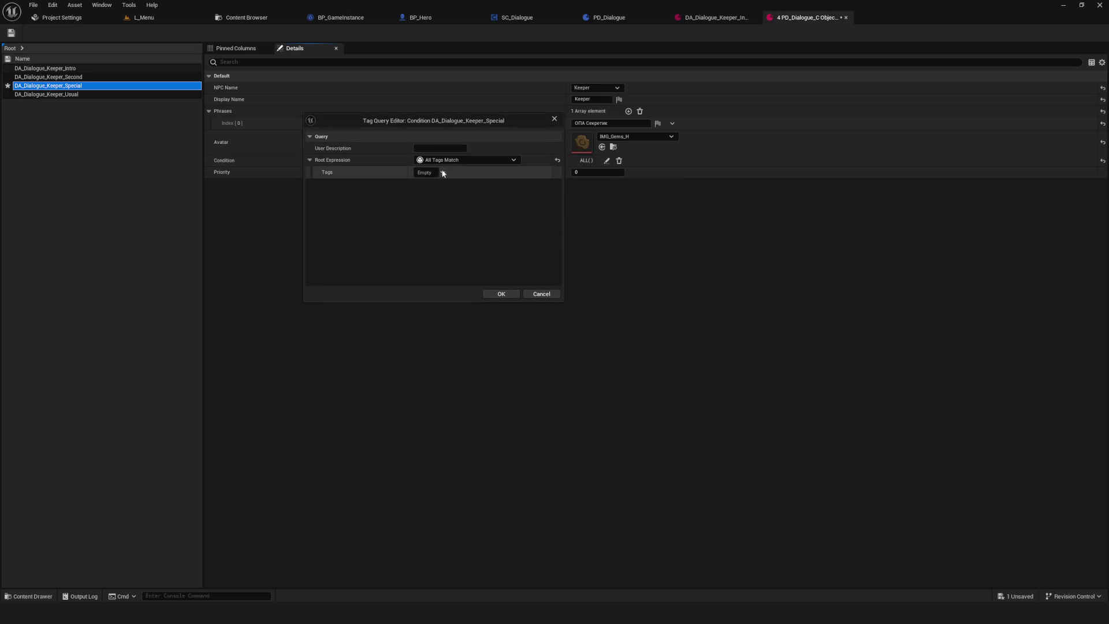
{"action": "left_click", "coordinate": [443, 172]}
{"action": "left_click", "coordinate": [506, 249]}
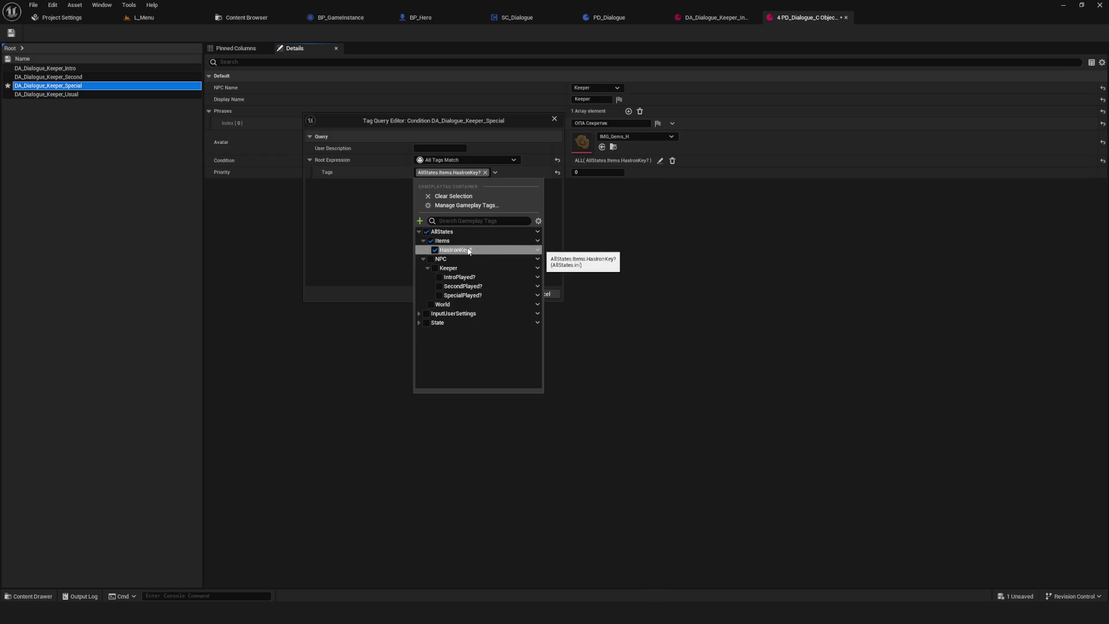
{"action": "key", "text": "Escape"}
{"action": "left_click", "coordinate": [539, 292]}
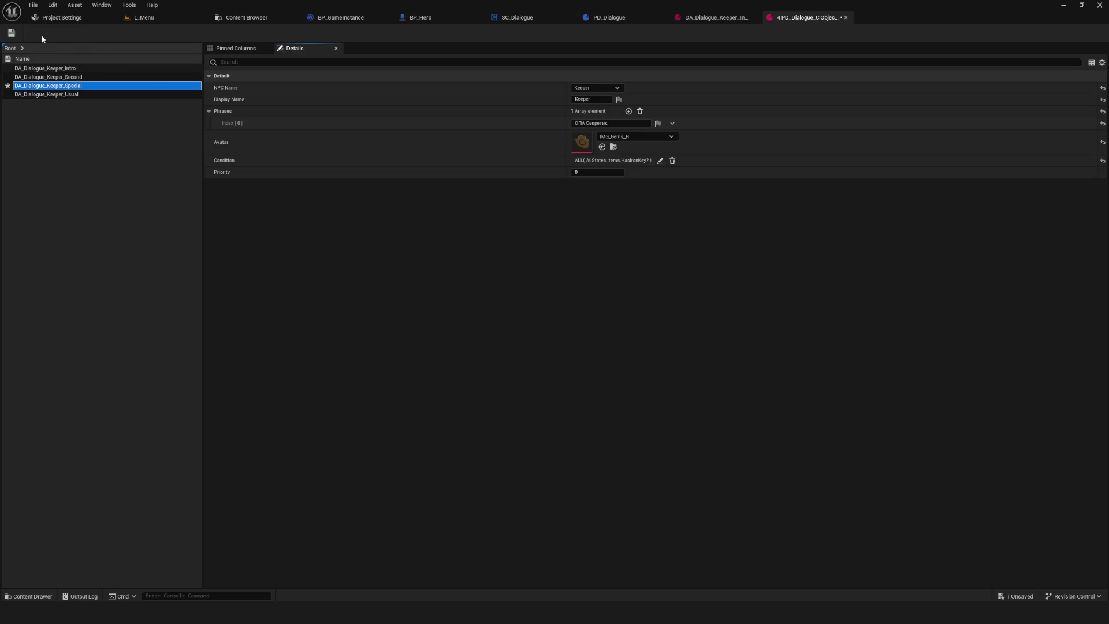
{"action": "left_click", "coordinate": [11, 33]}
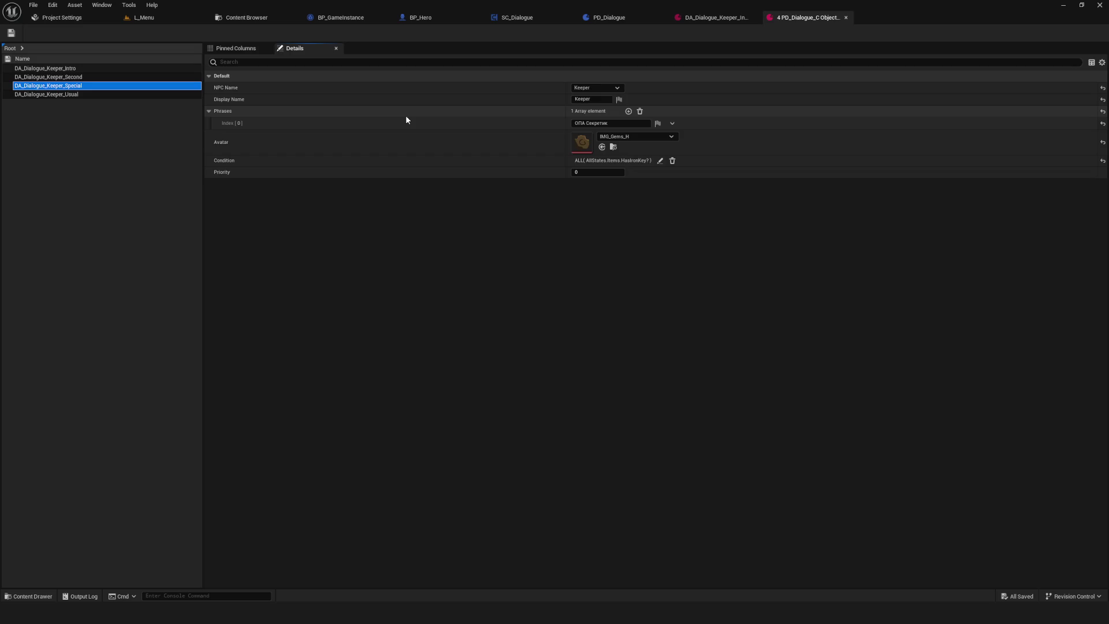
{"action": "left_click", "coordinate": [72, 95]}
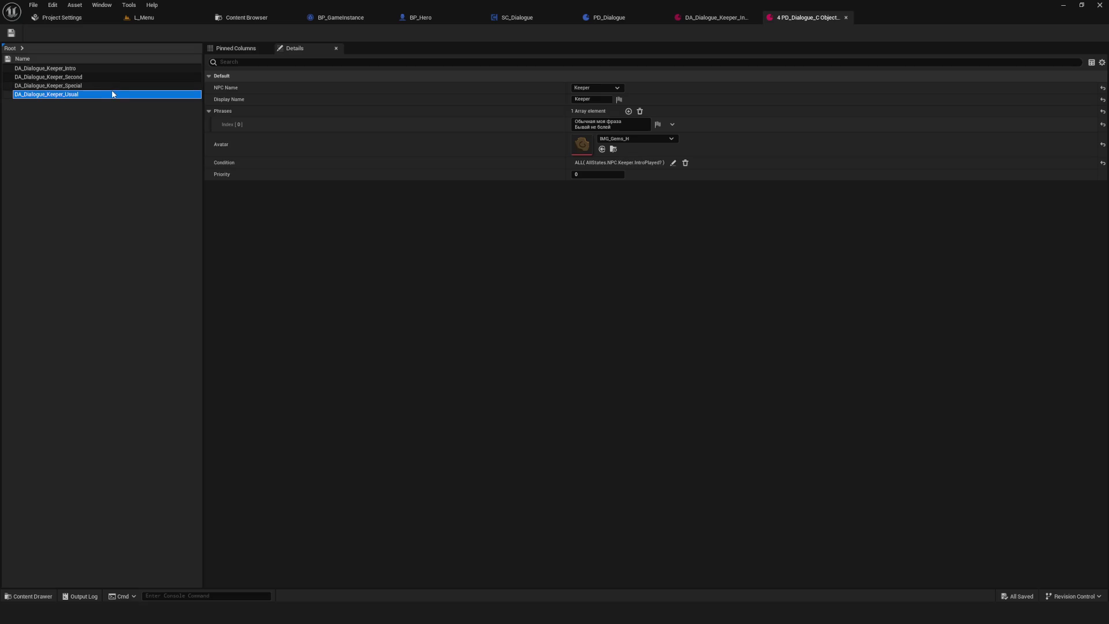
- Inspect the conditions of DA_Dialogue_Keeper_Intro and DA_Dialogue_Keeper_Second
{"action": "left_click", "coordinate": [81, 68]}
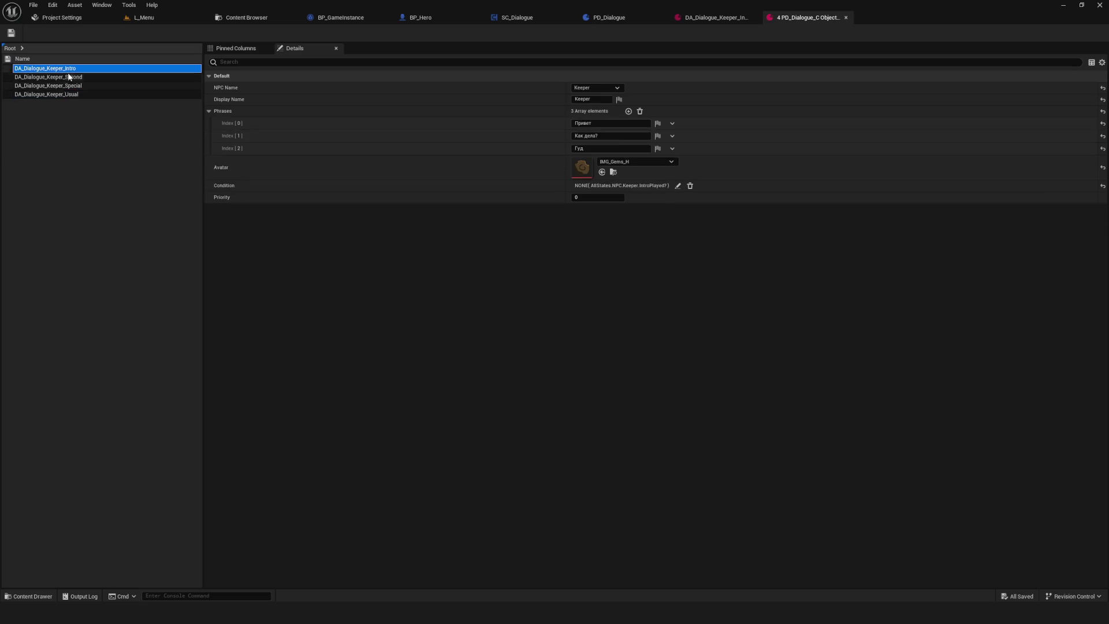
{"action": "left_click", "coordinate": [81, 77]}
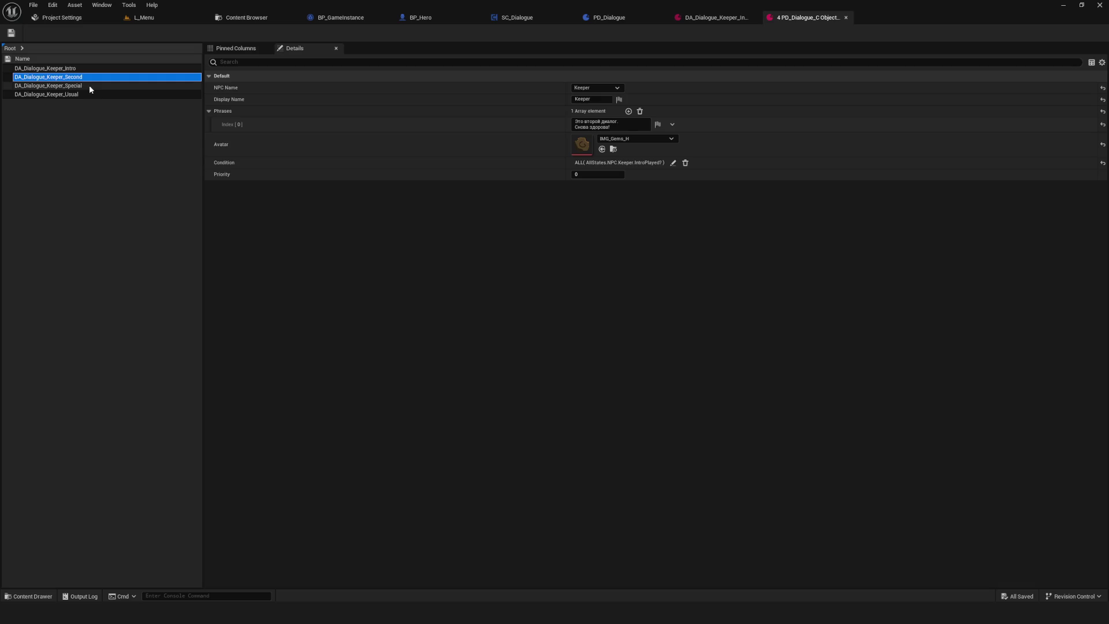
- Open DA_Dialogue_Keeper_Second's condition tag query and close it without changes
{"action": "left_click", "coordinate": [166, 77]}
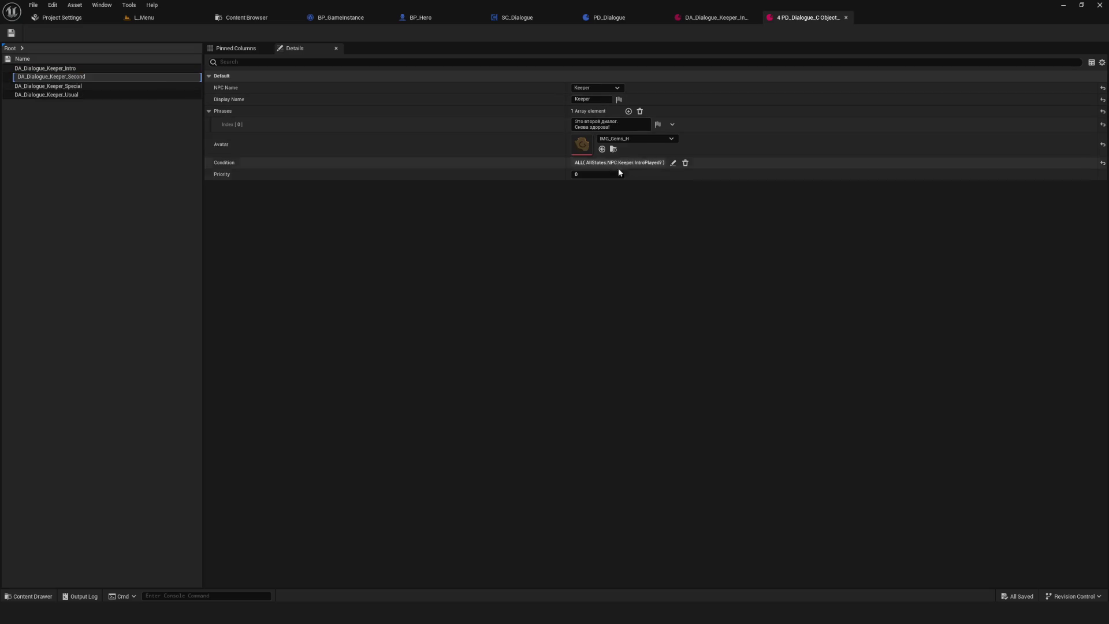
{"action": "left_click", "coordinate": [673, 163]}
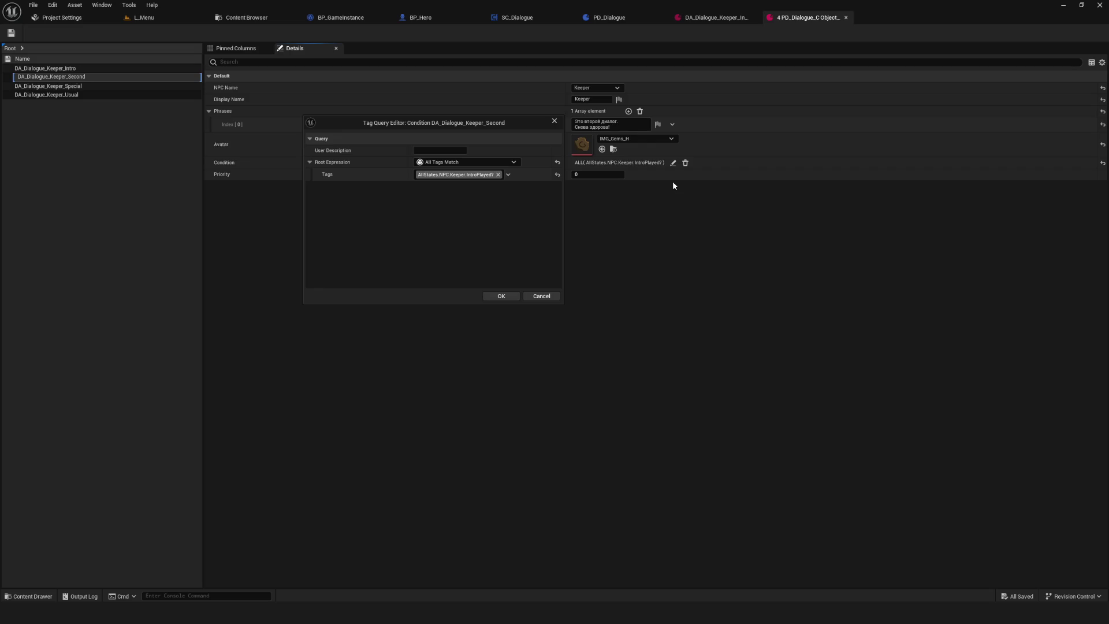
{"action": "left_click", "coordinate": [557, 120]}
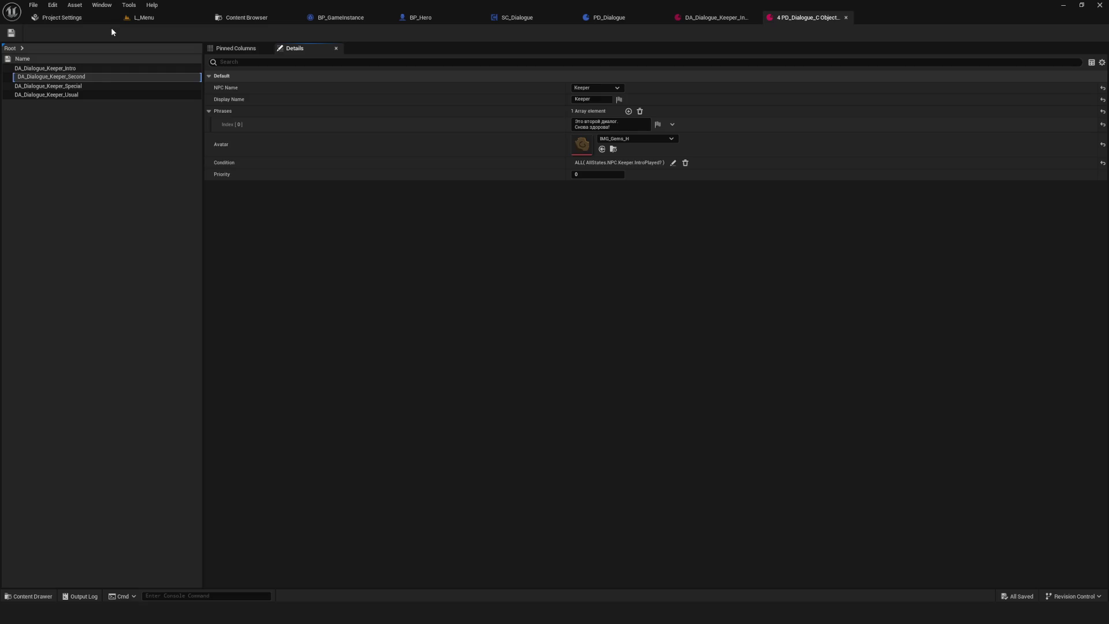
- Recheck the Special, Usual, Intro and Second conditions, then open Usual's tag query
{"action": "left_click", "coordinate": [95, 87]}
{"action": "left_click", "coordinate": [95, 96]}
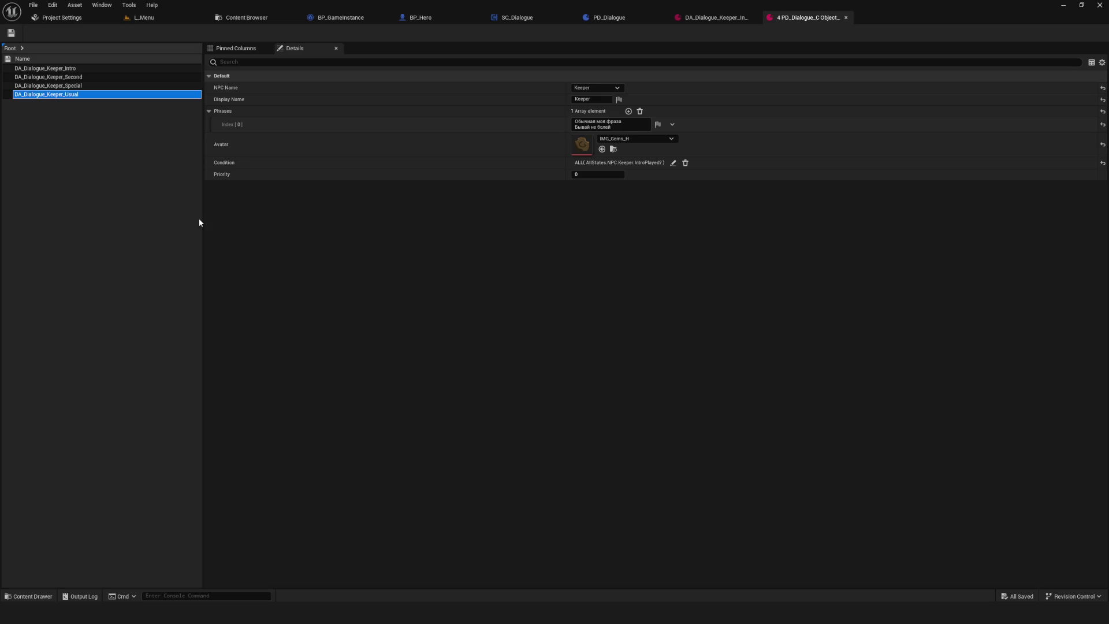
{"action": "left_click", "coordinate": [84, 85]}
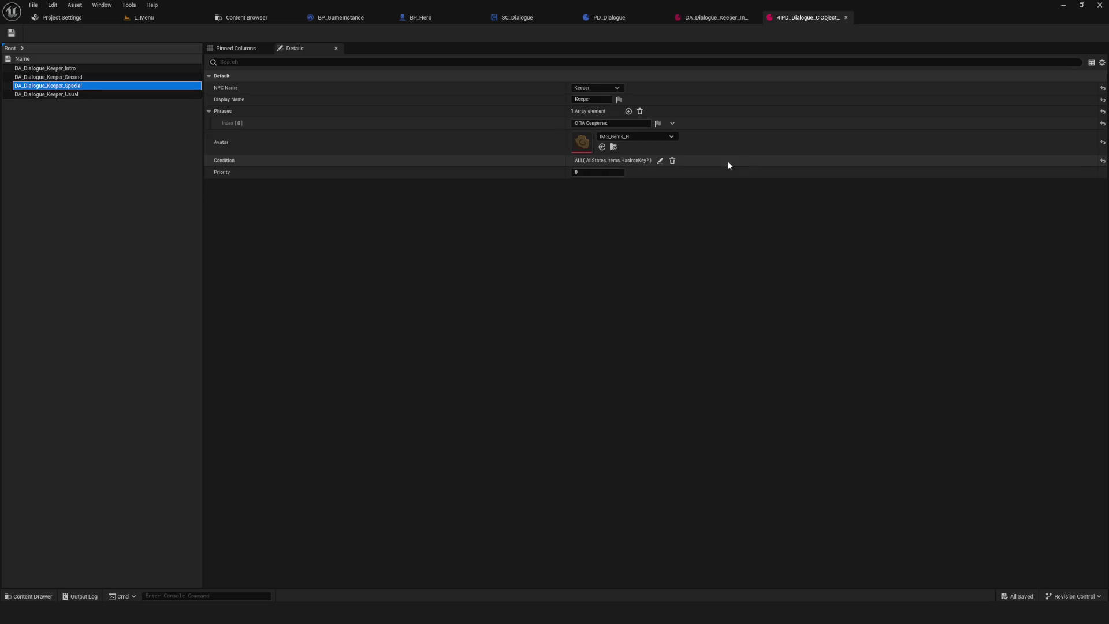
{"action": "left_click", "coordinate": [80, 70]}
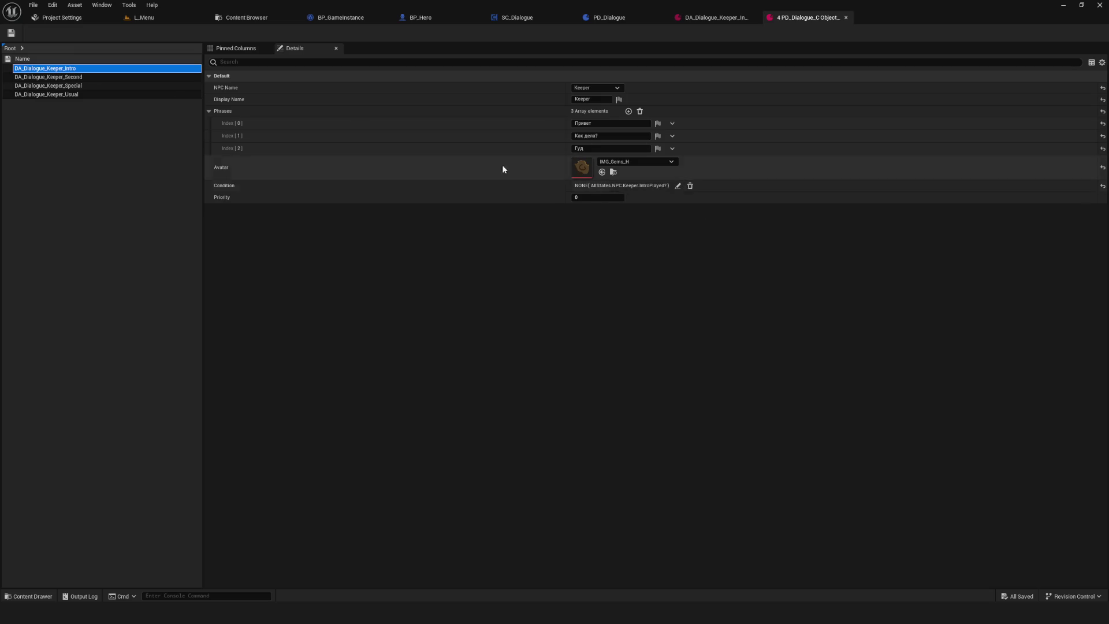
{"action": "left_click", "coordinate": [82, 77]}
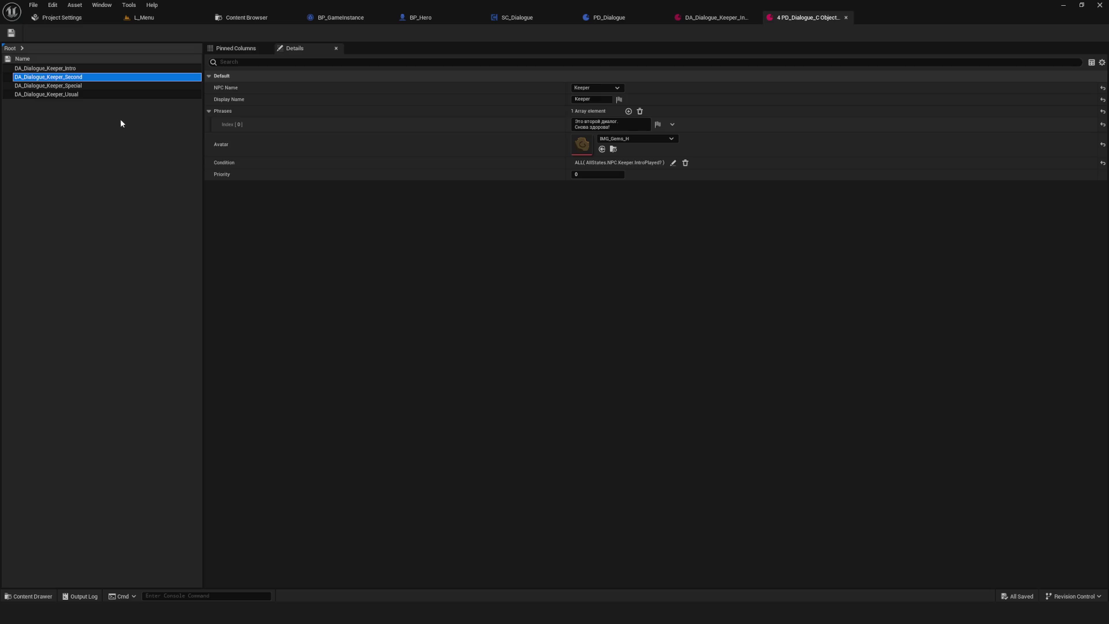
{"action": "left_click", "coordinate": [52, 94]}
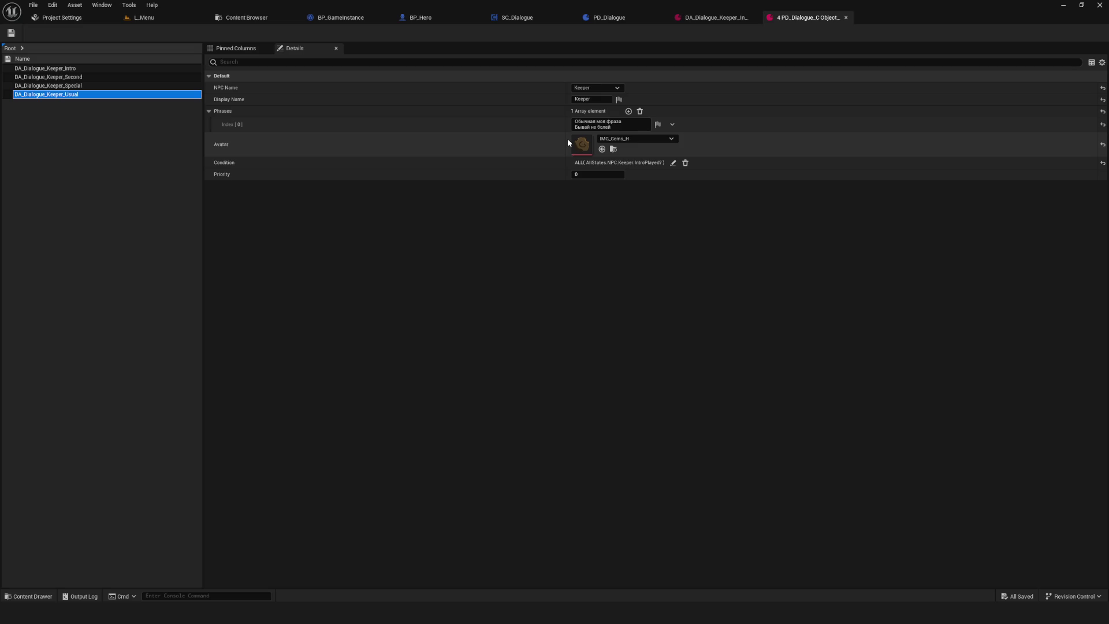
{"action": "left_click", "coordinate": [674, 164]}
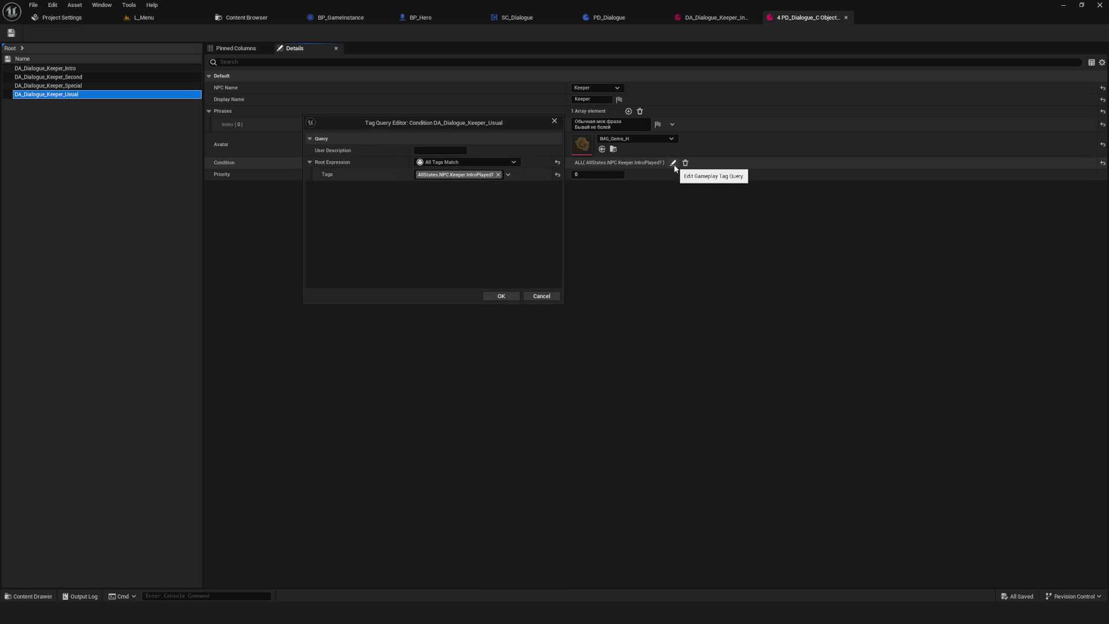
- Remove Usual's IntroPlayed? tag and switch its query to Any Tags Match
{"action": "left_click", "coordinate": [498, 174]}
{"action": "left_click", "coordinate": [470, 161]}
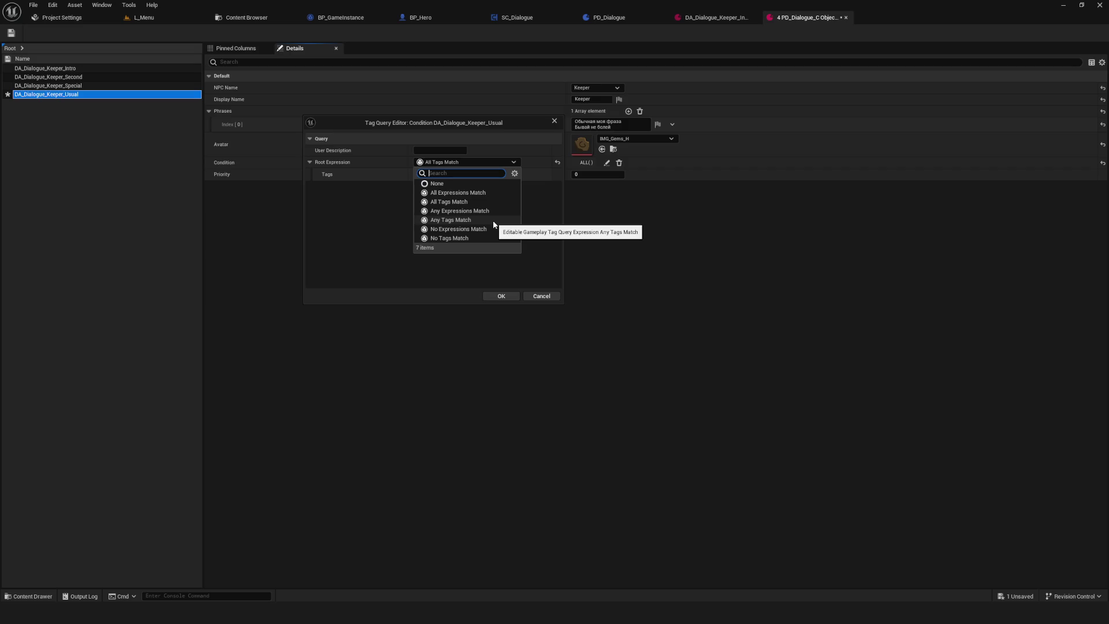
{"action": "left_click", "coordinate": [495, 223]}
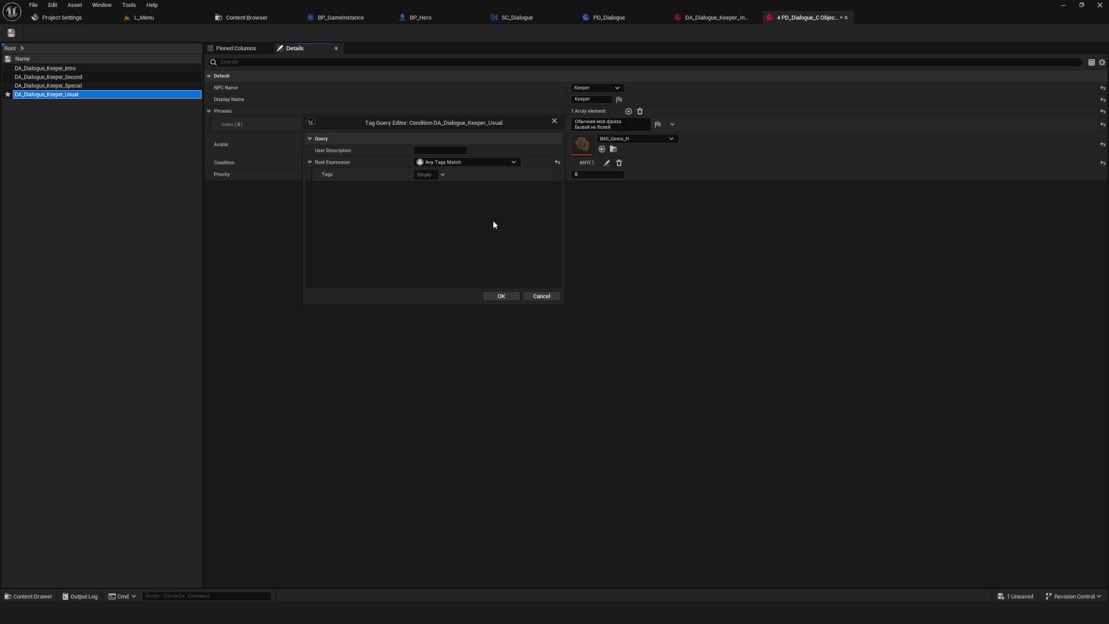
- Tick Keeper IntroPlayed?, SecondPlayed? and SpecialPlayed?, confirm the query, and save the asset
{"action": "left_click", "coordinate": [425, 175]}
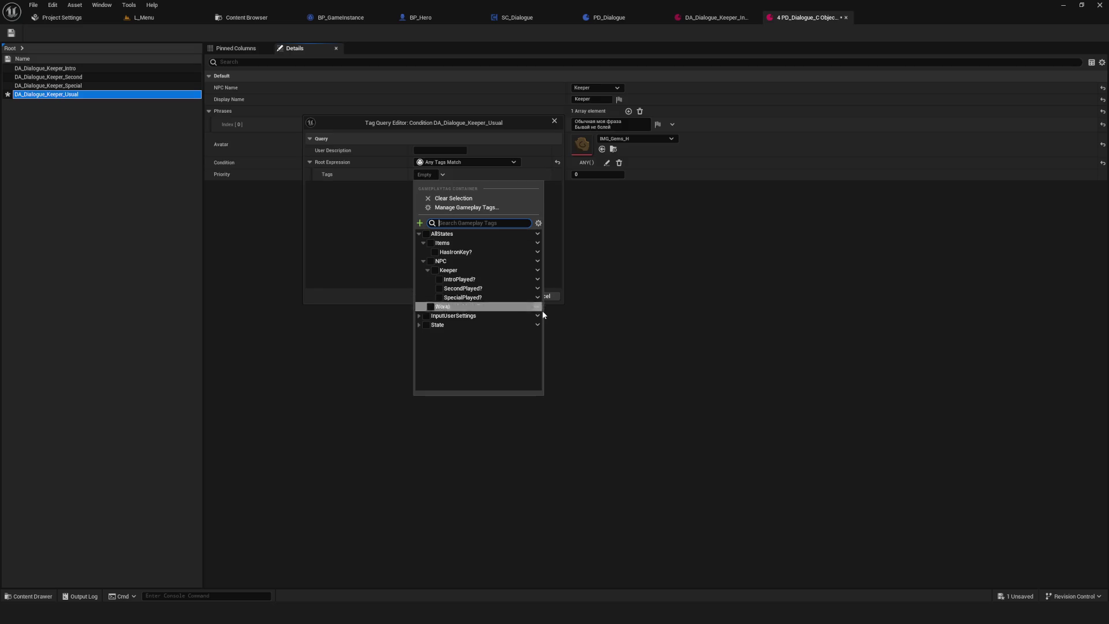
{"action": "left_click", "coordinate": [435, 271]}
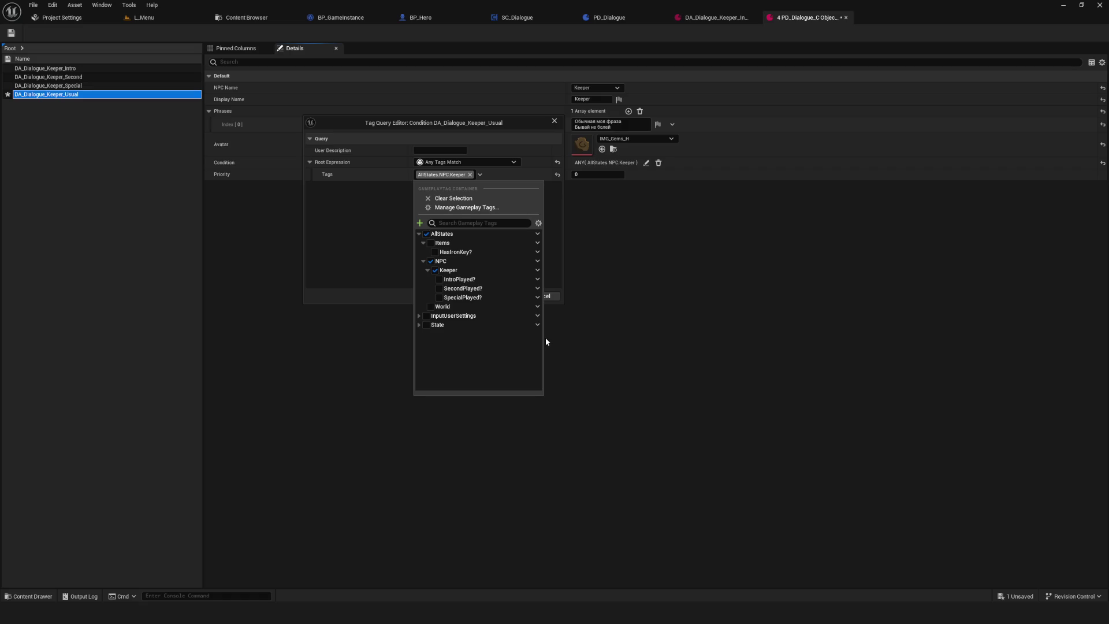
{"action": "left_click", "coordinate": [443, 281]}
{"action": "left_click", "coordinate": [442, 288]}
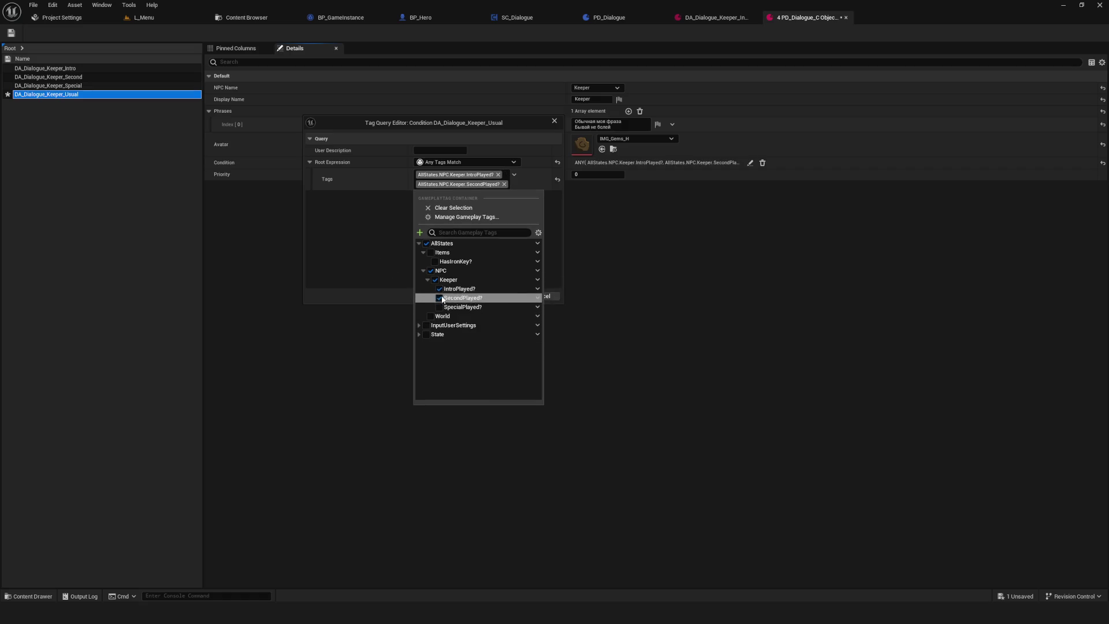
{"action": "left_click", "coordinate": [443, 307]}
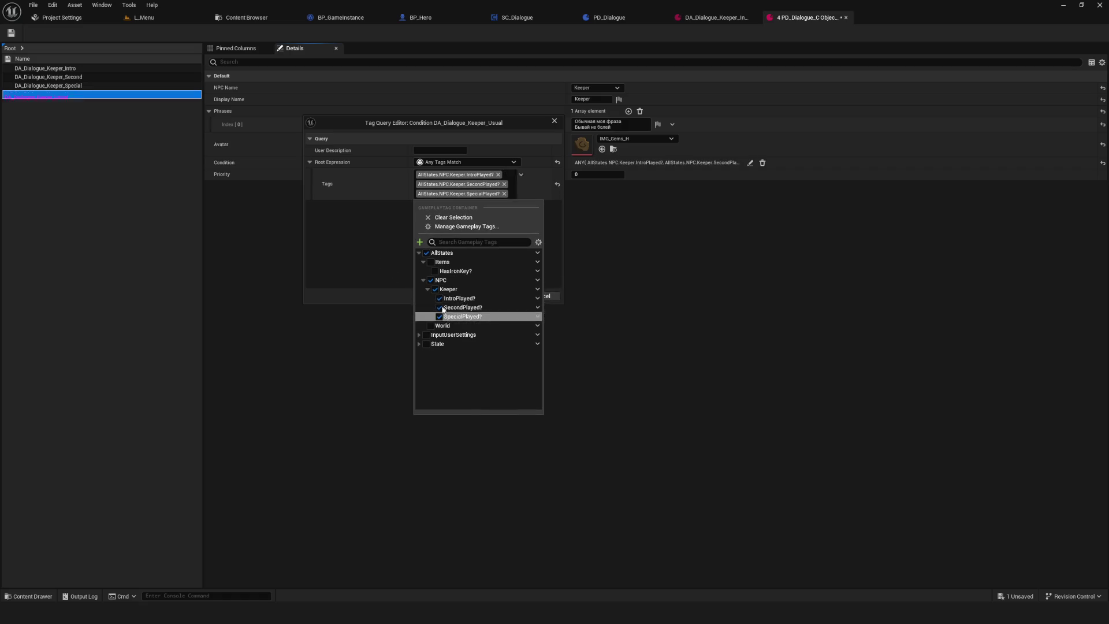
{"action": "left_click", "coordinate": [359, 234]}
{"action": "left_click", "coordinate": [501, 296]}
{"action": "left_click", "coordinate": [11, 33]}
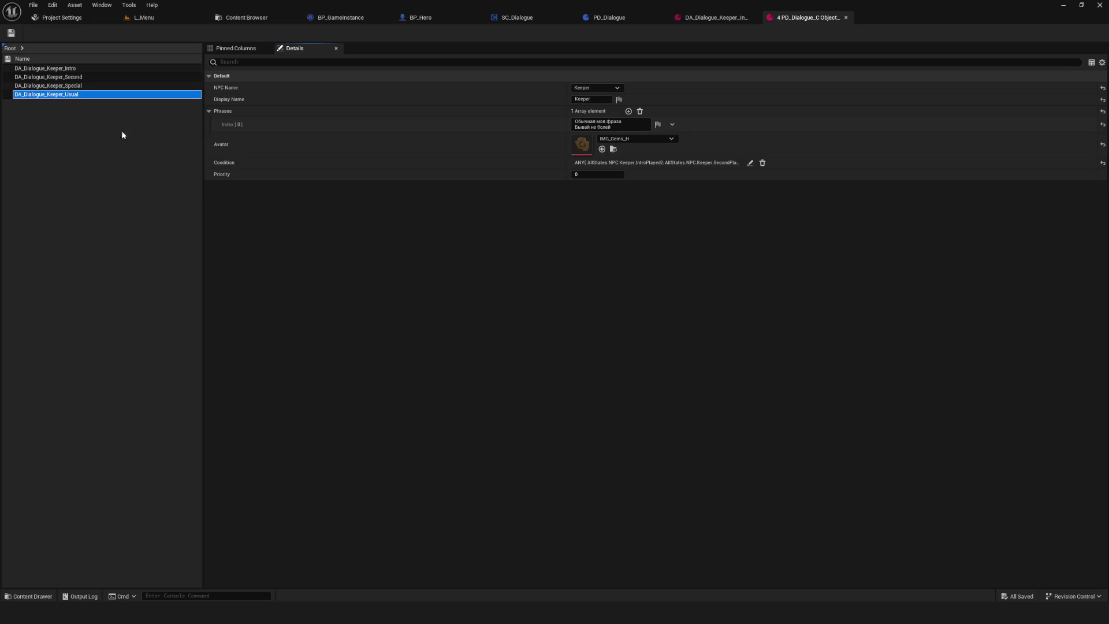
{"action": "left_click", "coordinate": [74, 68]}
- Click through the Second, Usual, Intro and Special rows to compare their conditions
{"action": "left_click", "coordinate": [78, 77]}
{"action": "left_click", "coordinate": [81, 94]}
{"action": "left_click", "coordinate": [68, 68]}
{"action": "left_click", "coordinate": [72, 95]}
{"action": "left_click_drag", "start_coordinate": [69, 85], "coordinate": [73, 90]}
{"action": "left_click", "coordinate": [72, 69]}
{"action": "left_click", "coordinate": [72, 77]}
{"action": "left_click", "coordinate": [71, 94]}
{"action": "left_click", "coordinate": [72, 85]}
- Cycle through Intro, Second, Special and Usual again, then switch to the Project Settings tab
{"action": "left_click", "coordinate": [73, 69]}
{"action": "left_click", "coordinate": [74, 77]}
{"action": "left_click", "coordinate": [72, 86]}
{"action": "left_click", "coordinate": [70, 94]}
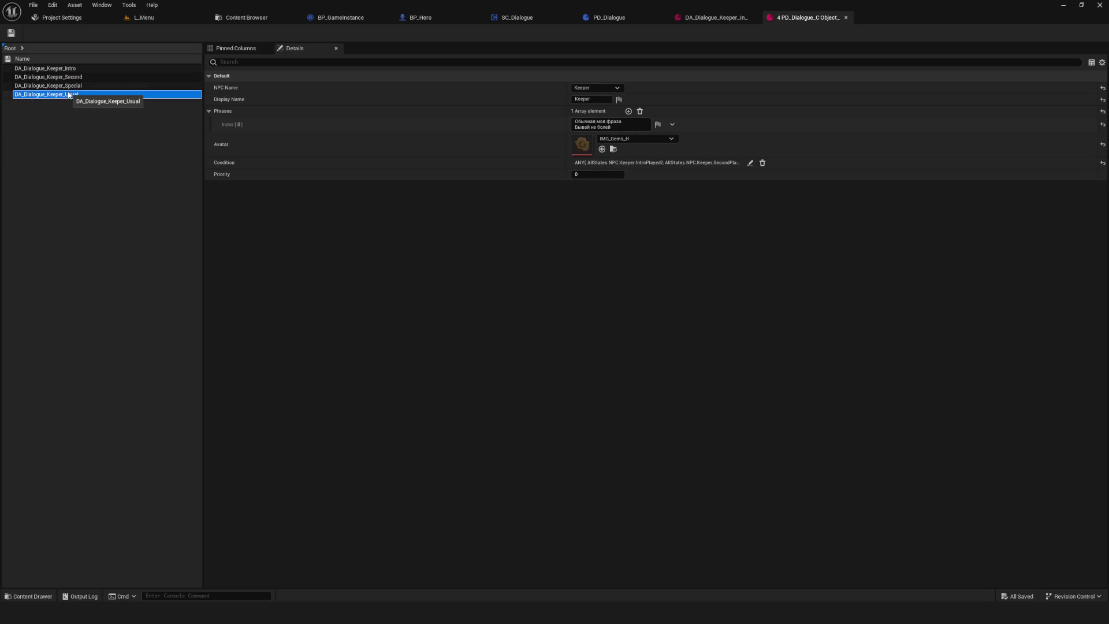
{"action": "left_click", "coordinate": [61, 68]}
{"action": "left_click", "coordinate": [67, 77]}
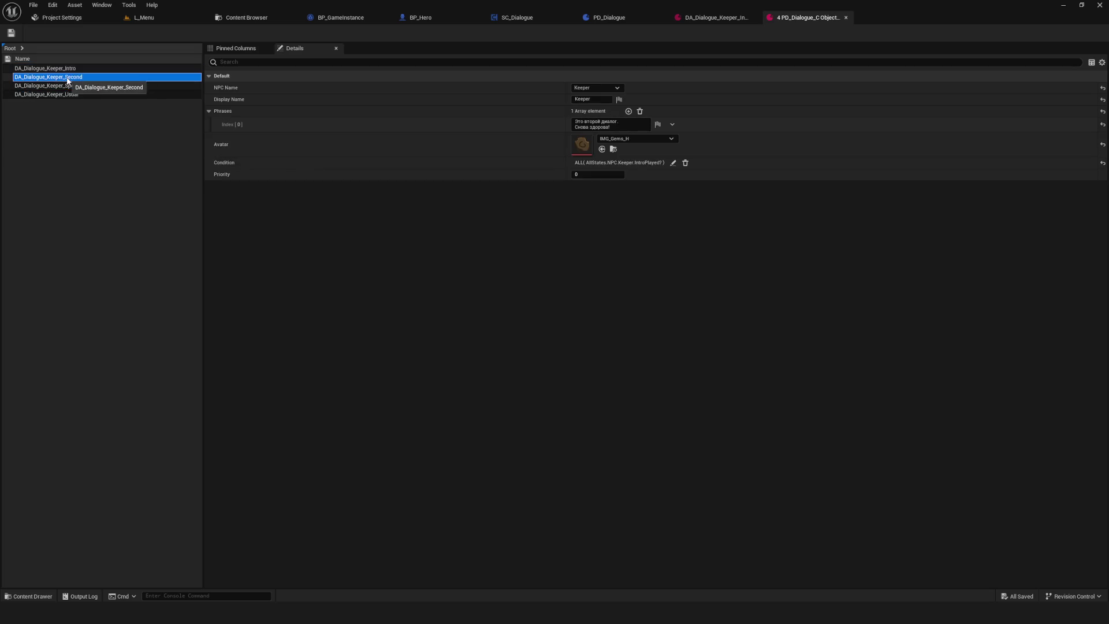
{"action": "left_click", "coordinate": [69, 85]}
{"action": "left_click", "coordinate": [73, 94]}
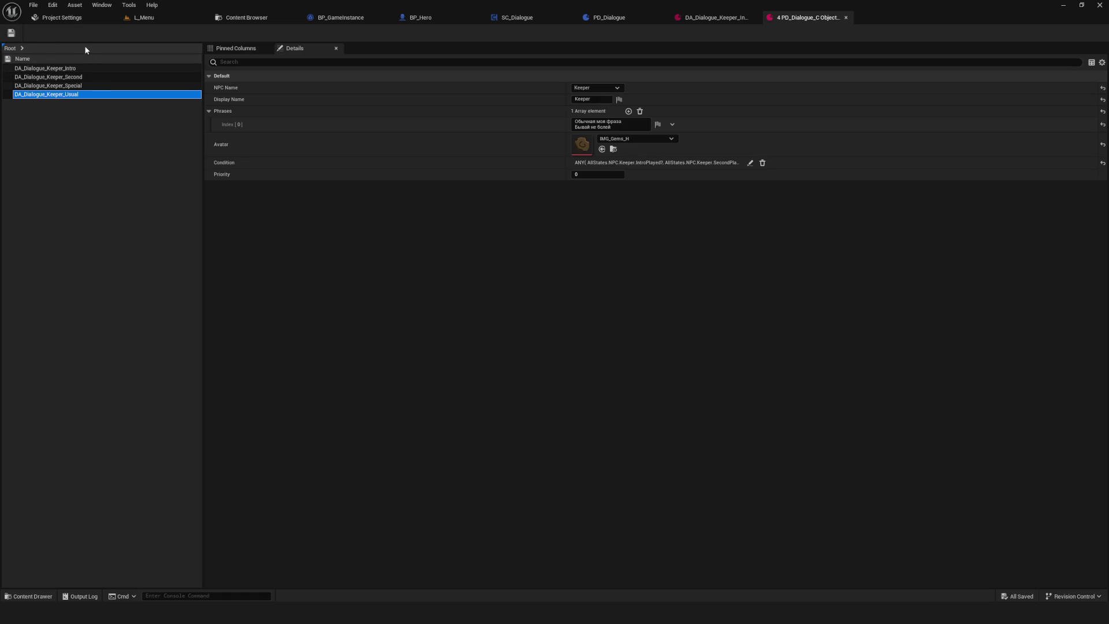
{"action": "left_click", "coordinate": [69, 17]}
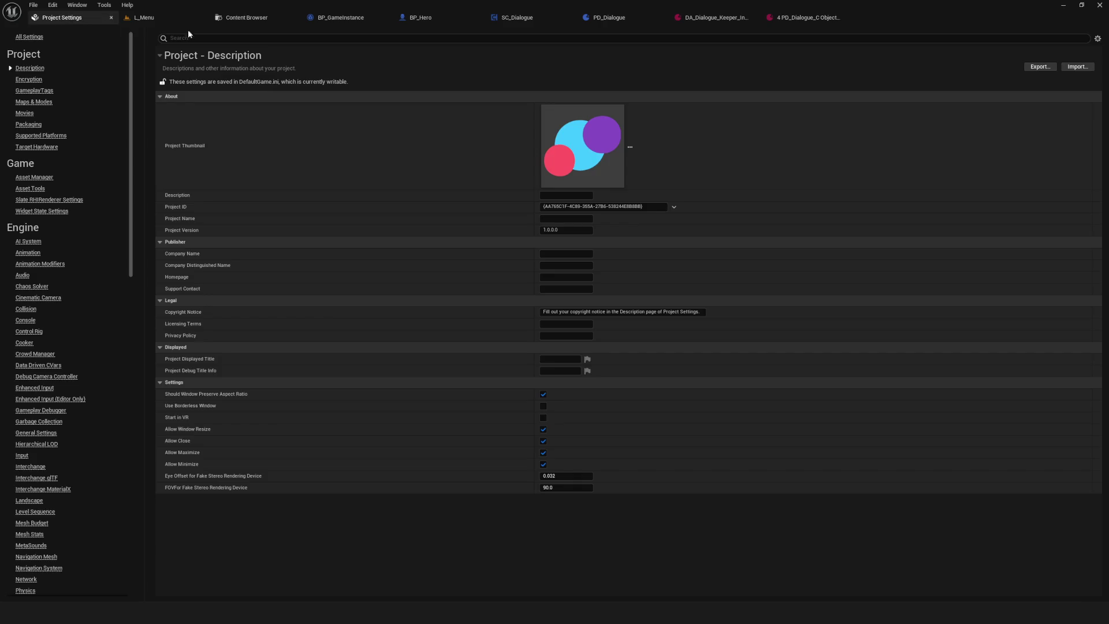
- Open the BP_Resource blueprint from the Content Browser's Entity > Resources folder
{"action": "left_click", "coordinate": [250, 19]}
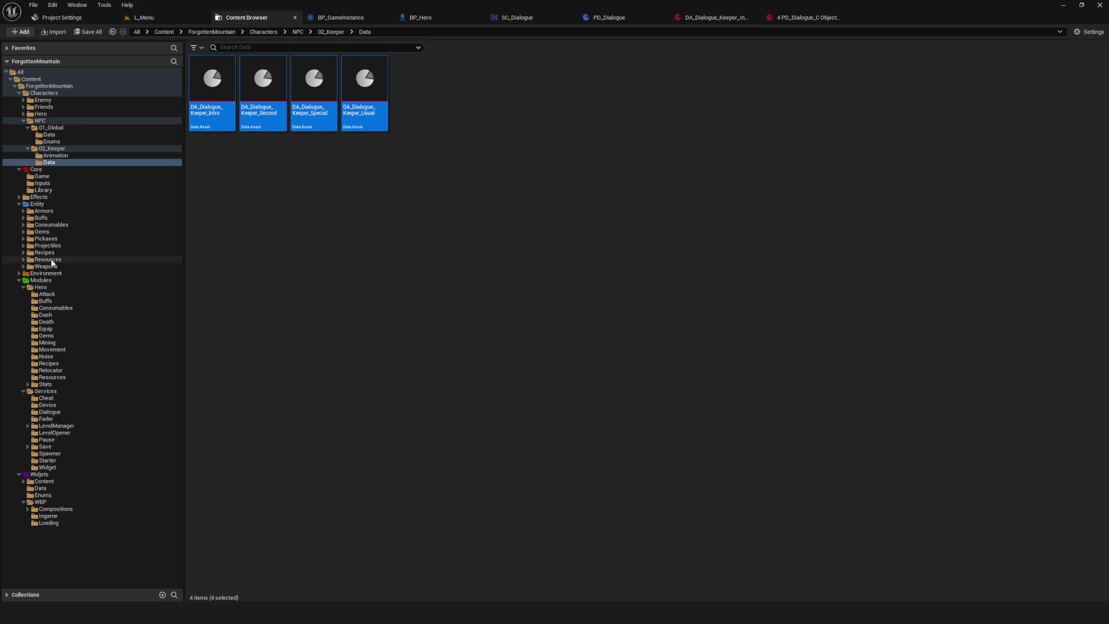
{"action": "left_click", "coordinate": [44, 205]}
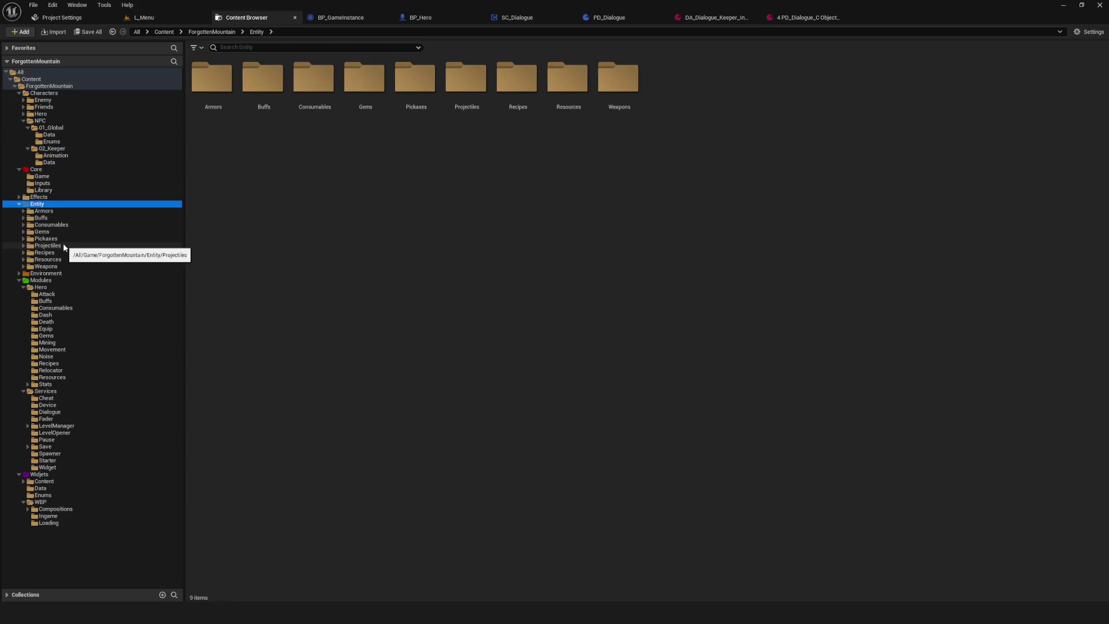
{"action": "left_click", "coordinate": [52, 259]}
{"action": "left_click", "coordinate": [432, 87]}
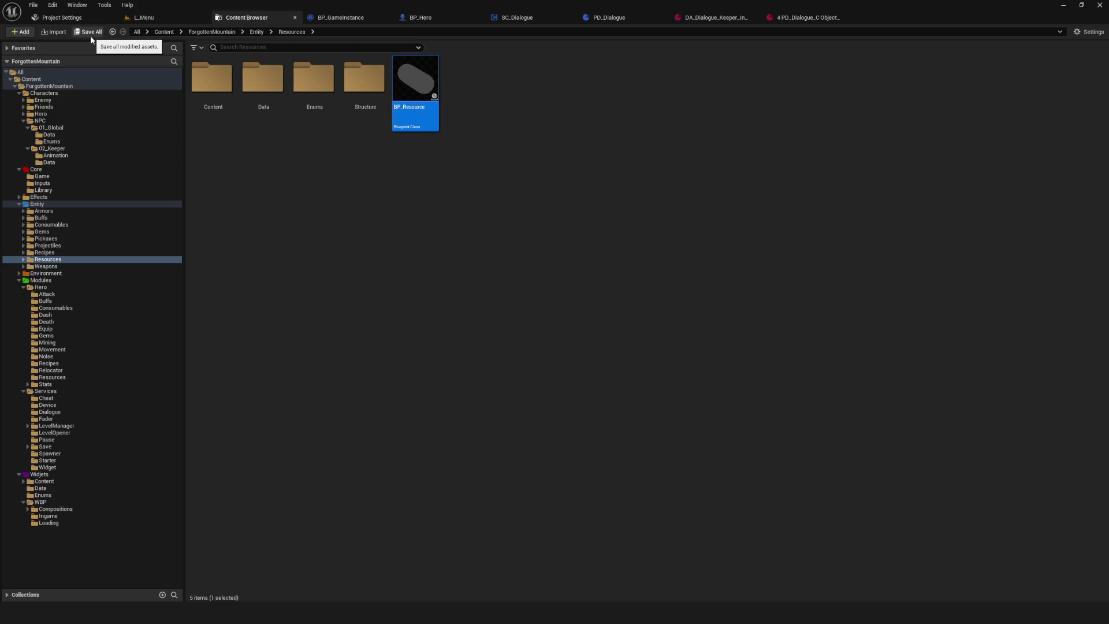
{"action": "double_click", "coordinate": [423, 95]}
- Box-select the Add Resource node cluster and move it to the right
{"action": "scroll", "coordinate": [488, 217], "scroll_direction": "down", "scroll_amount": 10}
{"action": "scroll", "coordinate": [484, 216], "scroll_direction": "up", "scroll_amount": 8}
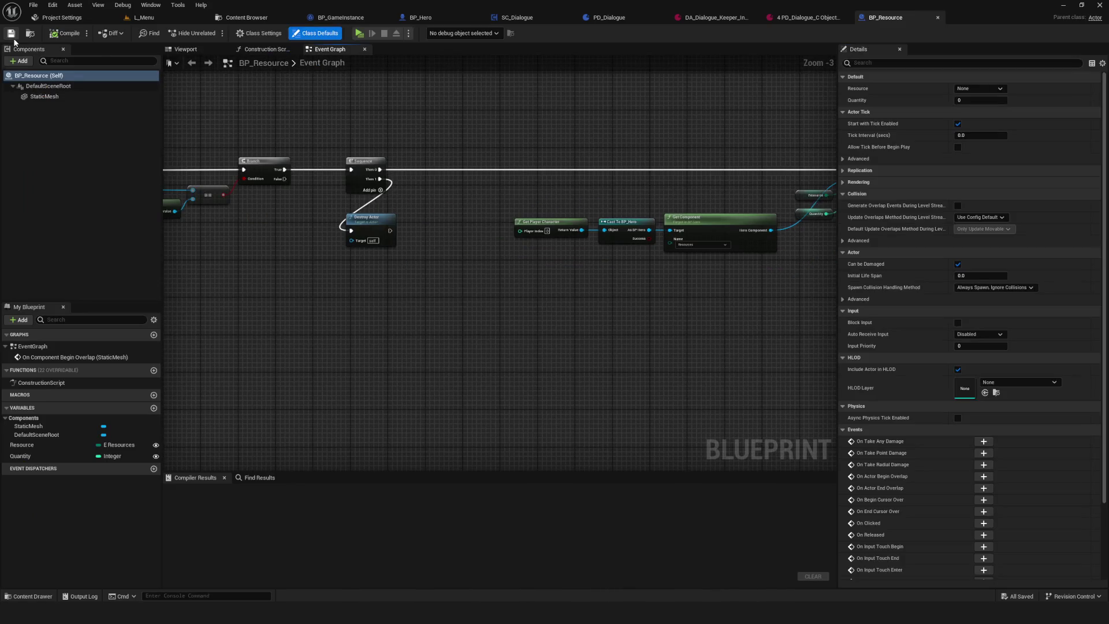
{"action": "scroll", "coordinate": [597, 181], "scroll_direction": "down", "scroll_amount": 4}
{"action": "scroll", "coordinate": [498, 241], "scroll_direction": "up", "scroll_amount": 4}
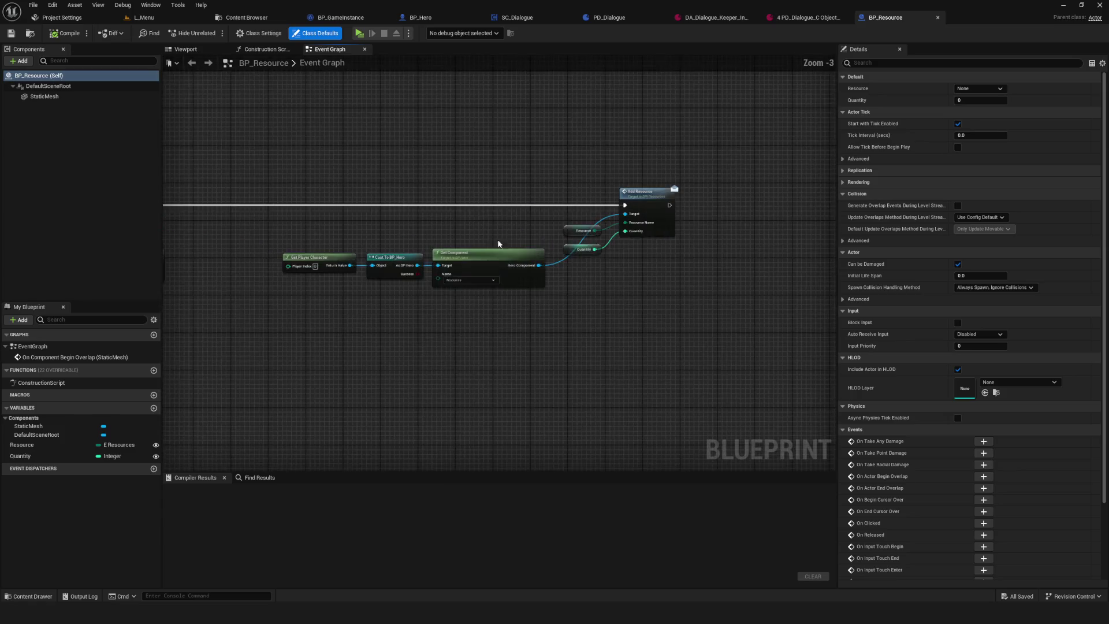
{"action": "scroll", "coordinate": [592, 225], "scroll_direction": "down", "scroll_amount": 3}
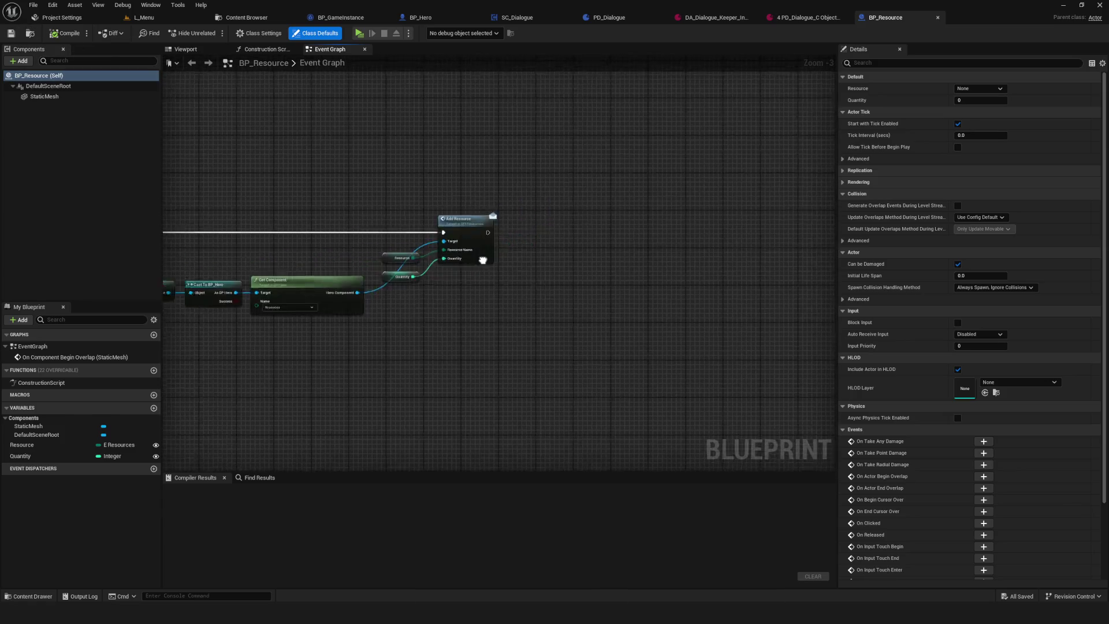
{"action": "scroll", "coordinate": [591, 225], "scroll_direction": "up", "scroll_amount": 3}
{"action": "left_click_drag", "start_coordinate": [650, 154], "coordinate": [183, 367]}
{"action": "mouse_move", "coordinate": [391, 310]}
{"action": "left_mouse_down"}
{"action": "mouse_move", "coordinate": [594, 309]}
{"action": "mouse_move", "coordinate": [531, 309]}
{"action": "left_mouse_up"}
- Search the Event Graph's action menu for 'gameinstance'
{"action": "scroll", "coordinate": [460, 296], "scroll_direction": "up", "scroll_amount": 3}
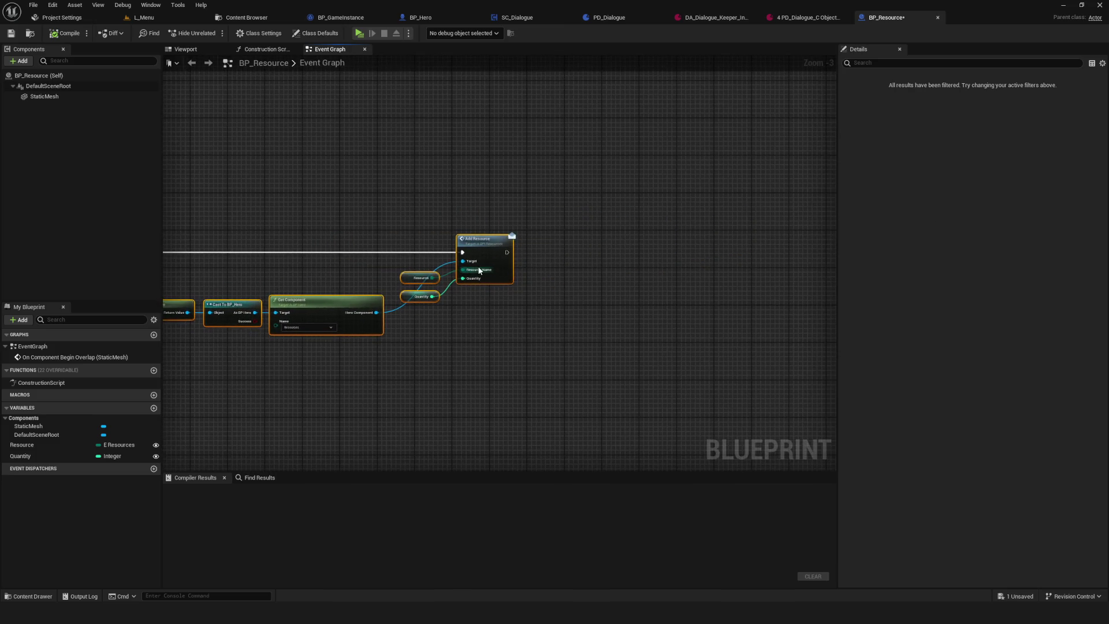
{"action": "right_click", "coordinate": [461, 299]}
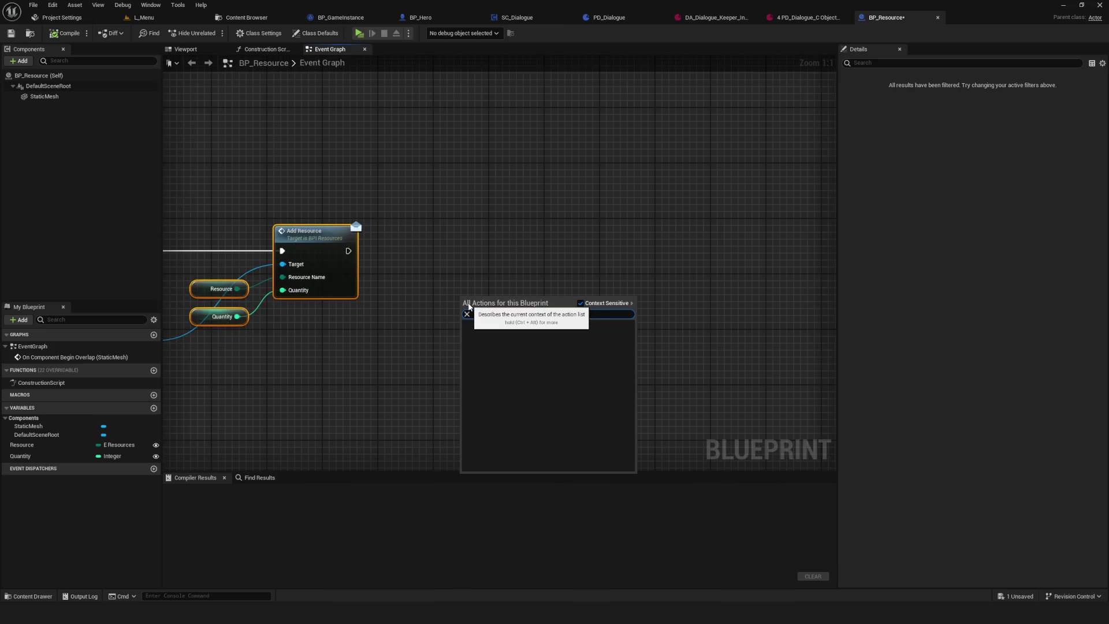
{"action": "type", "text": "пф"}
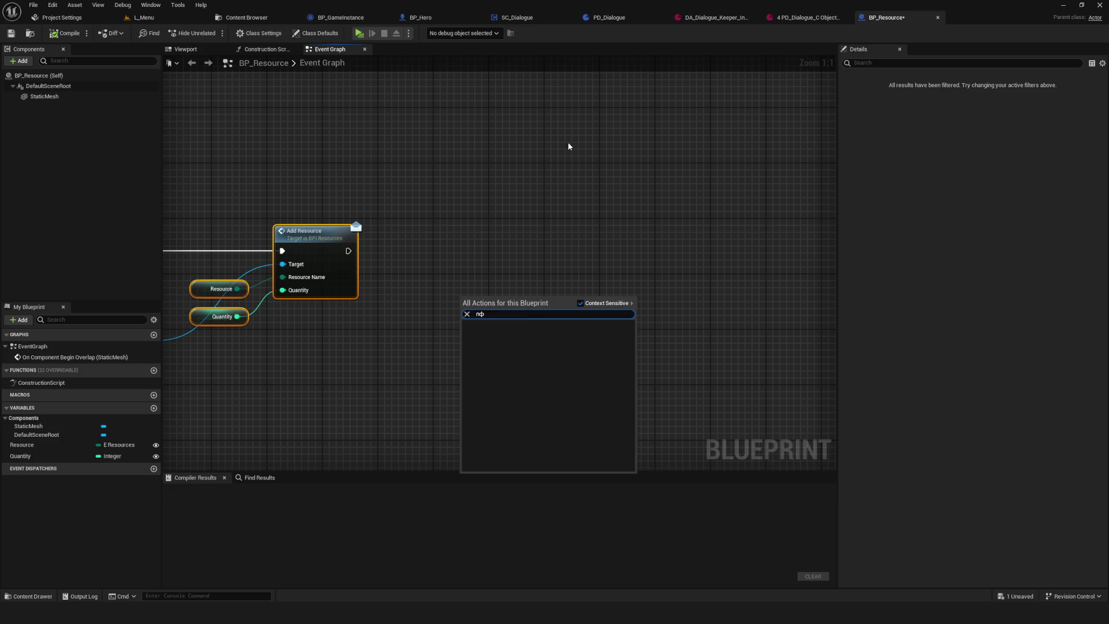
{"action": "key", "text": "BackSpace"}
{"action": "key", "text": "BackSpace"}
{"action": "type", "text": "game"}
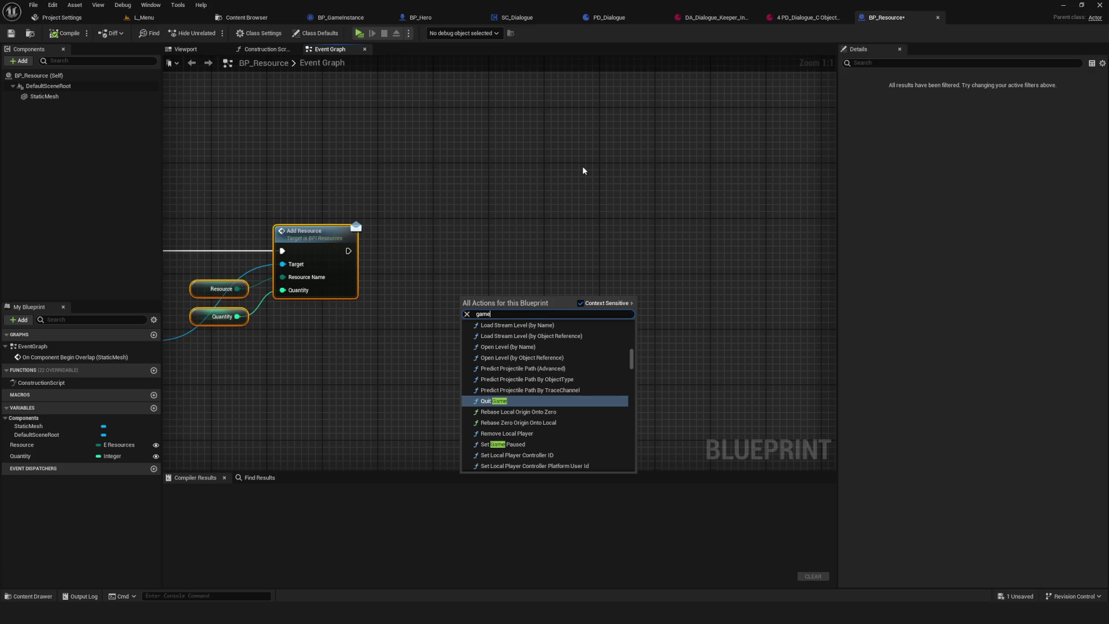
{"action": "type", "text": "instance"}
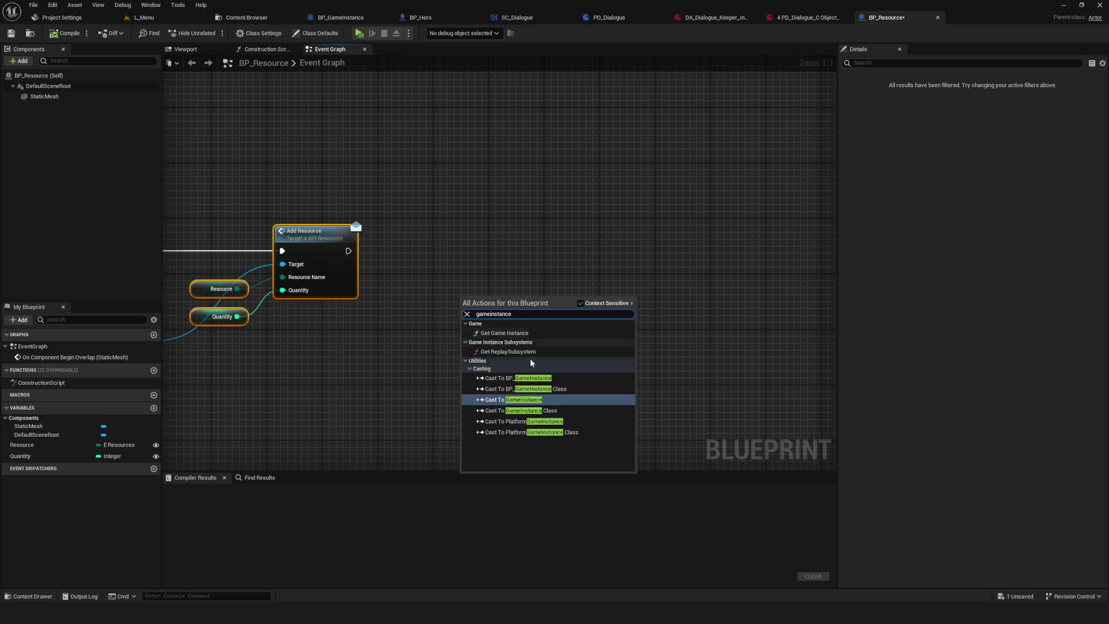
- Add Get Game Instance and a Cast To BP_GameInstance wired after Add Resource
{"action": "left_click", "coordinate": [508, 333]}
{"action": "mouse_move", "coordinate": [510, 307]}
{"action": "left_mouse_down"}
{"action": "mouse_move", "coordinate": [496, 334]}
{"action": "mouse_move", "coordinate": [562, 283]}
{"action": "mouse_move", "coordinate": [540, 309]}
{"action": "left_mouse_up"}
{"action": "type", "text": "casr"}
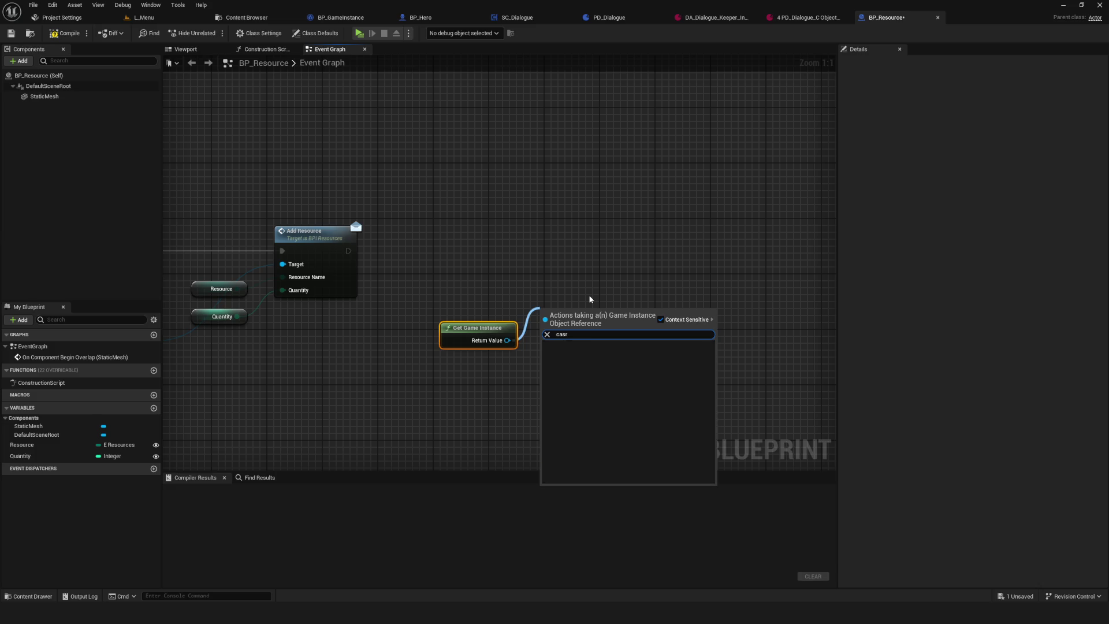
{"action": "key", "text": "BackSpace"}
{"action": "type", "text": "t game"}
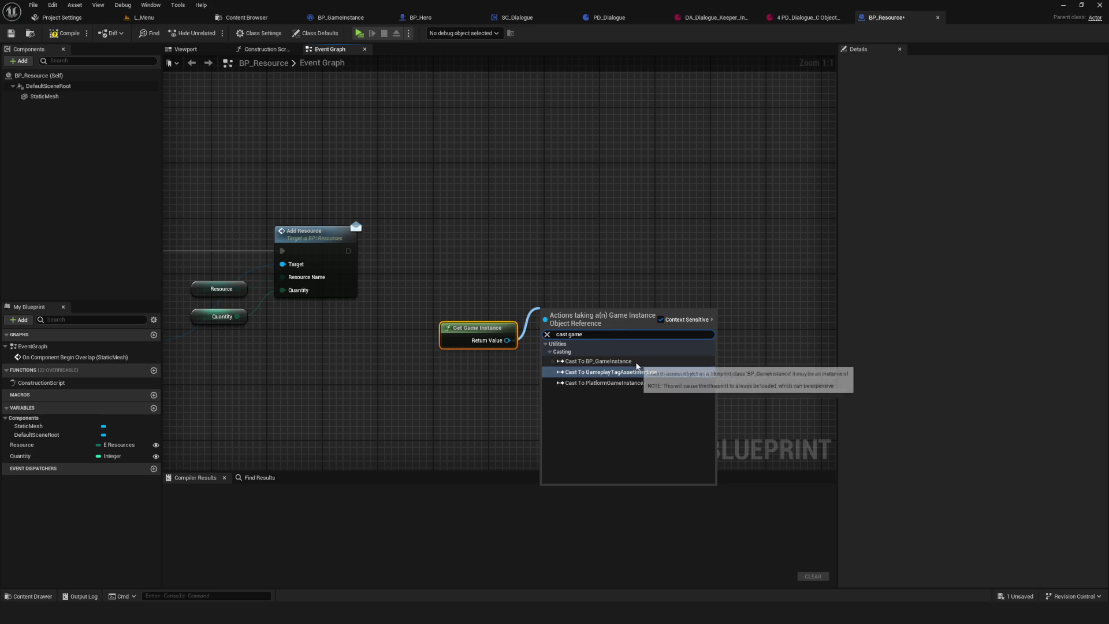
{"action": "left_click", "coordinate": [613, 362]}
{"action": "left_click_drag", "start_coordinate": [584, 307], "coordinate": [576, 231]}
{"action": "left_click_drag", "start_coordinate": [348, 250], "coordinate": [539, 244]}
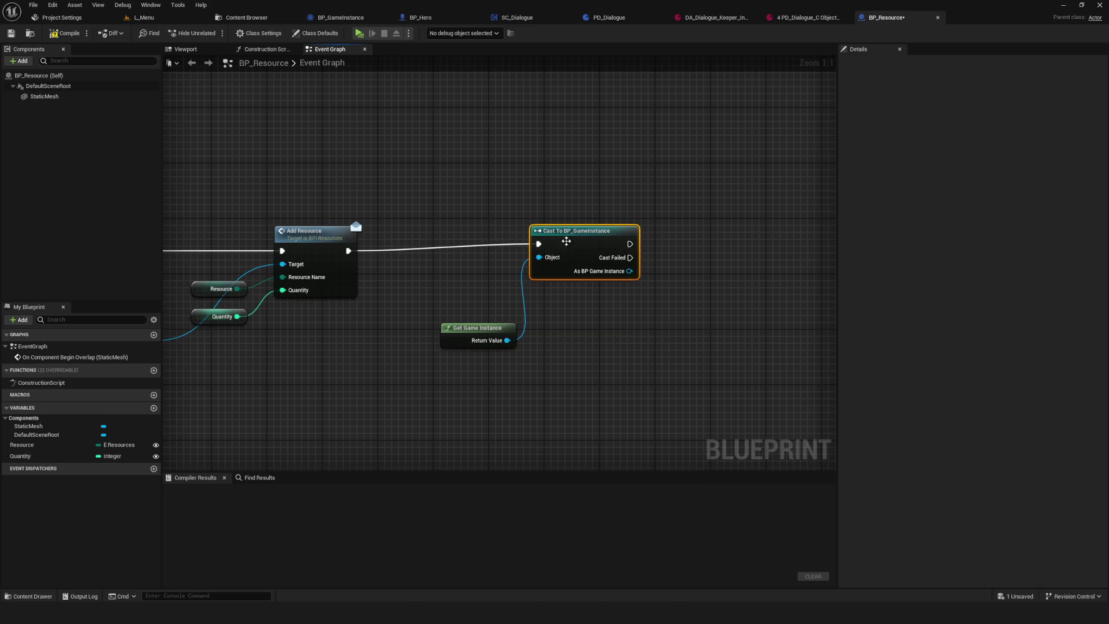
{"action": "left_click_drag", "start_coordinate": [608, 234], "coordinate": [622, 241]}
{"action": "left_click_drag", "start_coordinate": [487, 336], "coordinate": [500, 281]}
- Add an Add State Tag node on the cast result with the Items.HasIronKey? tag
{"action": "mouse_move", "coordinate": [643, 278]}
{"action": "left_mouse_down"}
{"action": "mouse_move", "coordinate": [665, 283]}
{"action": "mouse_move", "coordinate": [710, 250]}
{"action": "left_mouse_up"}
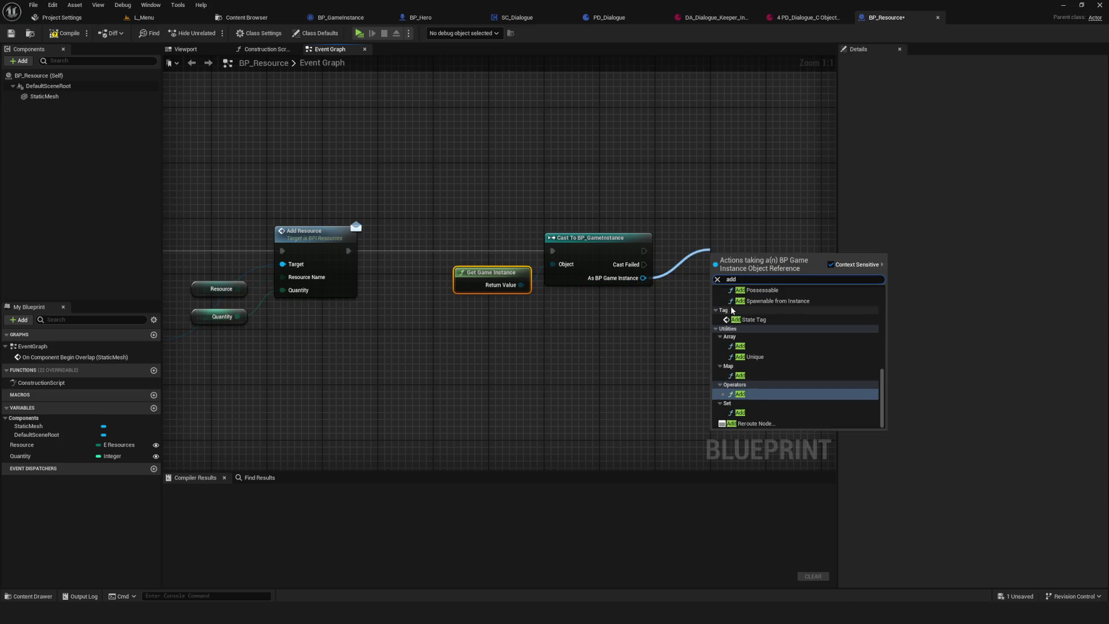
{"action": "scroll", "coordinate": [775, 403], "scroll_direction": "up", "scroll_amount": 3}
{"action": "left_click", "coordinate": [772, 414]}
{"action": "left_click_drag", "start_coordinate": [756, 233], "coordinate": [609, 263]}
{"action": "mouse_move", "coordinate": [609, 309]}
{"action": "left_mouse_down"}
{"action": "mouse_move", "coordinate": [622, 271]}
{"action": "mouse_move", "coordinate": [601, 280]}
{"action": "left_mouse_up"}
{"action": "left_click", "coordinate": [584, 307]}
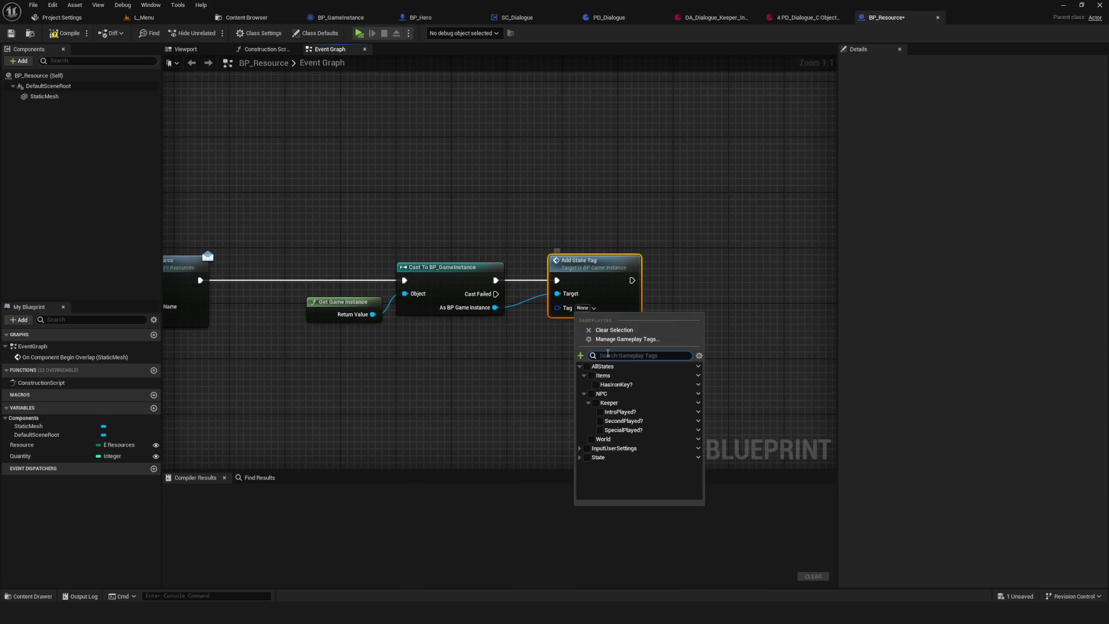
{"action": "left_click", "coordinate": [596, 384]}
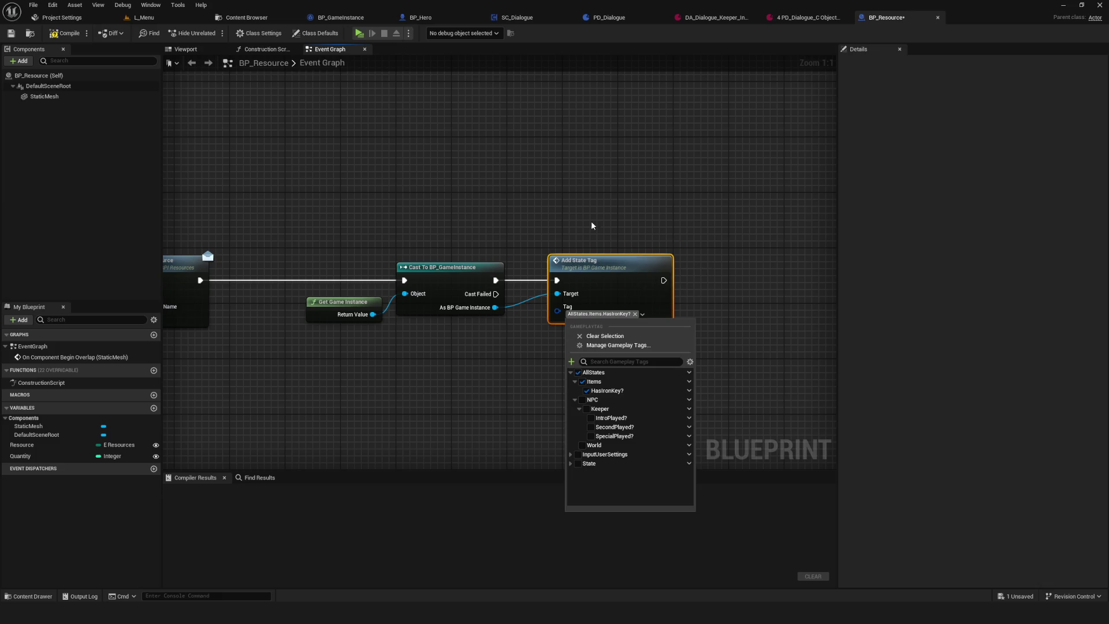
- Compile and save BP_Resource, then switch to the L_Menu tab
{"action": "left_click_drag", "start_coordinate": [446, 347], "coordinate": [260, 234]}
{"action": "left_click", "coordinate": [66, 33]}
{"action": "left_click", "coordinate": [12, 33]}
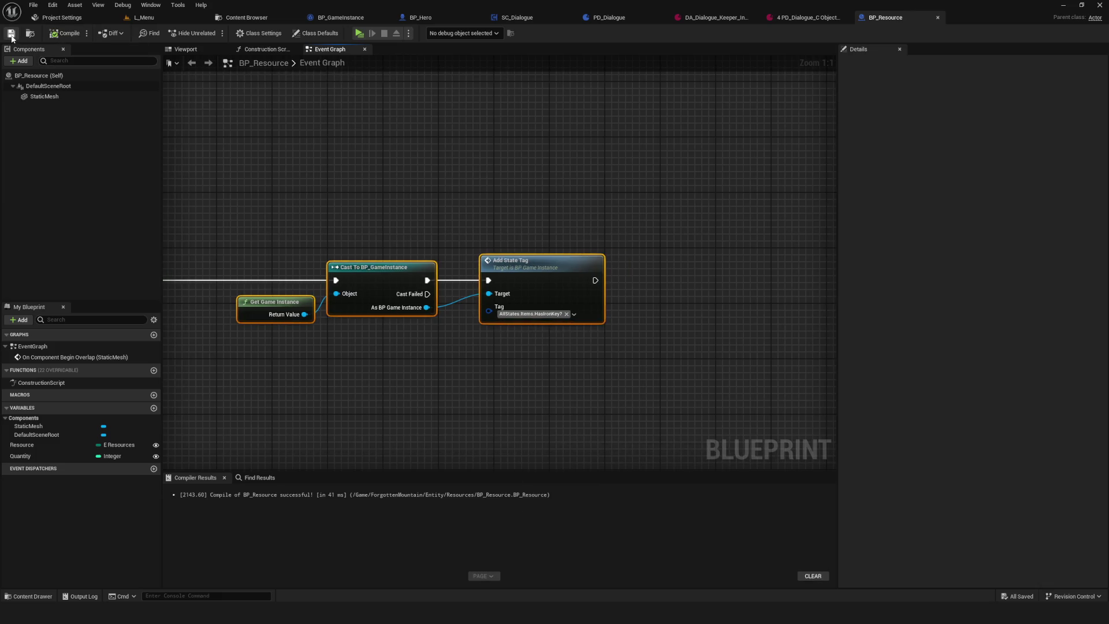
{"action": "left_click_drag", "start_coordinate": [337, 157], "coordinate": [412, 151]}
{"action": "left_click", "coordinate": [148, 19]}
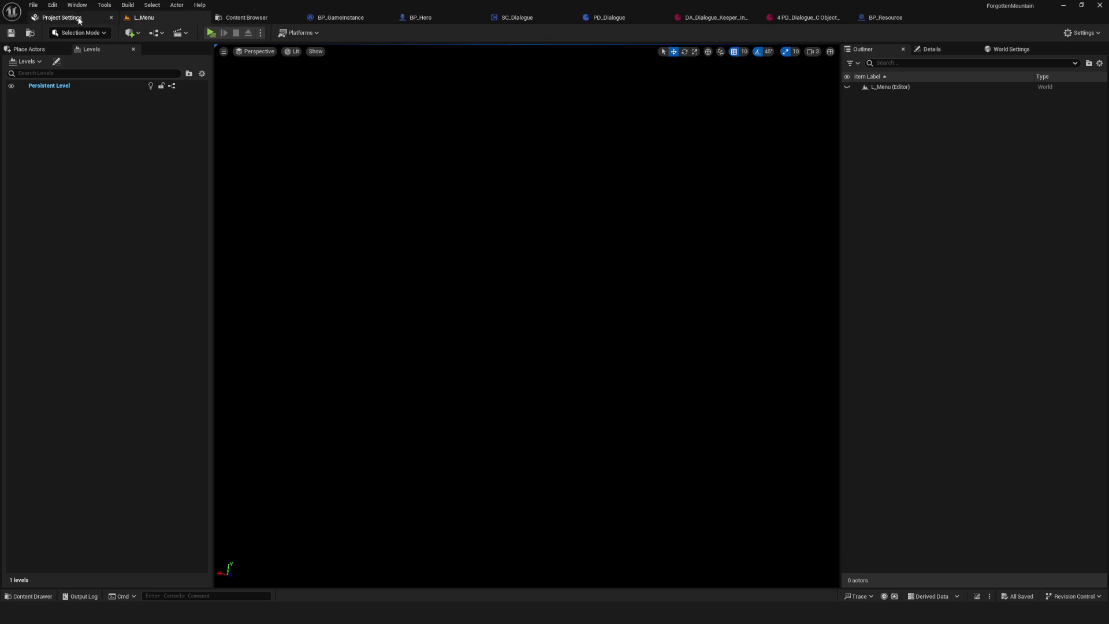
- Open the L_Dev level from the Environment > 02_Dev folder
{"action": "left_click", "coordinate": [254, 18]}
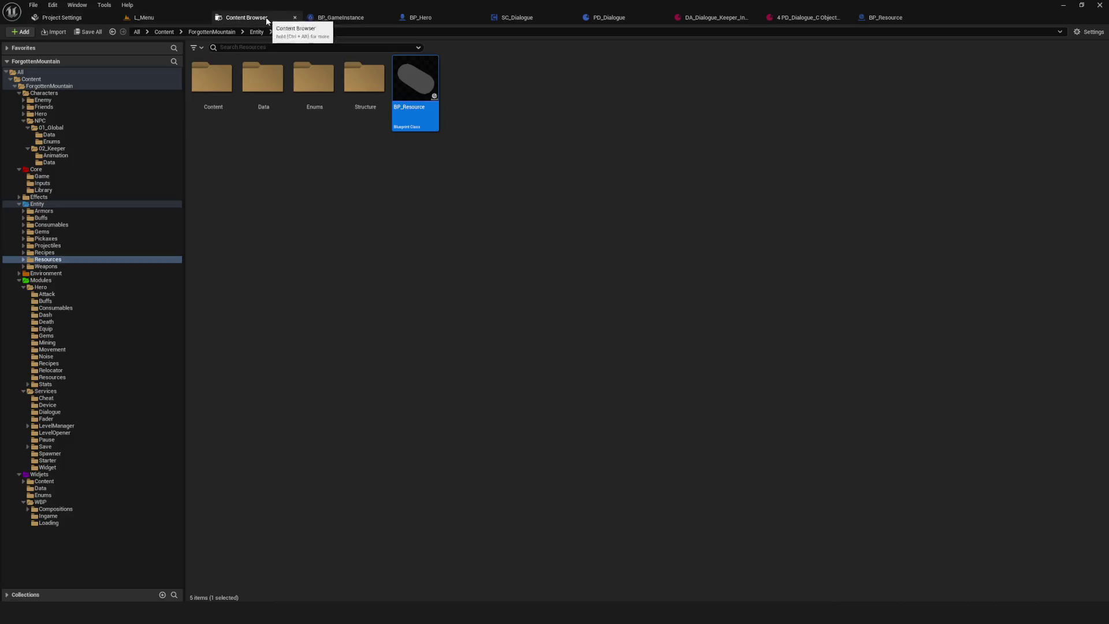
{"action": "left_click", "coordinate": [55, 273]}
{"action": "double_click", "coordinate": [263, 87]}
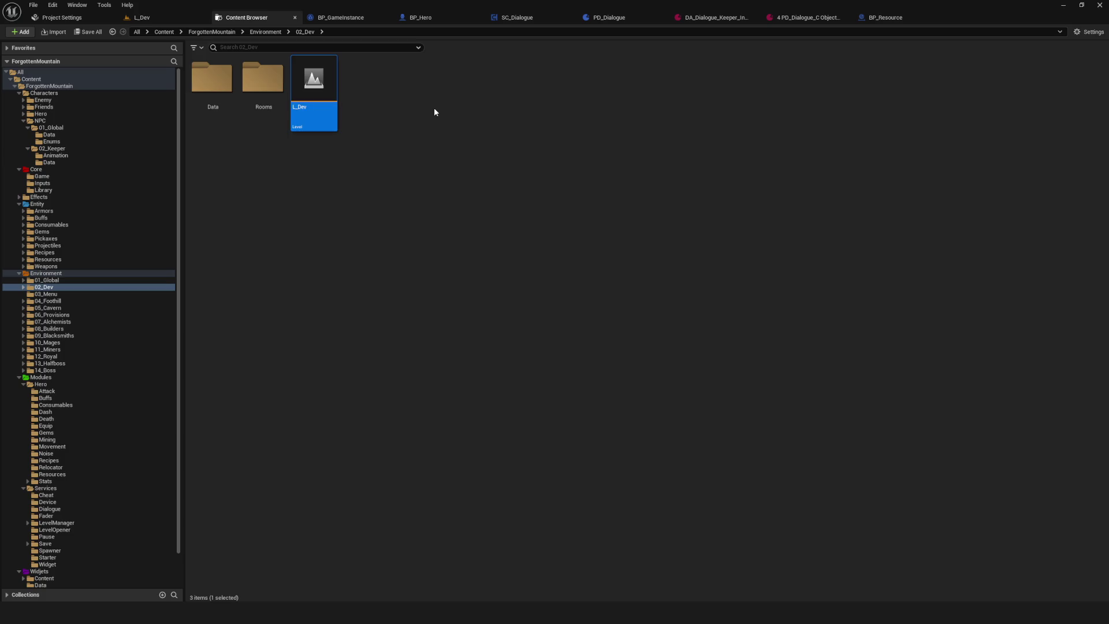
{"action": "left_click", "coordinate": [121, 18]}
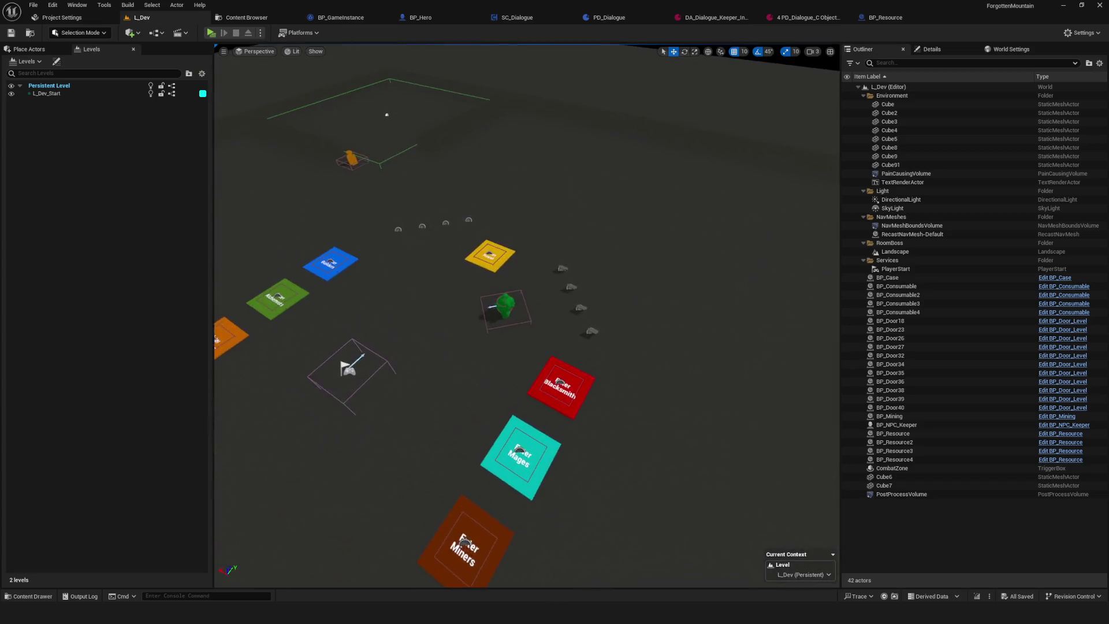
- Frame the BP_Consumable pickup and select the BP_Resource dome in the viewport
{"action": "scroll", "coordinate": [527, 318], "scroll_direction": "up", "scroll_amount": 2}
{"action": "left_click_drag", "start_coordinate": [216, 261], "coordinate": [550, 258]}
{"action": "mouse_move", "coordinate": [522, 319]}
{"action": "left_mouse_down"}
{"action": "mouse_move", "coordinate": [518, 237]}
{"action": "mouse_move", "coordinate": [512, 353]}
{"action": "mouse_move", "coordinate": [404, 352]}
{"action": "mouse_move", "coordinate": [442, 354]}
{"action": "left_mouse_up"}
{"action": "left_click", "coordinate": [445, 355]}
{"action": "key", "text": "f"}
{"action": "mouse_move", "coordinate": [546, 316]}
{"action": "left_mouse_down"}
{"action": "mouse_move", "coordinate": [532, 366]}
{"action": "mouse_move", "coordinate": [520, 367]}
{"action": "left_mouse_up"}
{"action": "left_click", "coordinate": [532, 366]}
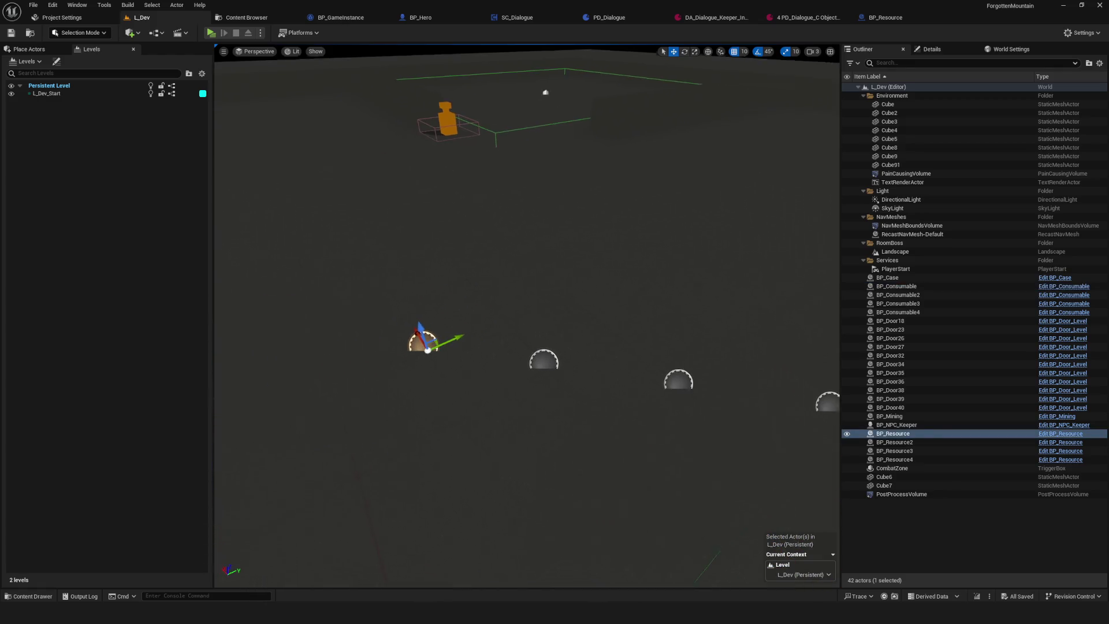
- Delete BP_Resource2 through BP_Resource4 from the Outliner and save the level
{"action": "left_click", "coordinate": [971, 442]}
{"action": "left_click", "coordinate": [971, 459], "text": "shift"}
{"action": "key", "text": "Delete"}
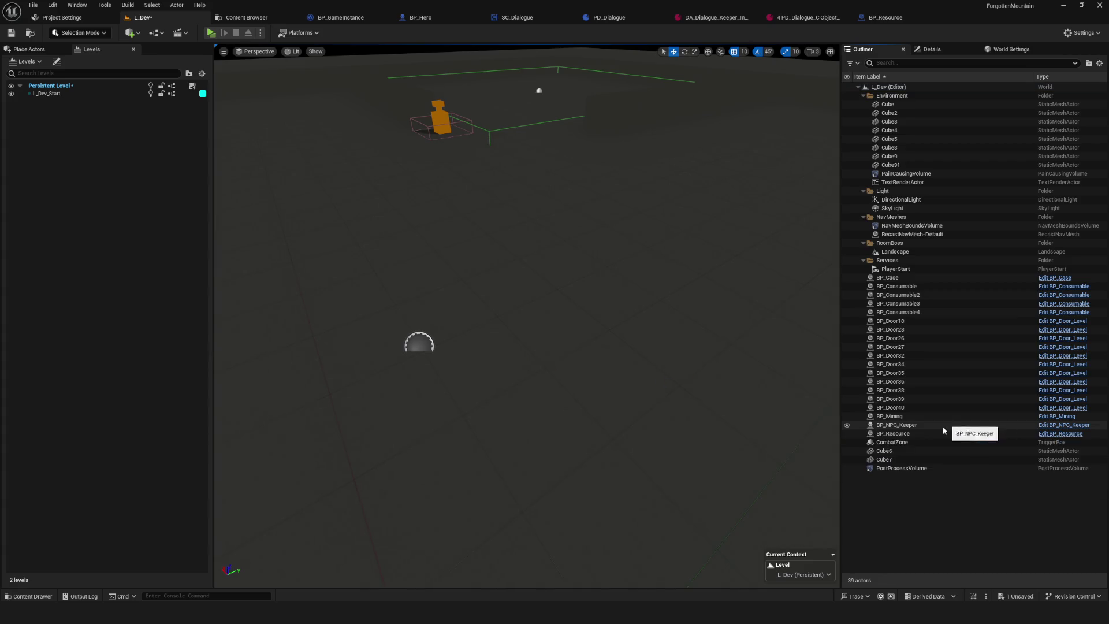
{"action": "left_click", "coordinate": [956, 433]}
{"action": "key", "text": "ctrl+s"}
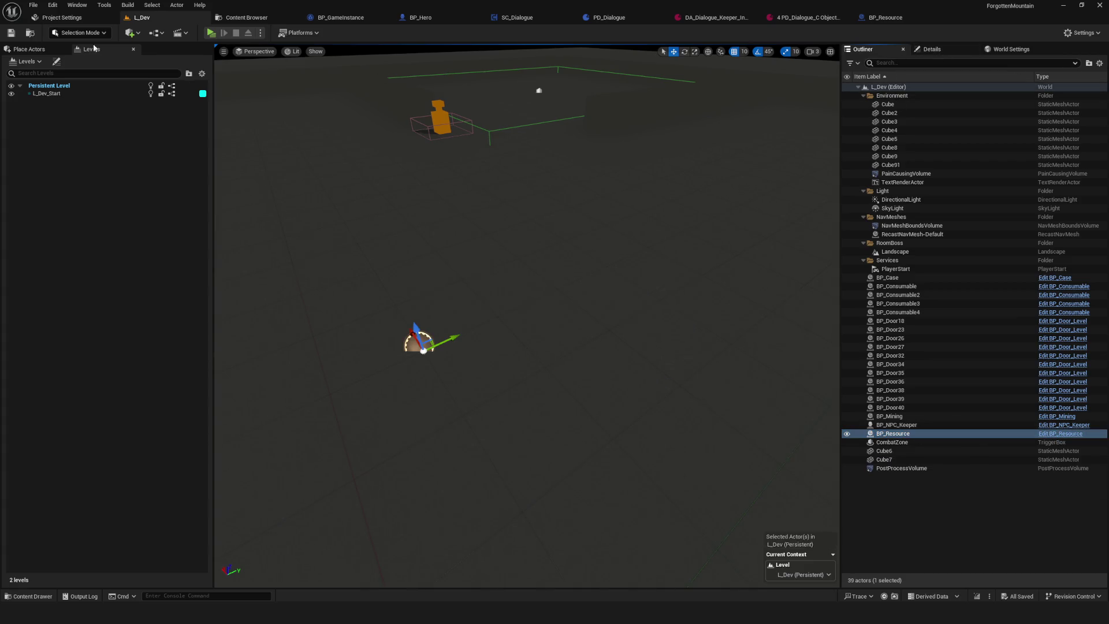
{"action": "left_click", "coordinate": [11, 33]}
- Play-test the level, stop it, and delete the BP_Resource actor
{"action": "left_click", "coordinate": [954, 50]}
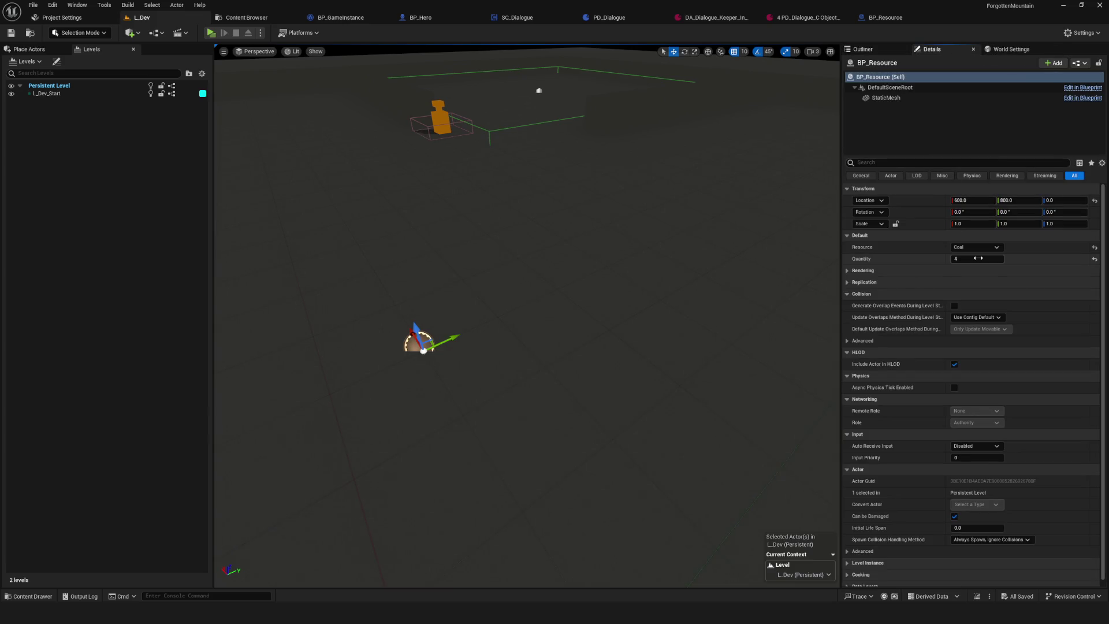
{"action": "left_click_drag", "start_coordinate": [439, 353], "coordinate": [462, 332]}
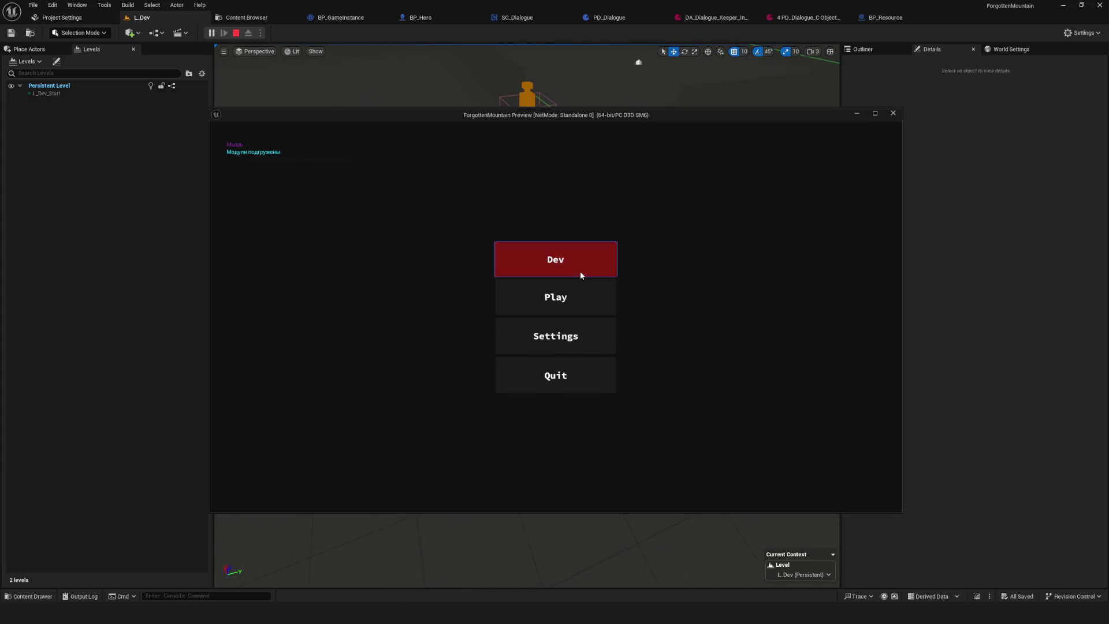
{"action": "left_click", "coordinate": [580, 272]}
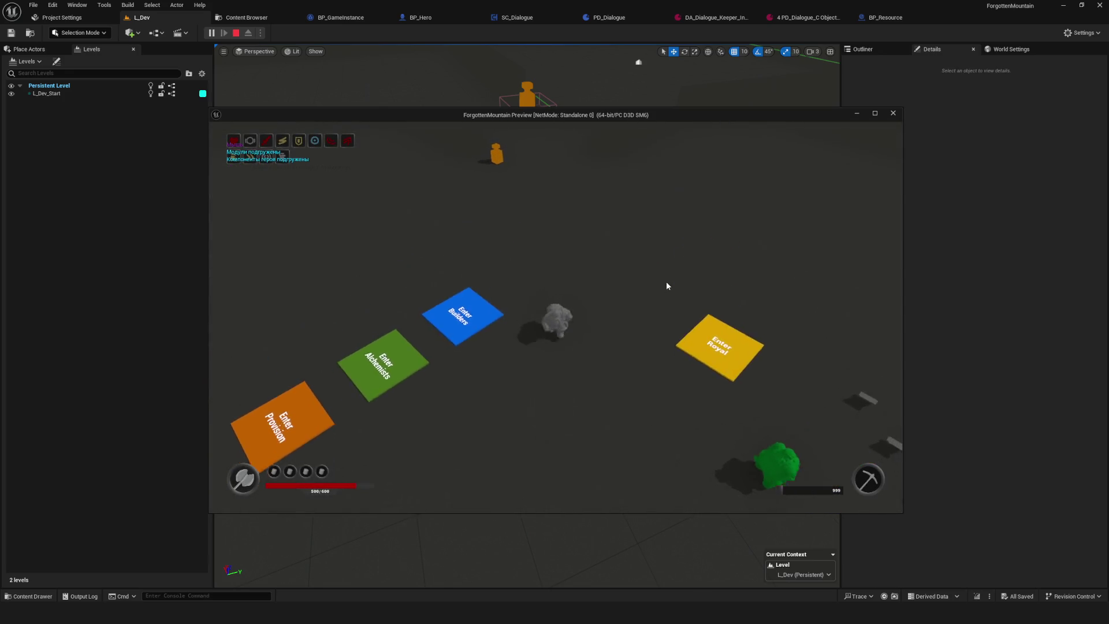
{"action": "key", "text": "Escape"}
{"action": "key", "text": "Delete"}
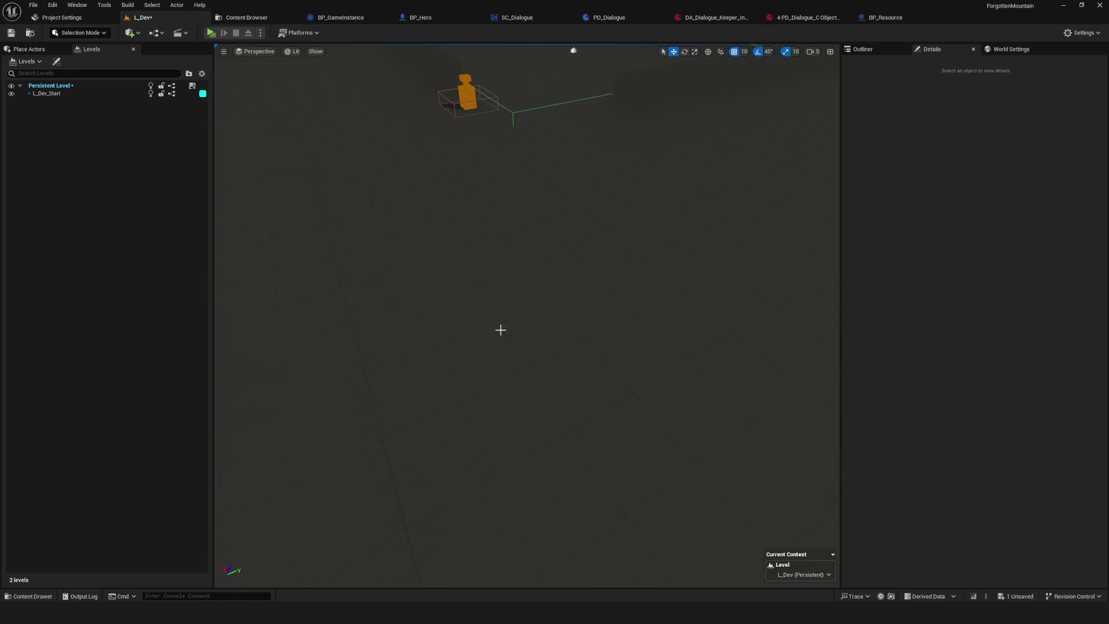
- Delete the cast and Add State Tag nodes after Add Resource in BP_Resource
{"action": "left_click", "coordinate": [886, 17]}
{"action": "left_click_drag", "start_coordinate": [329, 200], "coordinate": [834, 465]}
{"action": "key", "text": "Delete"}
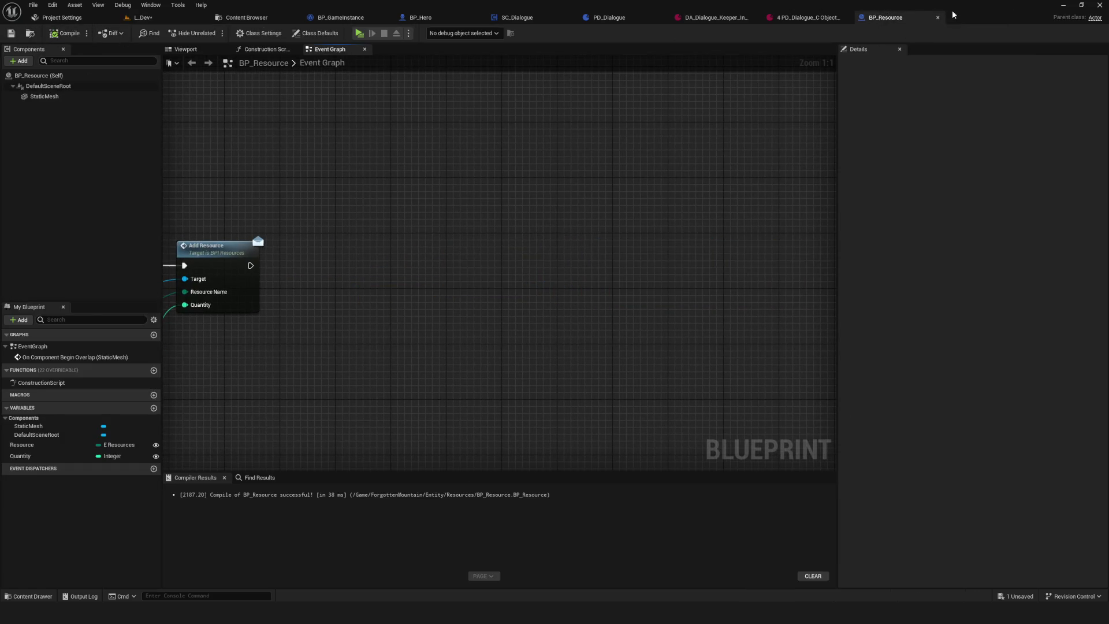
- Close BP_Resource, look through the Environment and 13_Halfboss folders, and reopen BP_Resource from Entity/Resources
{"action": "left_click", "coordinate": [938, 17]}
{"action": "left_click", "coordinate": [232, 20]}
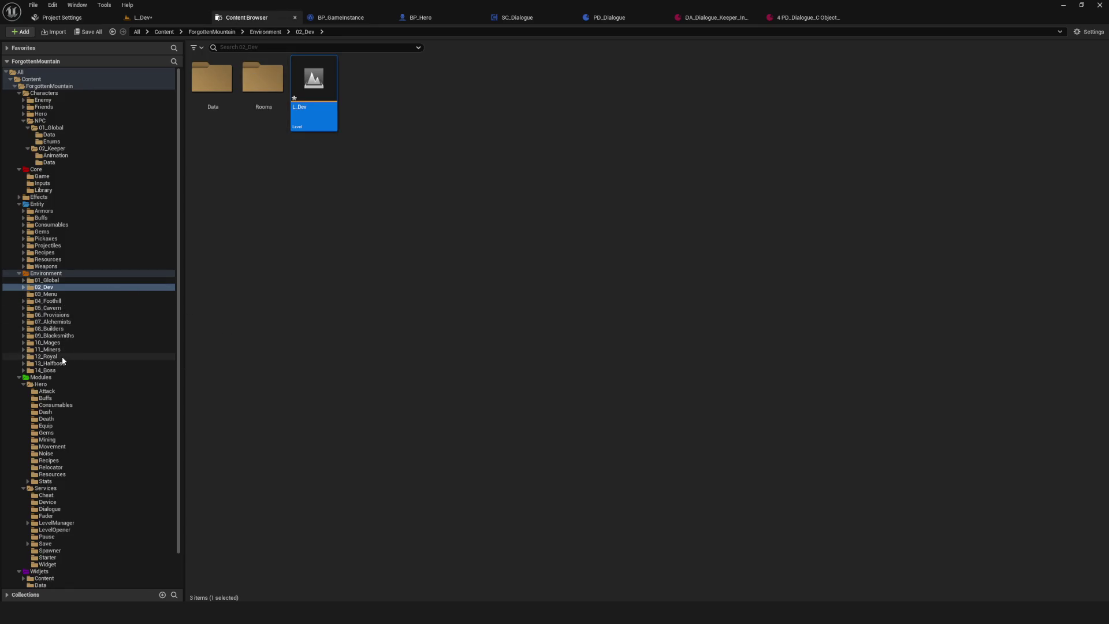
{"action": "left_click", "coordinate": [56, 323]}
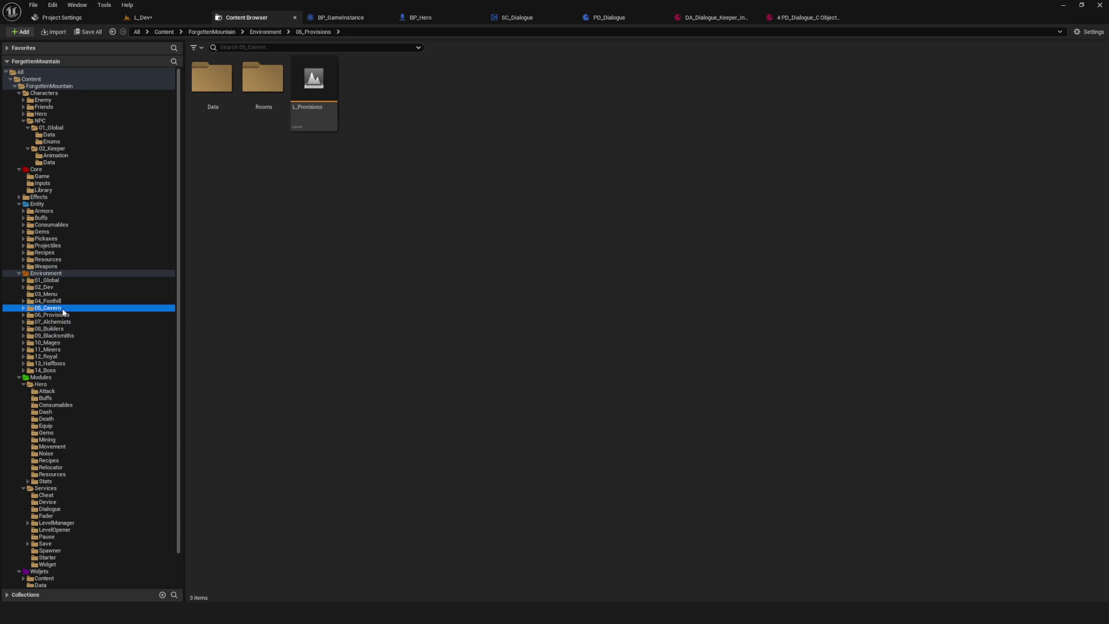
{"action": "left_click", "coordinate": [65, 363]}
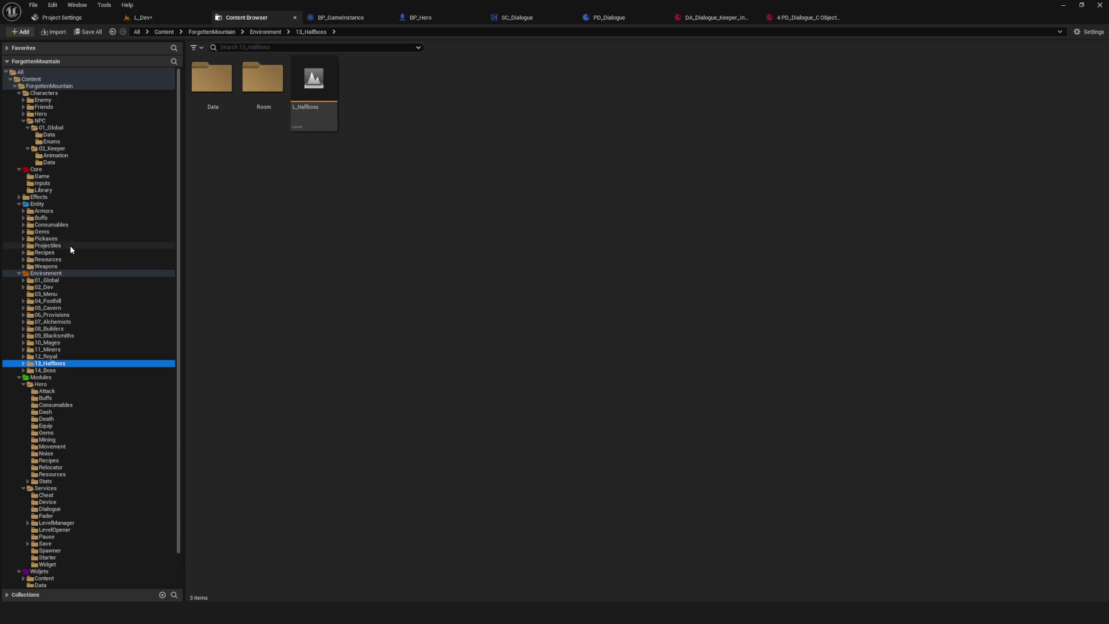
{"action": "left_click", "coordinate": [70, 259]}
{"action": "double_click", "coordinate": [435, 93]}
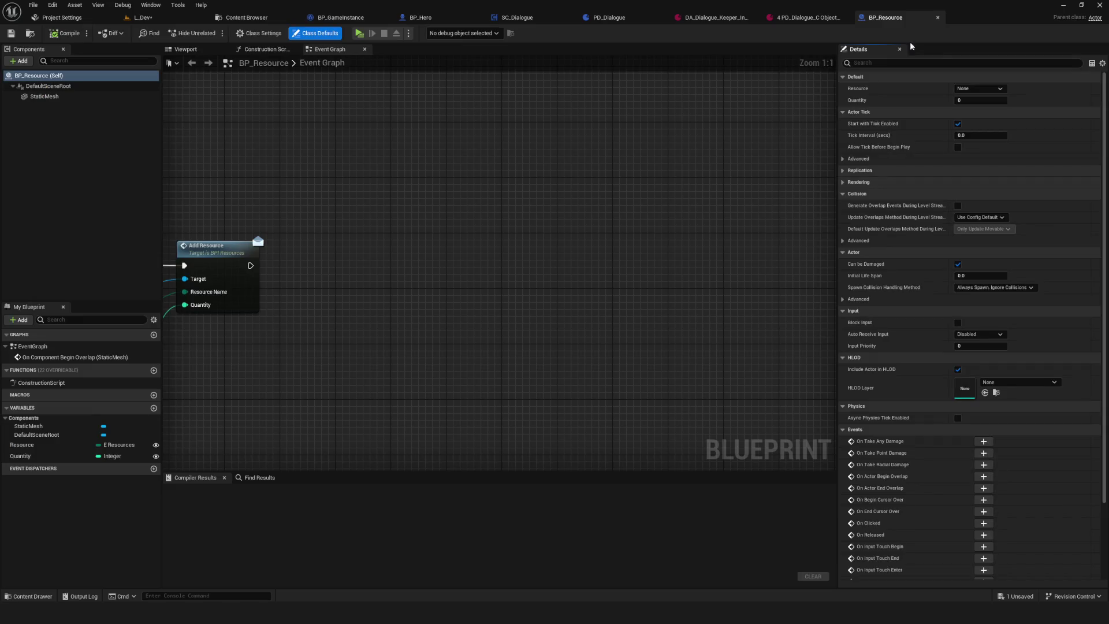
- Close BP_Resource again and open BP_Consumable from the Entity/Consumables folder
{"action": "left_click", "coordinate": [937, 18]}
{"action": "left_click", "coordinate": [274, 18]}
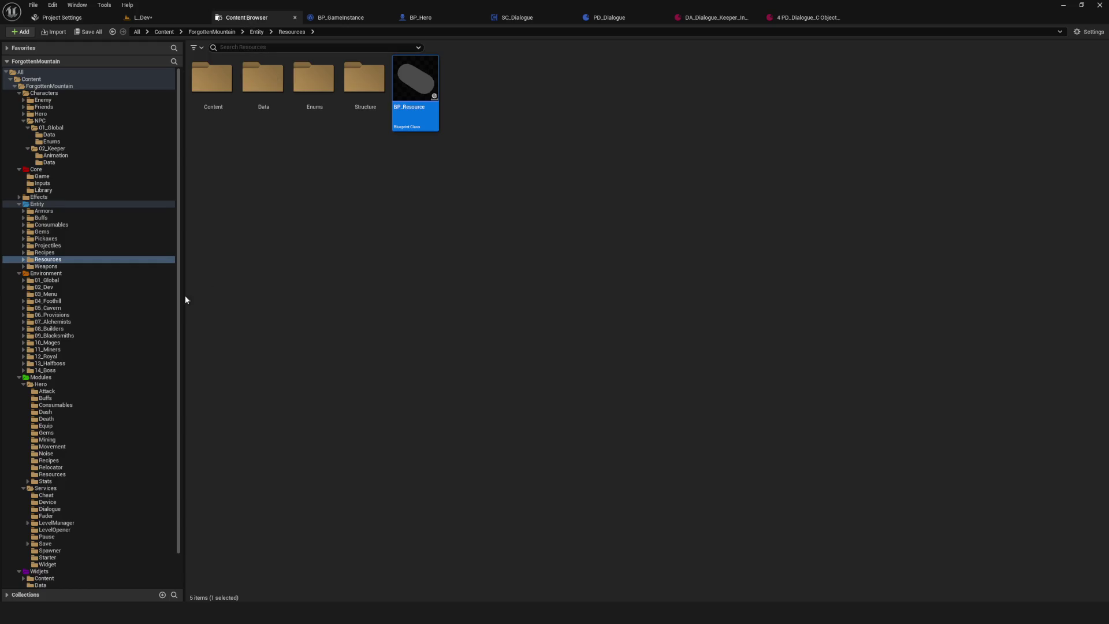
{"action": "left_click", "coordinate": [52, 225]}
{"action": "double_click", "coordinate": [415, 86]}
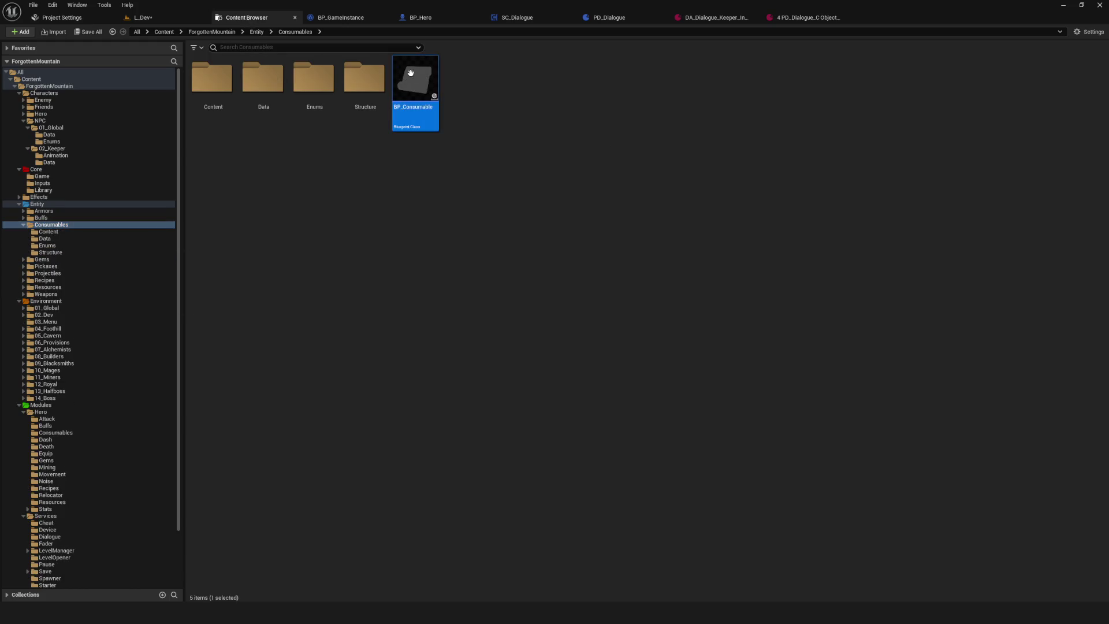
- Paste the Get Game Instance, Cast and Add State Tag nodes and wire Add Consumable into the cast
{"action": "scroll", "coordinate": [587, 294], "scroll_direction": "down", "scroll_amount": 3}
{"action": "scroll", "coordinate": [540, 220], "scroll_direction": "up", "scroll_amount": 1}
{"action": "key", "text": "ctrl+v"}
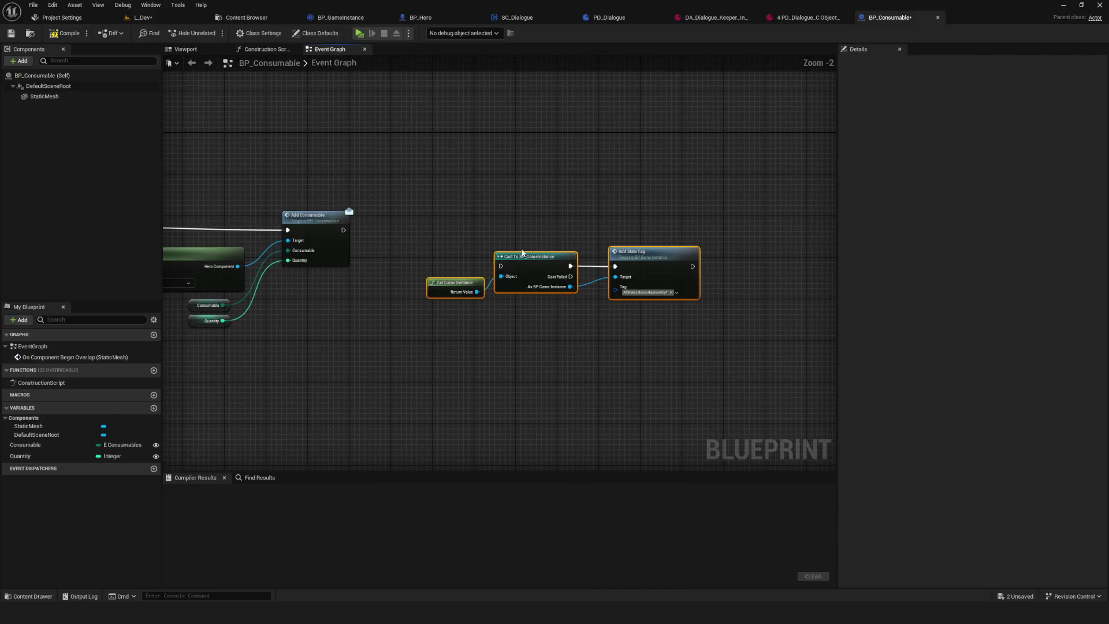
{"action": "mouse_move", "coordinate": [348, 230]}
{"action": "left_mouse_down"}
{"action": "mouse_move", "coordinate": [338, 230]}
{"action": "mouse_move", "coordinate": [501, 266]}
{"action": "left_mouse_up"}
{"action": "left_click", "coordinate": [406, 229]}
{"action": "left_click_drag", "start_coordinate": [407, 228], "coordinate": [708, 309]}
{"action": "left_click_drag", "start_coordinate": [537, 257], "coordinate": [515, 220]}
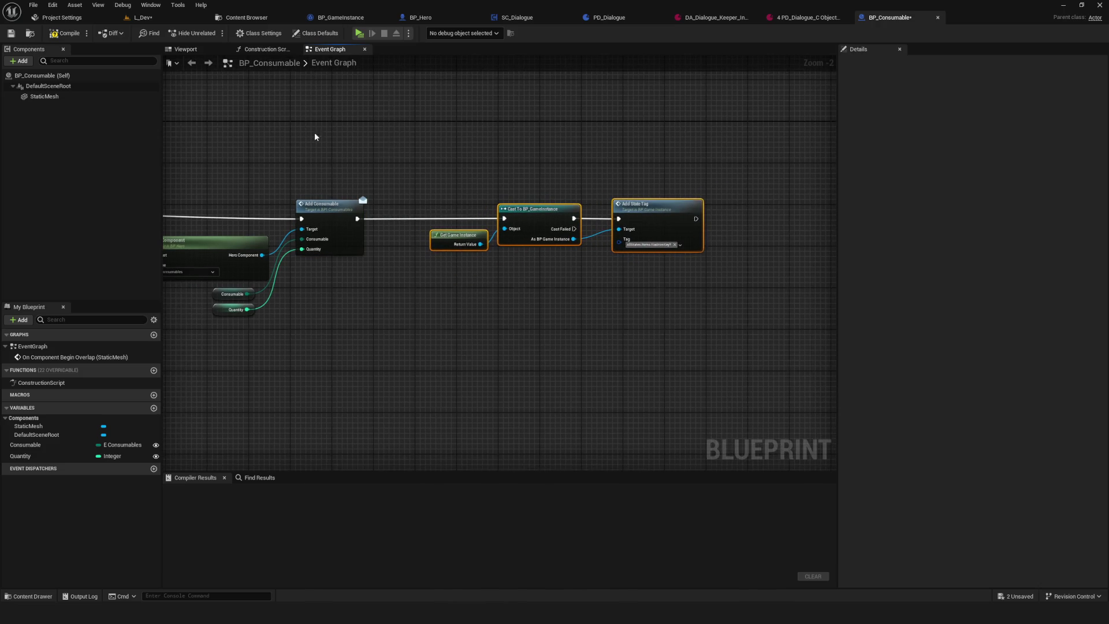
- Compile BP_Consumable and tidy the layout and wiring of the cast and Add State Tag nodes
{"action": "left_click", "coordinate": [61, 34]}
{"action": "mouse_move", "coordinate": [605, 289]}
{"action": "left_mouse_down"}
{"action": "mouse_move", "coordinate": [413, 266]}
{"action": "mouse_move", "coordinate": [577, 297]}
{"action": "left_mouse_up"}
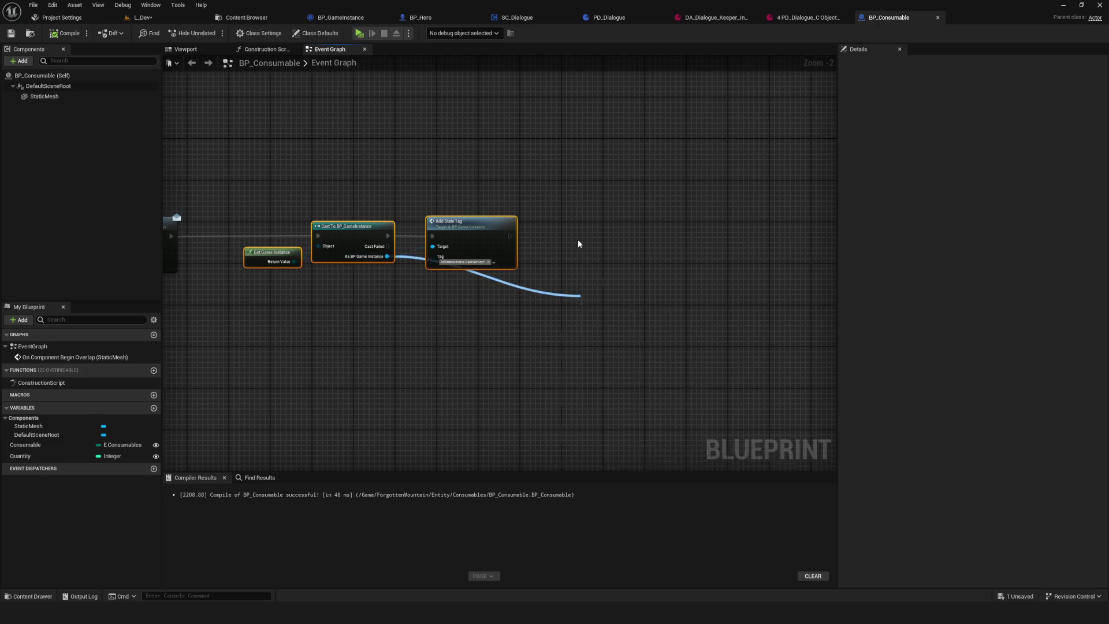
{"action": "scroll", "coordinate": [578, 243], "scroll_direction": "up", "scroll_amount": 2}
{"action": "left_click_drag", "start_coordinate": [421, 219], "coordinate": [528, 217]}
{"action": "mouse_move", "coordinate": [466, 259]}
{"action": "left_mouse_down"}
{"action": "mouse_move", "coordinate": [737, 269]}
{"action": "mouse_move", "coordinate": [177, 70]}
{"action": "left_mouse_up"}
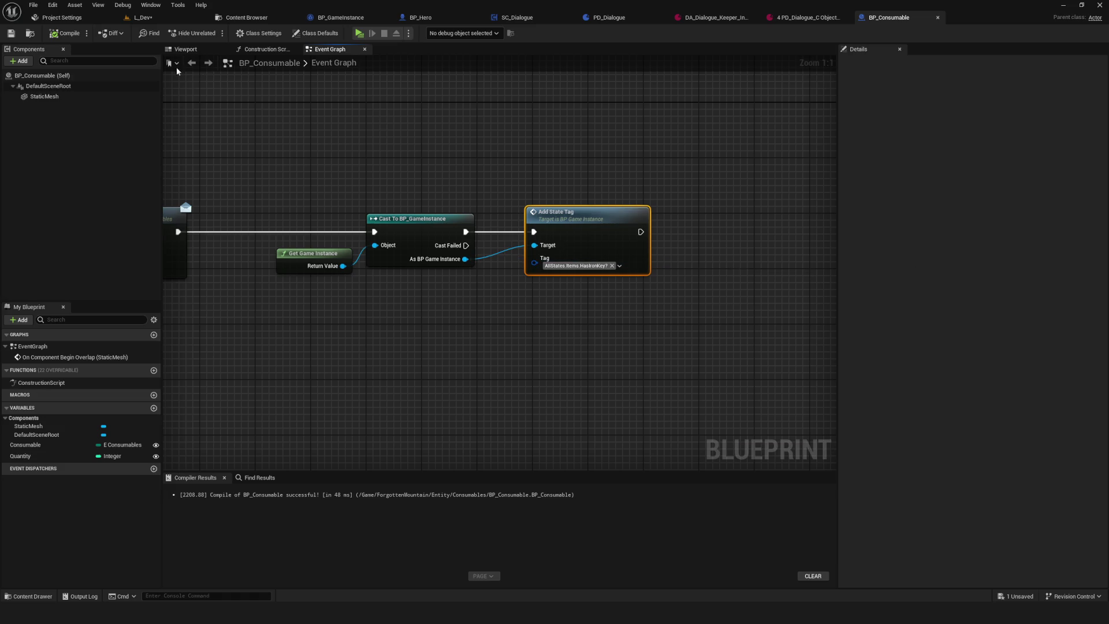
{"action": "left_click_drag", "start_coordinate": [818, 76], "coordinate": [660, 100]}
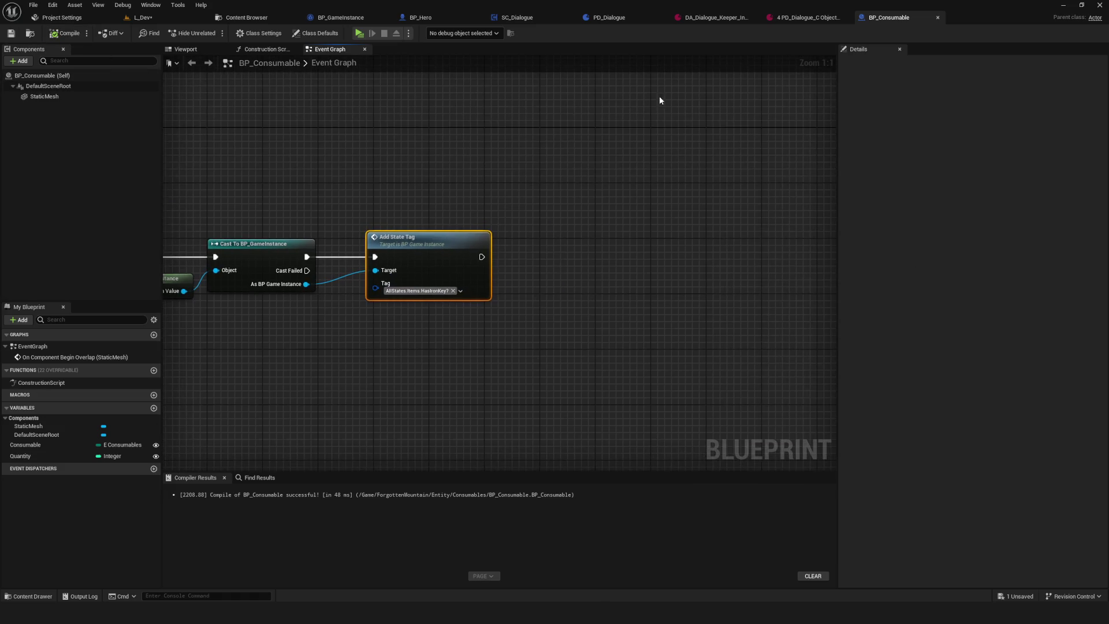
- Play-test a new game, walking the character around the level
{"action": "left_click", "coordinate": [361, 33]}
{"action": "left_click", "coordinate": [578, 256]}
{"action": "key", "text": "w"}
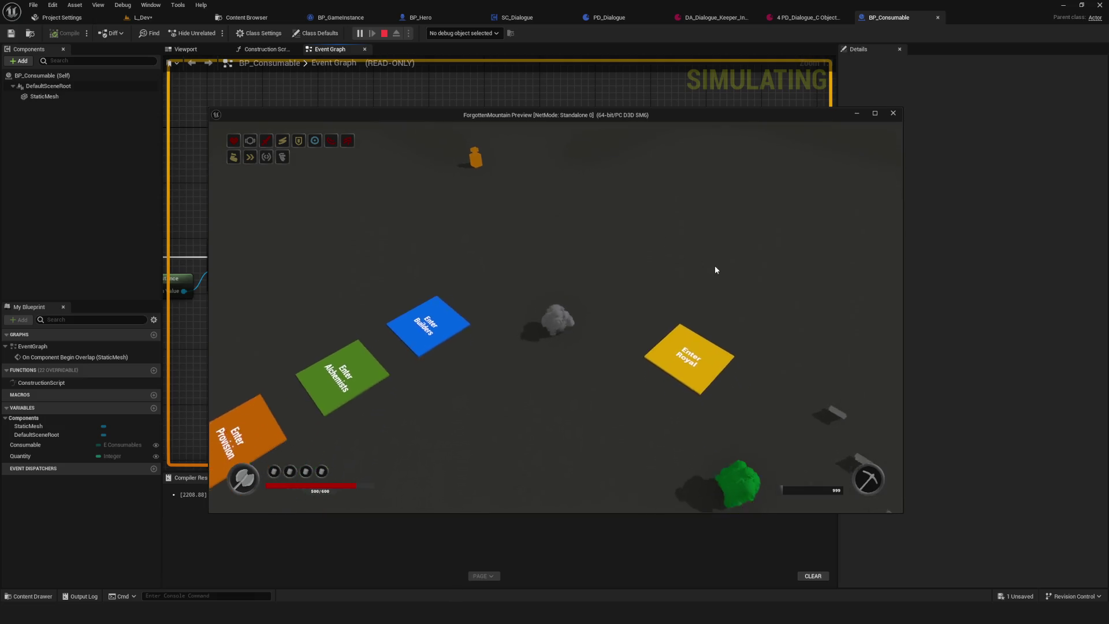
{"action": "key", "text": "Escape"}
- Delete BP_Consumable2 from the L_Dev level and run the play test again
{"action": "left_click", "coordinate": [160, 21]}
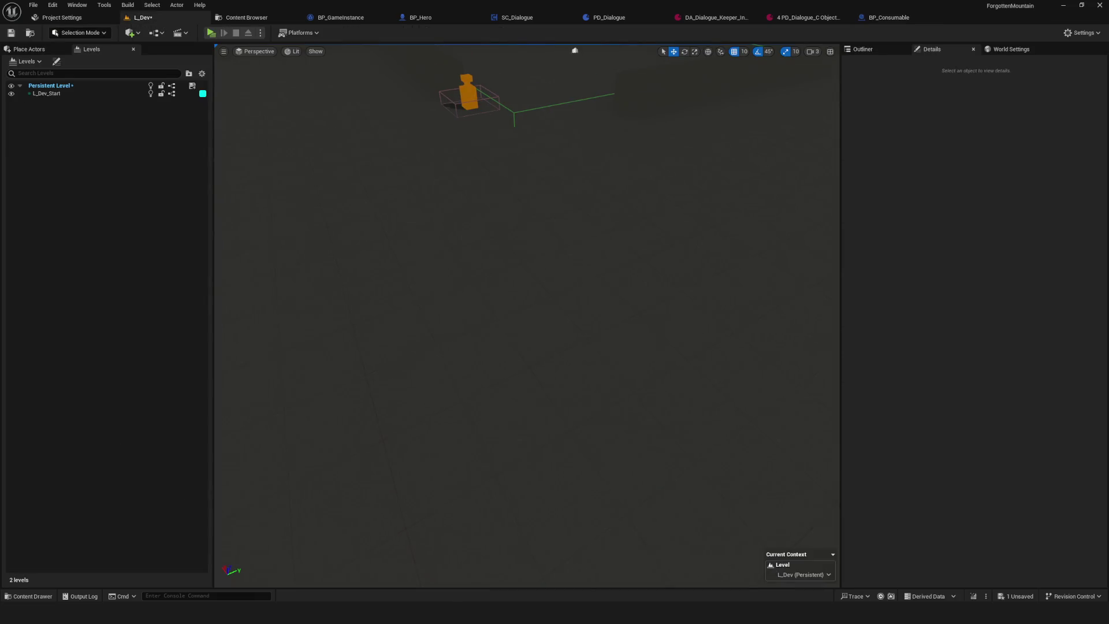
{"action": "left_click", "coordinate": [407, 263]}
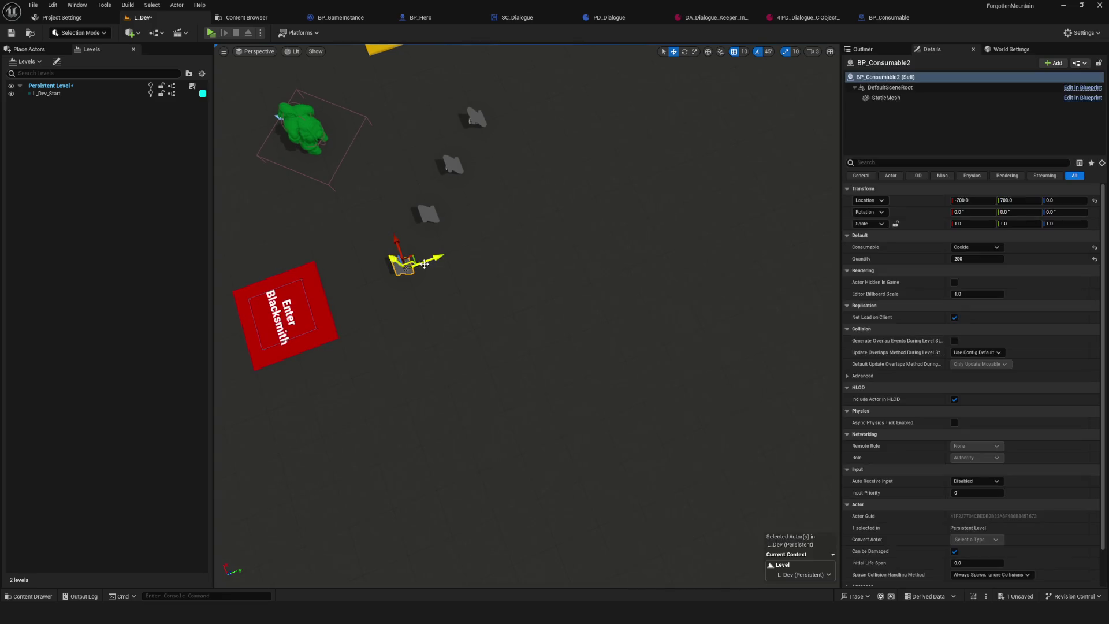
{"action": "key", "text": "Delete"}
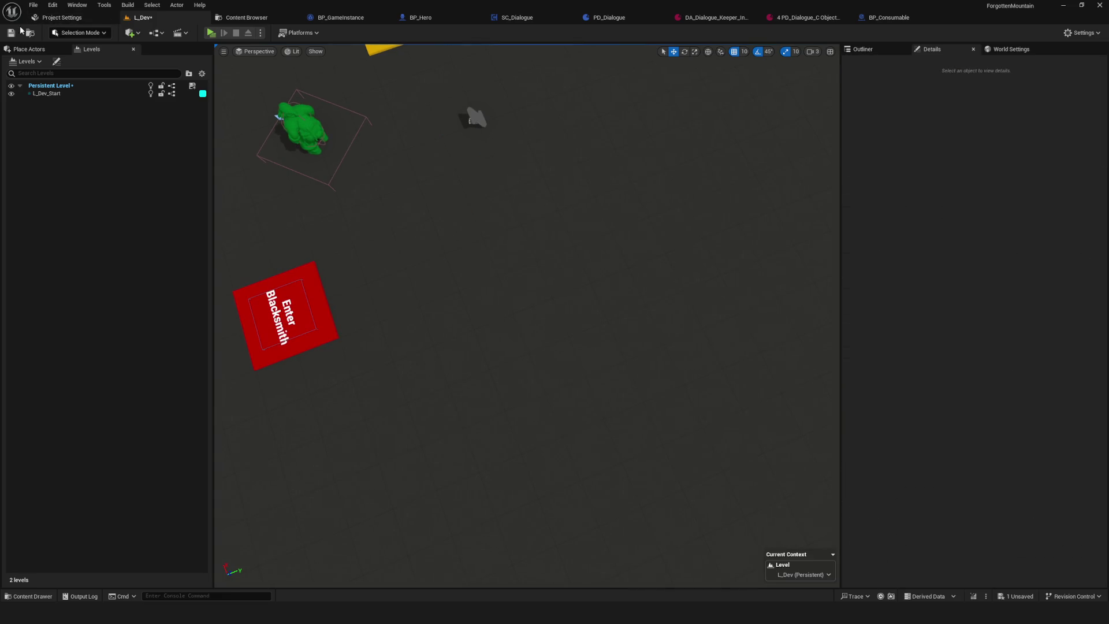
{"action": "left_click", "coordinate": [211, 33]}
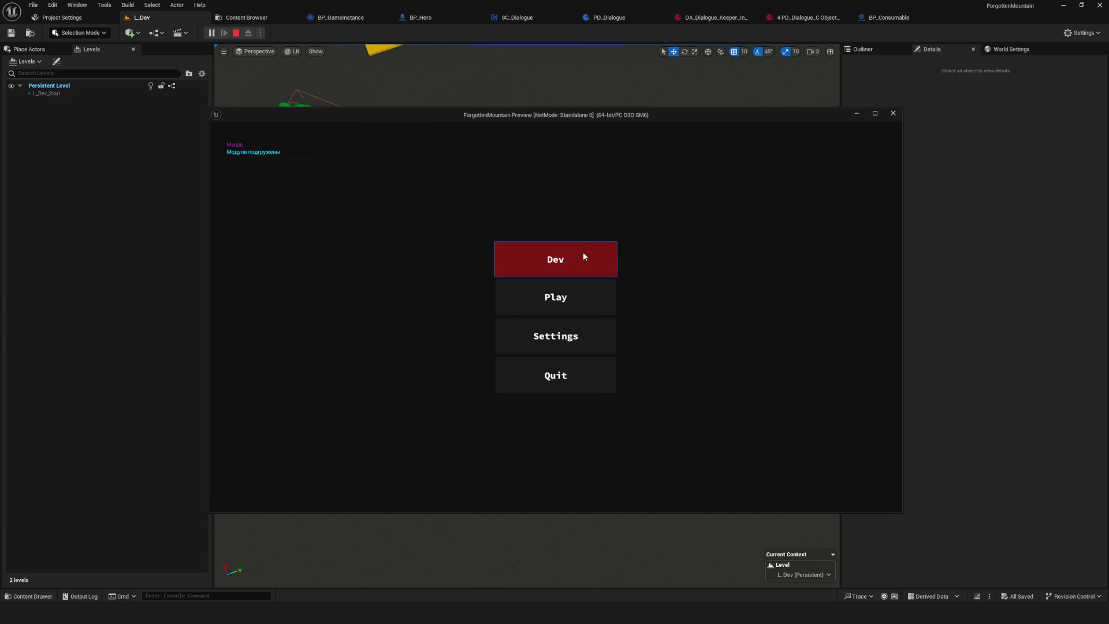
{"action": "left_click", "coordinate": [582, 255]}
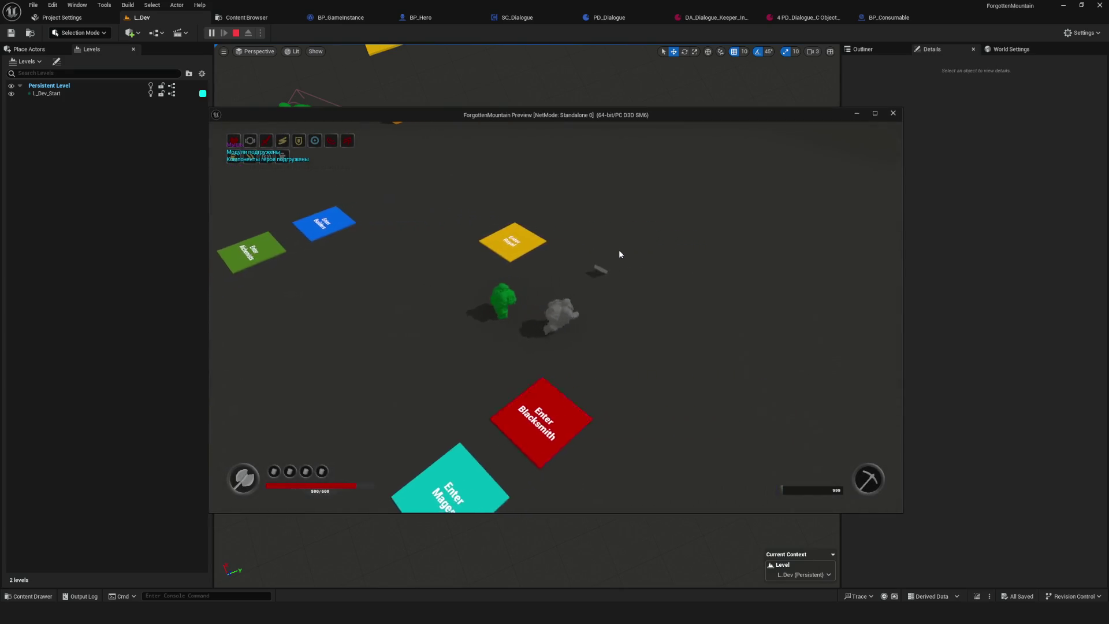
{"action": "key", "text": "s"}
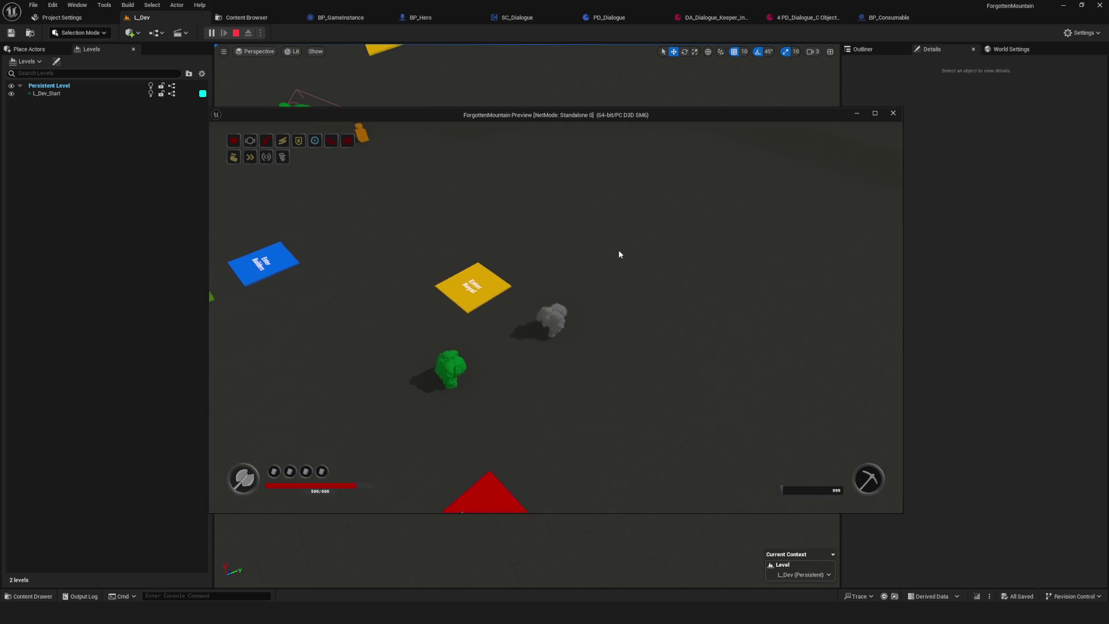
{"action": "key", "text": "Escape"}
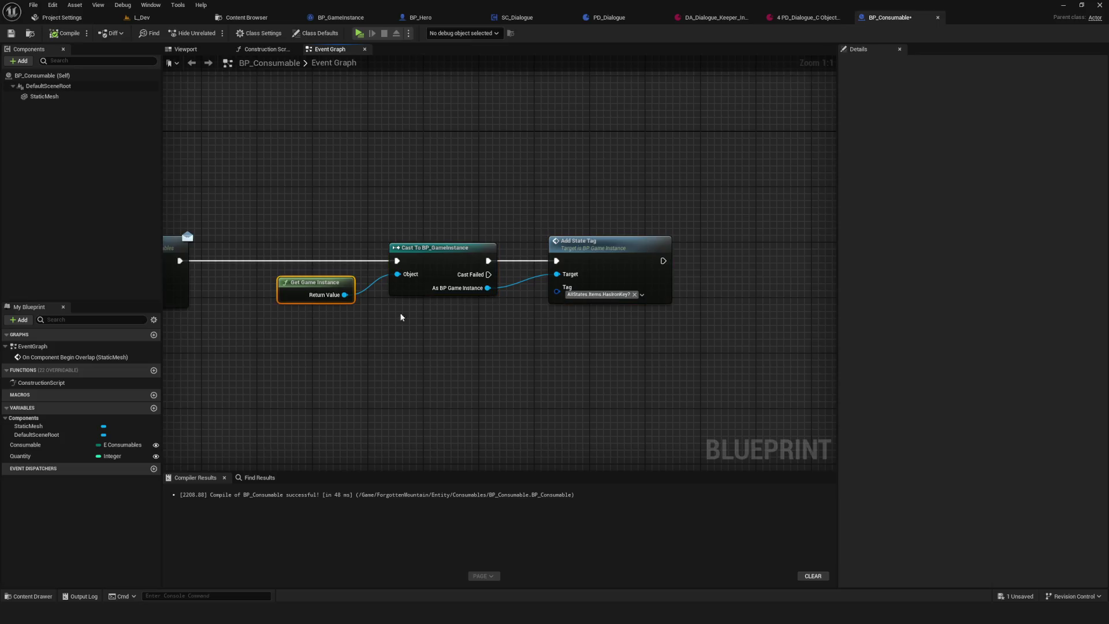
- Add an All State Tags getter from the game instance, placed below Add State Tag
{"action": "left_click_drag", "start_coordinate": [488, 288], "coordinate": [797, 286]}
{"action": "type", "text": "ge"}
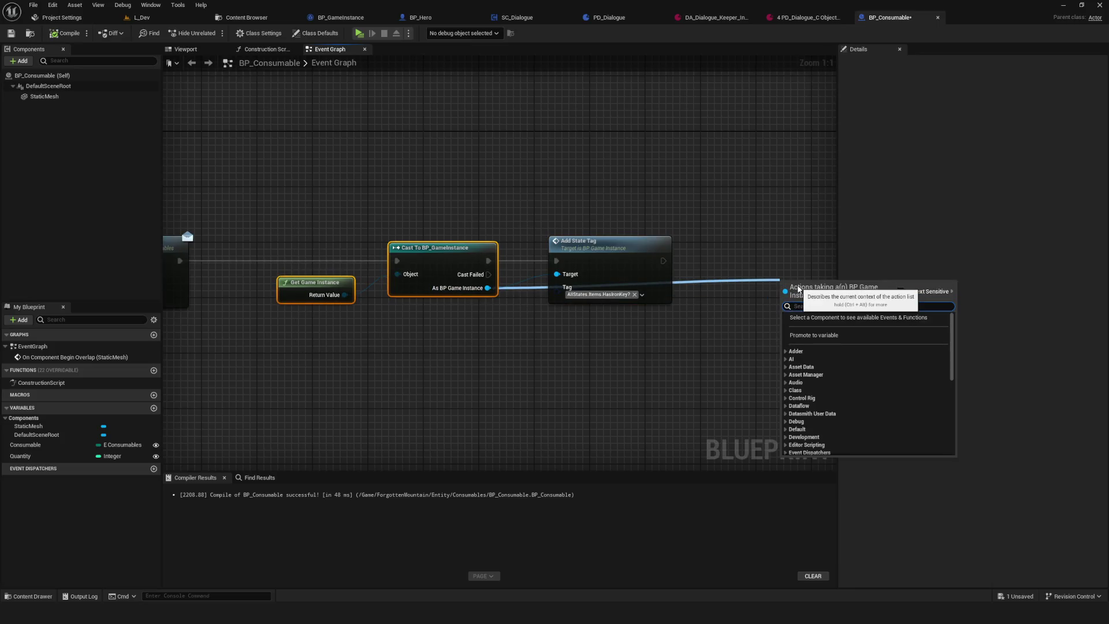
{"action": "type", "text": "t all"}
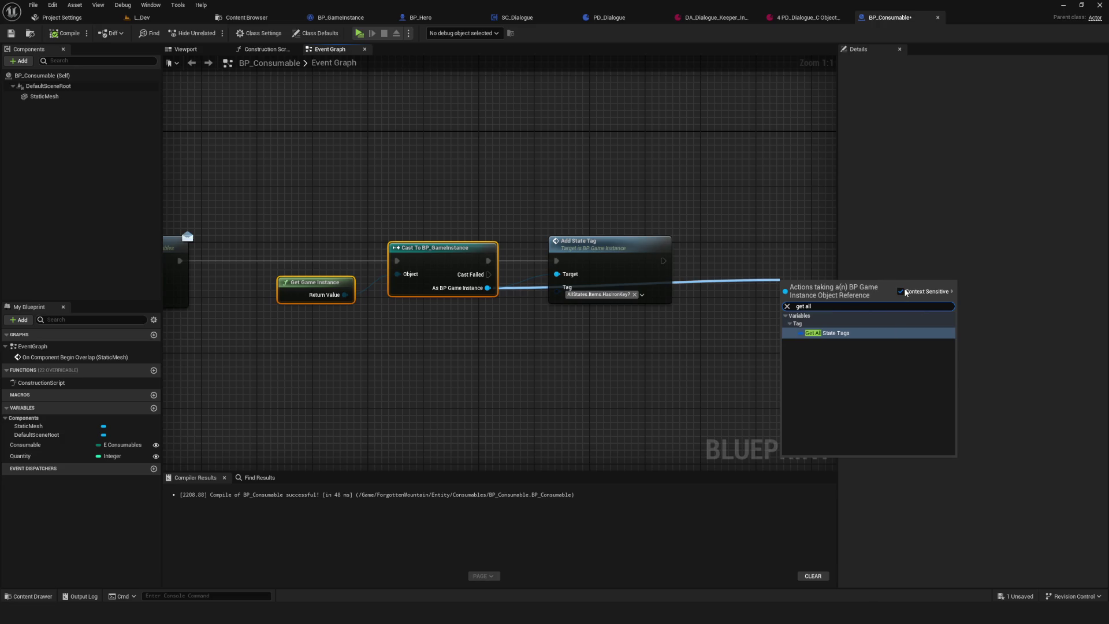
{"action": "left_click", "coordinate": [827, 329]}
{"action": "mouse_move", "coordinate": [827, 334]}
{"action": "left_mouse_down"}
{"action": "mouse_move", "coordinate": [693, 334]}
{"action": "mouse_move", "coordinate": [462, 366]}
{"action": "left_mouse_up"}
{"action": "left_click_drag", "start_coordinate": [495, 323], "coordinate": [411, 400]}
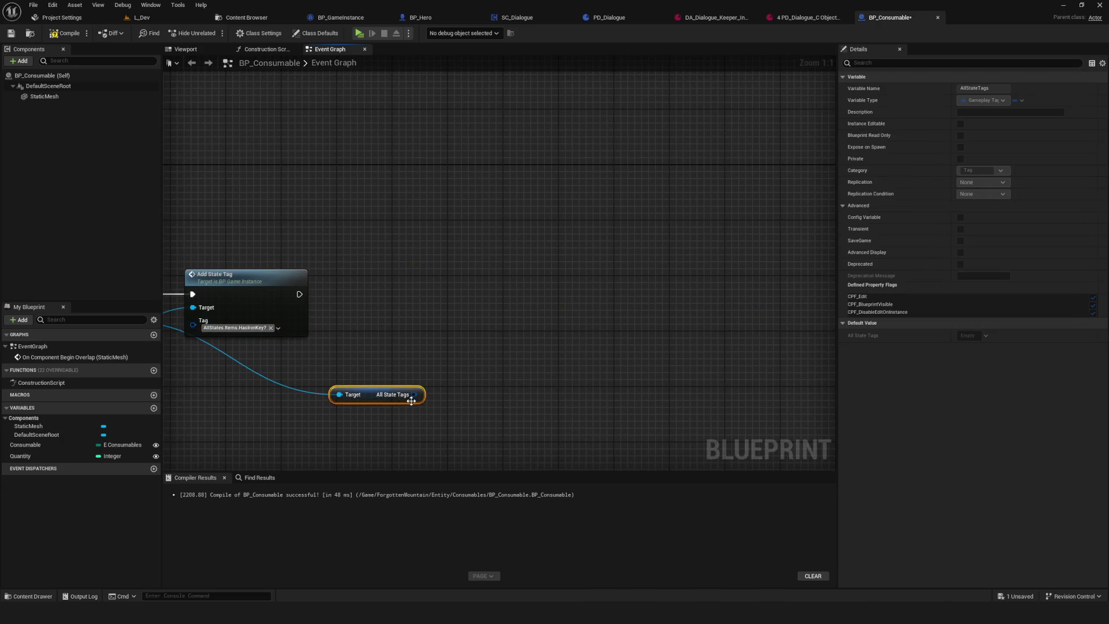
- Add a Has Tag check fed by All State Tags
{"action": "left_click_drag", "start_coordinate": [477, 326], "coordinate": [479, 327]}
{"action": "type", "text": "has"}
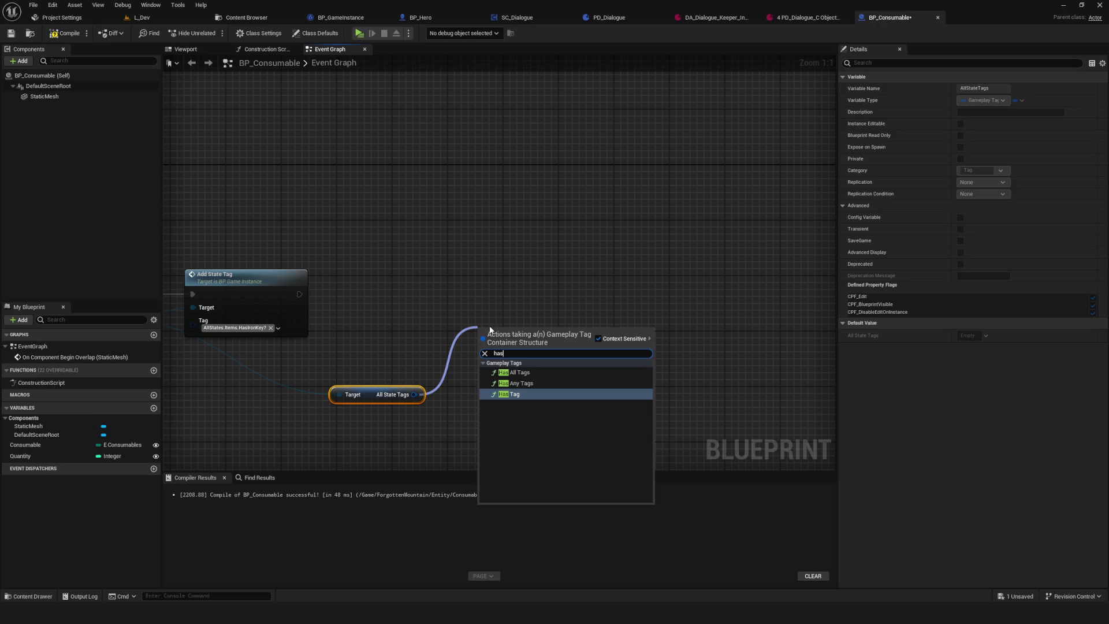
{"action": "key", "text": "BackSpace"}
{"action": "key", "text": "BackSpace"}
{"action": "key", "text": "BackSpace"}
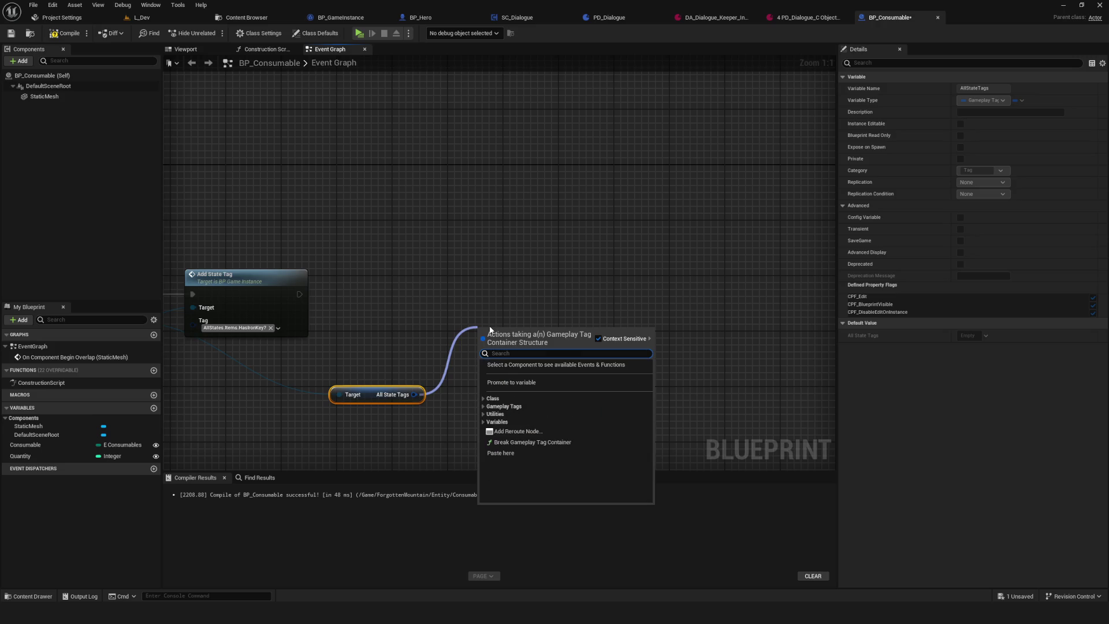
{"action": "type", "text": "has"}
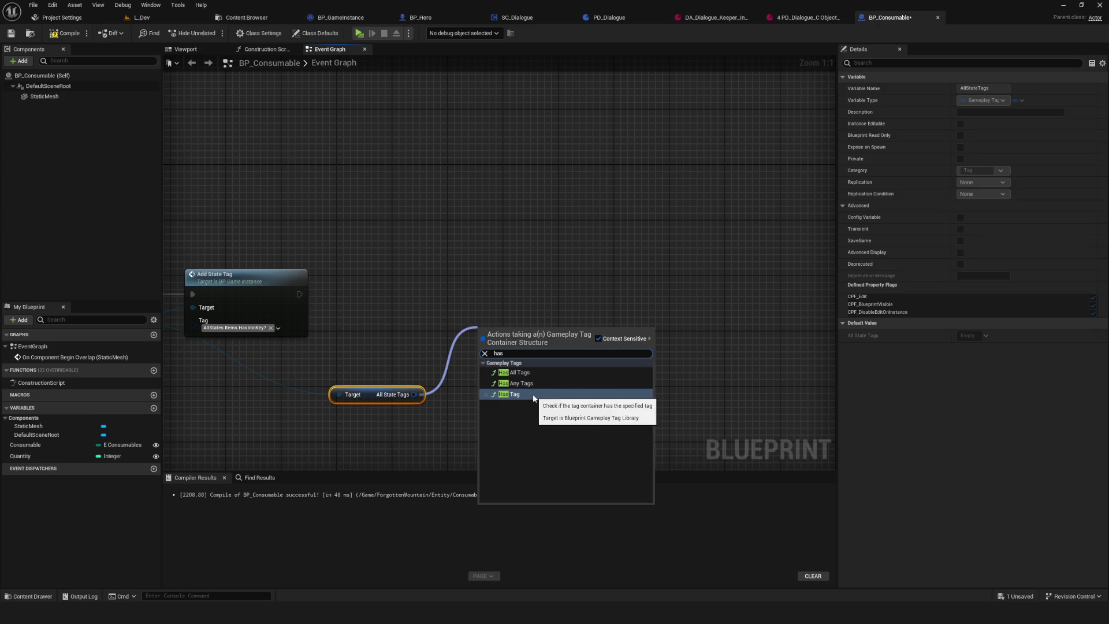
{"action": "left_click", "coordinate": [539, 398]}
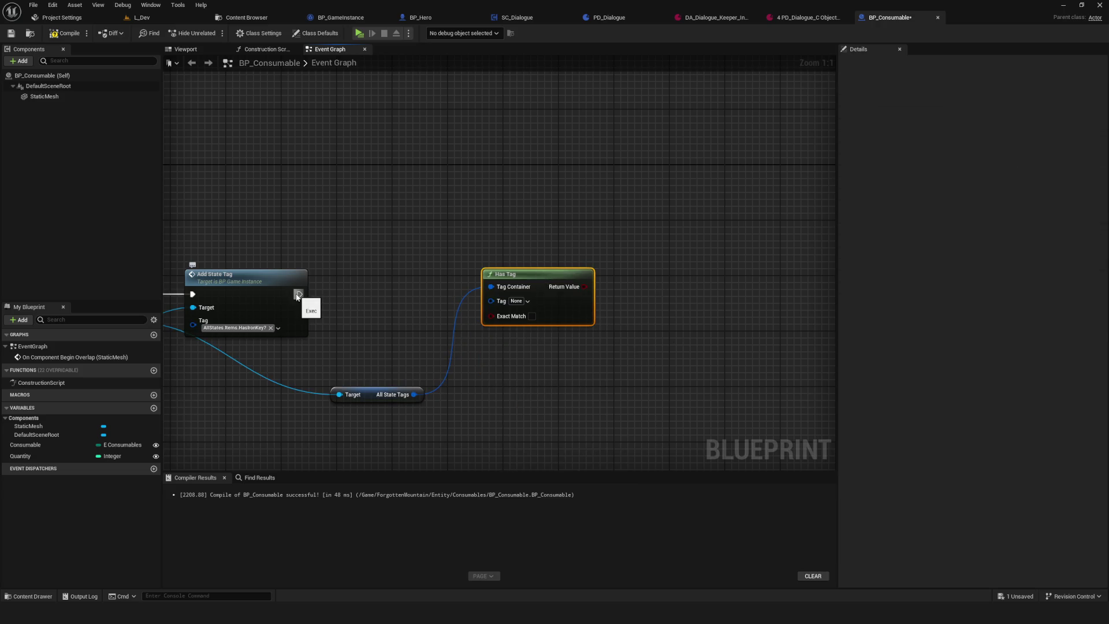
{"action": "left_click_drag", "start_coordinate": [538, 274], "coordinate": [508, 394]}
- Add a Branch after Add State Tag, conditioned on Has Tag for AllStates.Items.HasIronKey?
{"action": "left_click_drag", "start_coordinate": [559, 358], "coordinate": [538, 312]}
{"action": "left_click", "coordinate": [545, 268]}
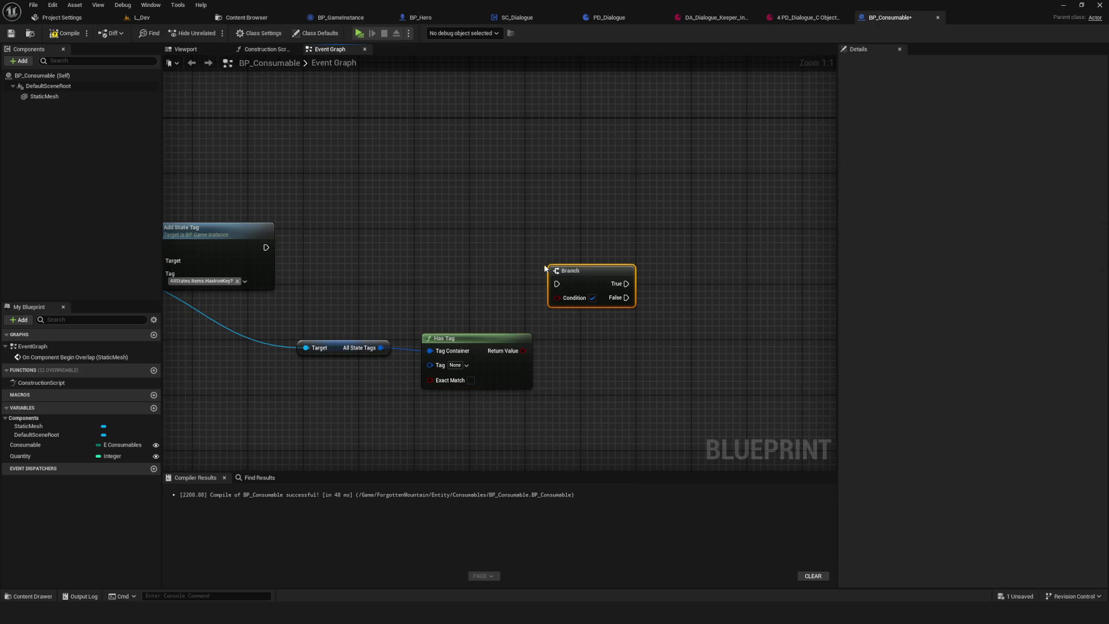
{"action": "mouse_move", "coordinate": [265, 247]}
{"action": "left_mouse_down"}
{"action": "mouse_move", "coordinate": [557, 284]}
{"action": "mouse_move", "coordinate": [589, 234]}
{"action": "left_mouse_up"}
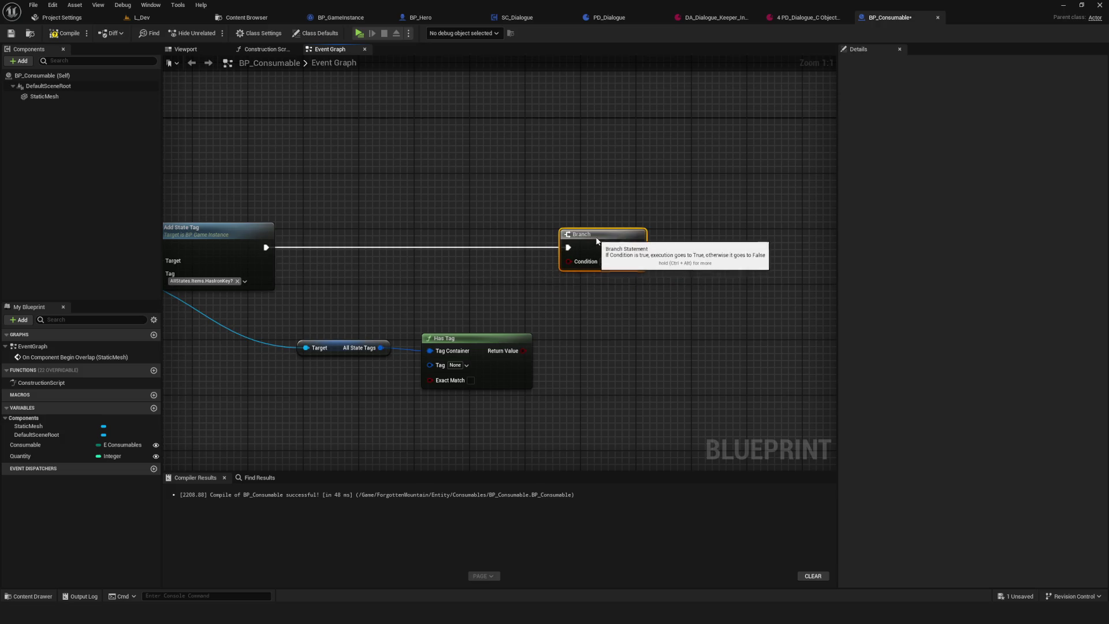
{"action": "left_click", "coordinate": [468, 370]}
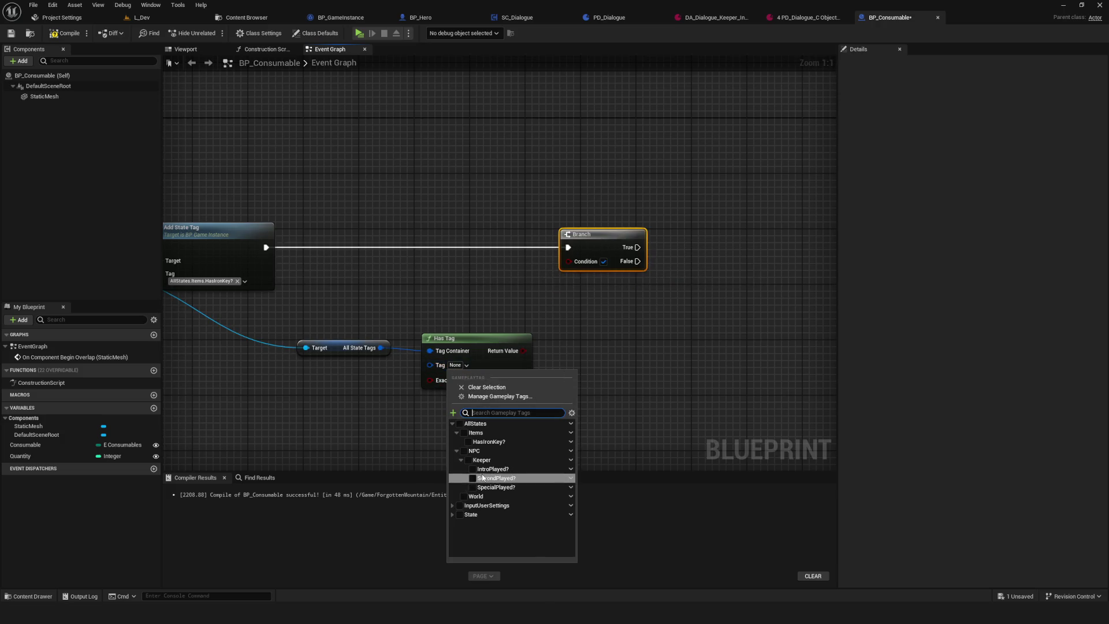
{"action": "left_click", "coordinate": [550, 443]}
{"action": "left_click", "coordinate": [661, 293]}
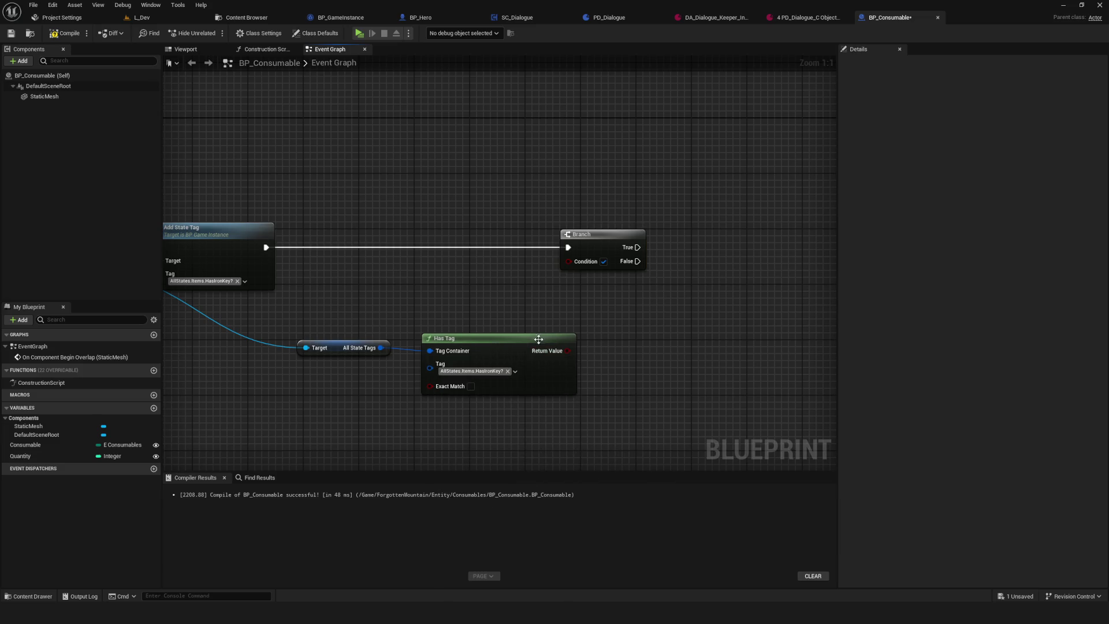
{"action": "mouse_move", "coordinate": [568, 350]}
{"action": "left_mouse_down"}
{"action": "mouse_move", "coordinate": [554, 258]}
{"action": "mouse_move", "coordinate": [569, 261]}
{"action": "left_mouse_up"}
- Compile, save, and play-test the game, walking the character right
{"action": "left_click", "coordinate": [78, 37]}
{"action": "left_click", "coordinate": [359, 33]}
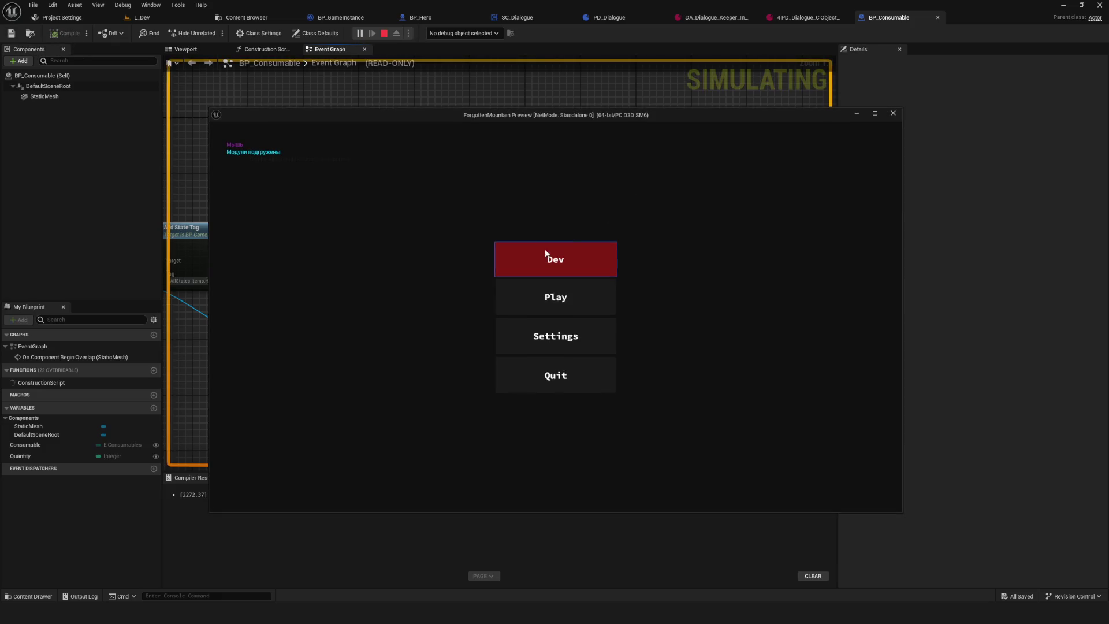
{"action": "left_click", "coordinate": [585, 254]}
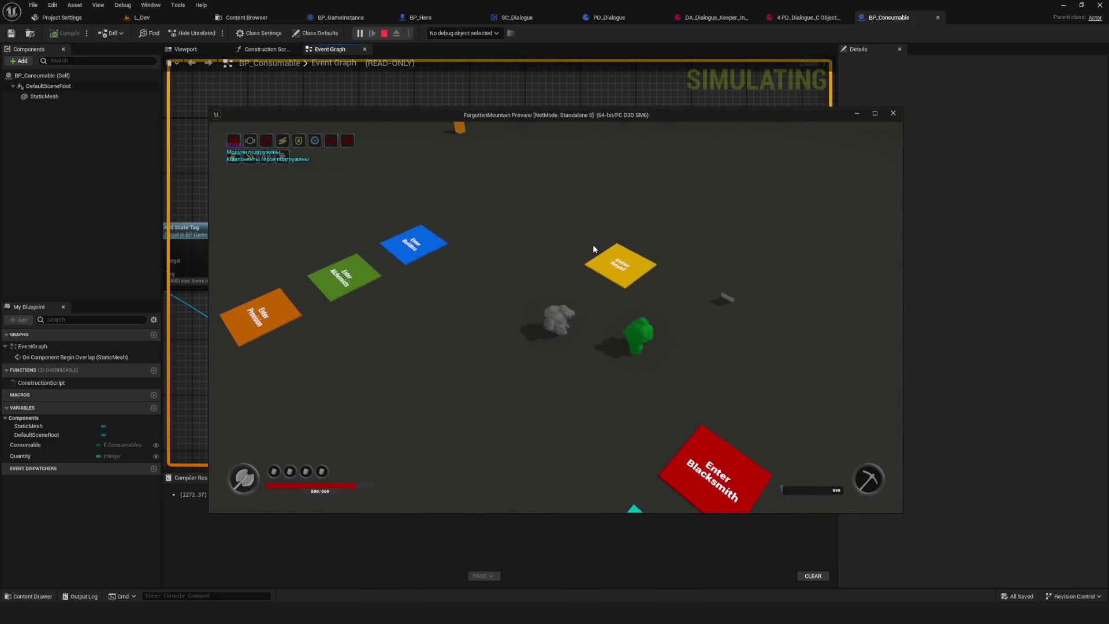
{"action": "key", "text": "d"}
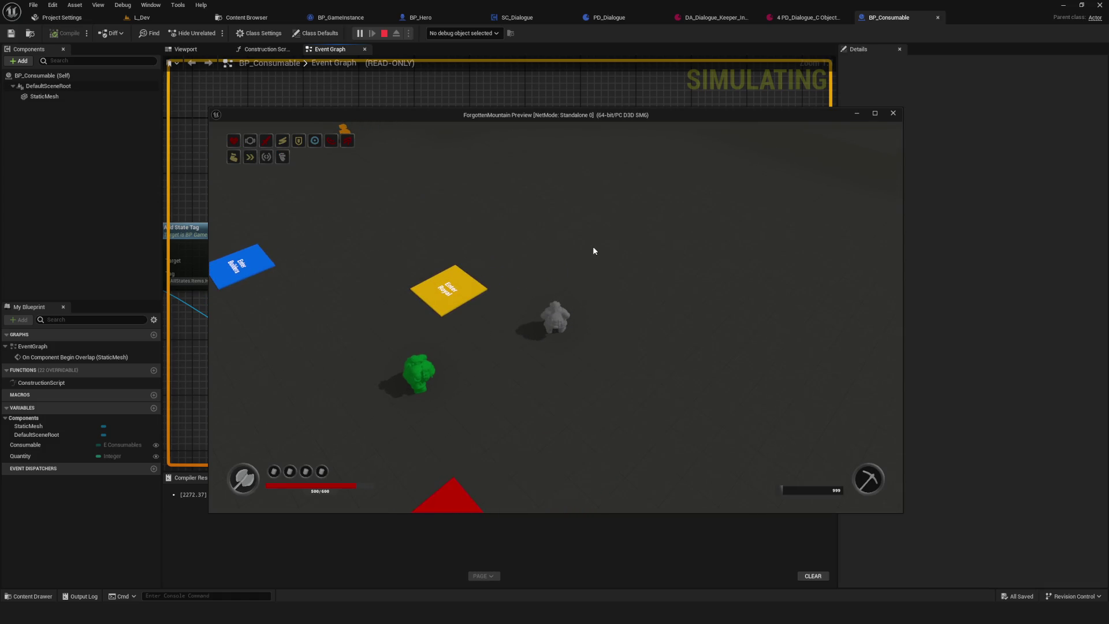
{"action": "key", "text": "d"}
{"action": "key", "text": "Escape"}
{"action": "scroll", "coordinate": [474, 296], "scroll_direction": "down", "scroll_amount": 3}
{"action": "scroll", "coordinate": [520, 266], "scroll_direction": "up", "scroll_amount": 3}
- Add a Print String with message 'Есть' on the Branch True path
{"action": "left_click_drag", "start_coordinate": [482, 245], "coordinate": [650, 243]}
{"action": "type", "text": "print"}
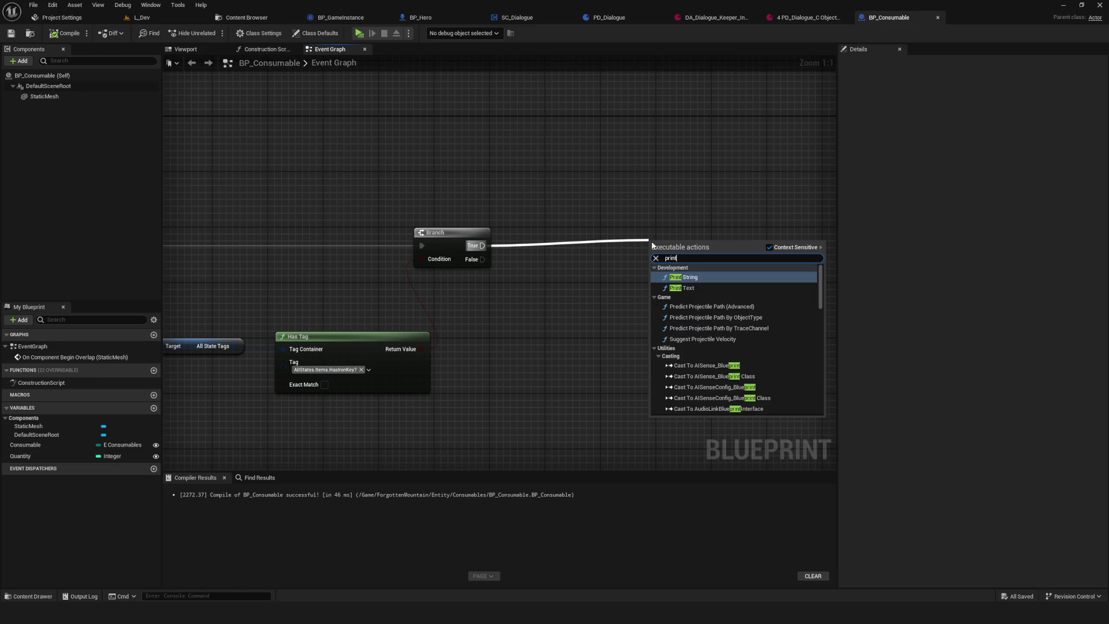
{"action": "key", "text": "Return"}
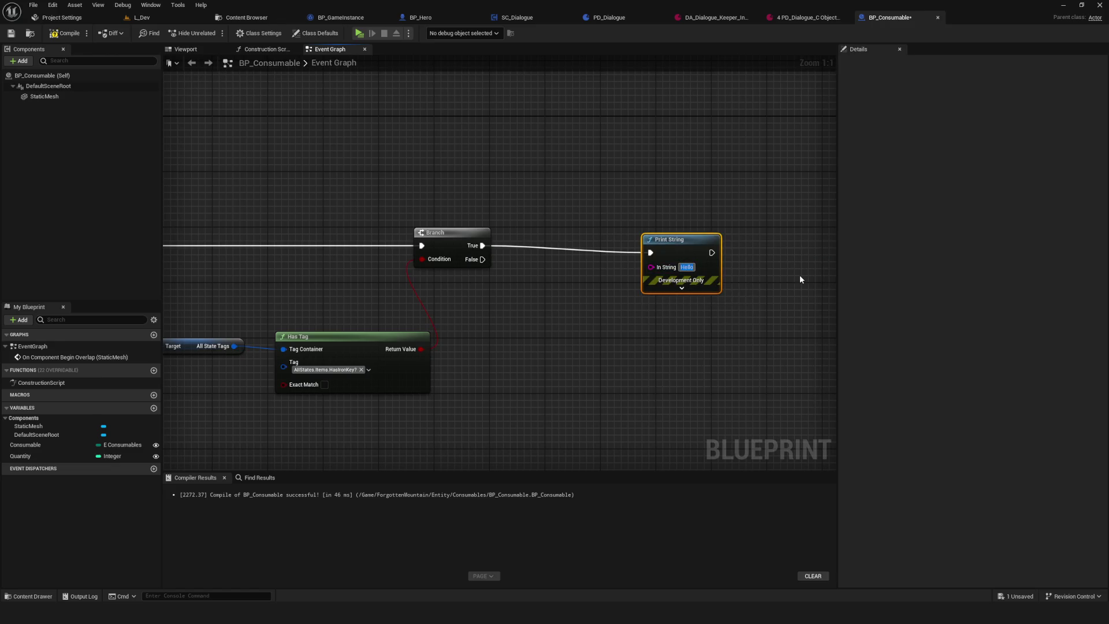
{"action": "type", "text": "Есть"}
- Duplicate the Print String onto the False path with message 'Нету'
{"action": "key", "text": "ctrl+c"}
{"action": "key", "text": "ctrl+v"}
{"action": "mouse_move", "coordinate": [482, 260]}
{"action": "left_mouse_down"}
{"action": "mouse_move", "coordinate": [636, 321]}
{"action": "mouse_move", "coordinate": [629, 329]}
{"action": "left_mouse_up"}
{"action": "left_click", "coordinate": [666, 343]}
{"action": "type", "text": "Нету"}
- Save the blueprint and run a short play test walking right
{"action": "left_click", "coordinate": [12, 33]}
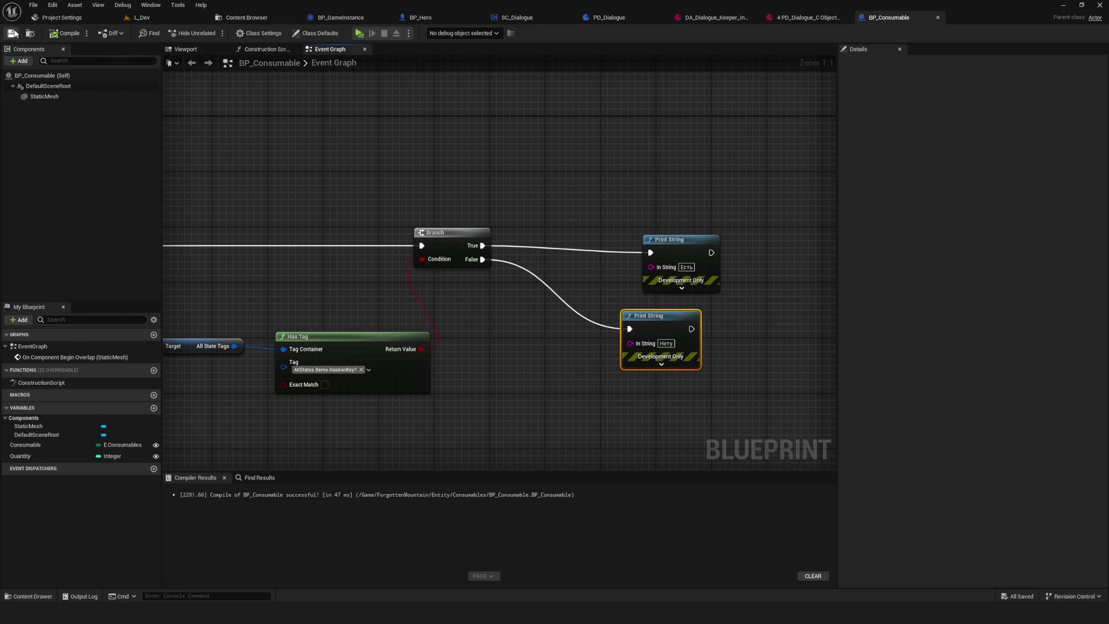
{"action": "key", "text": "alt+p"}
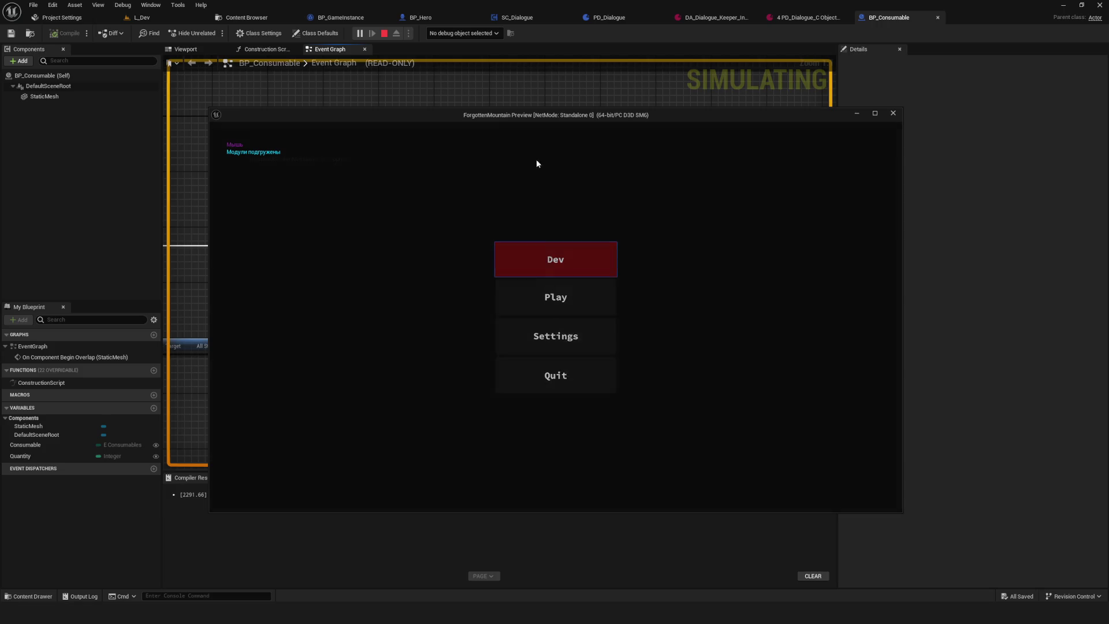
{"action": "key", "text": "d"}
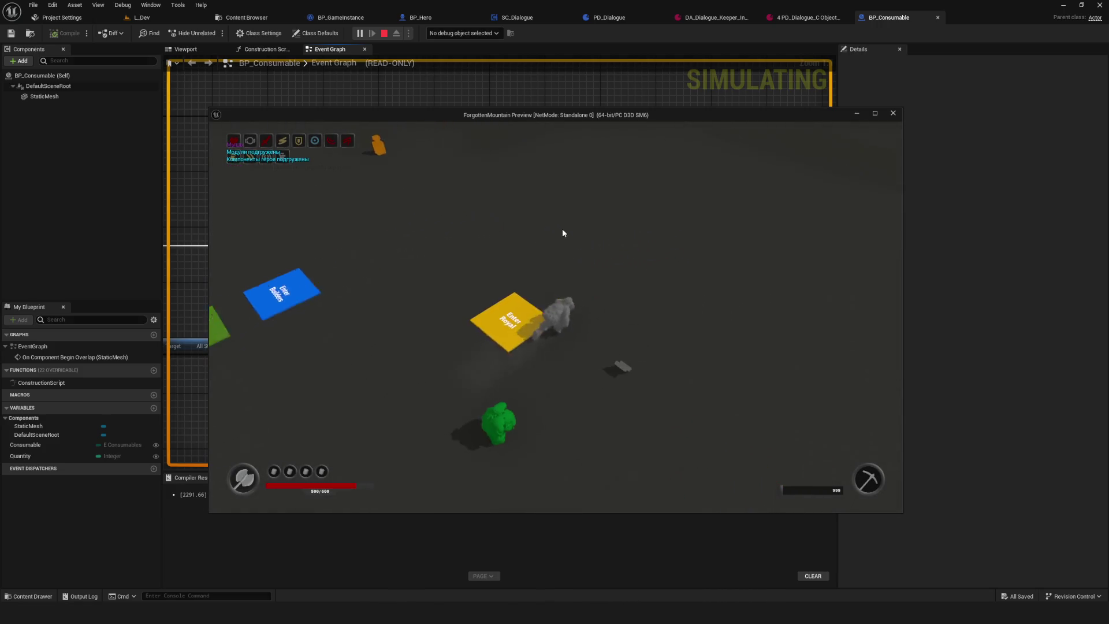
{"action": "key", "text": "Escape"}
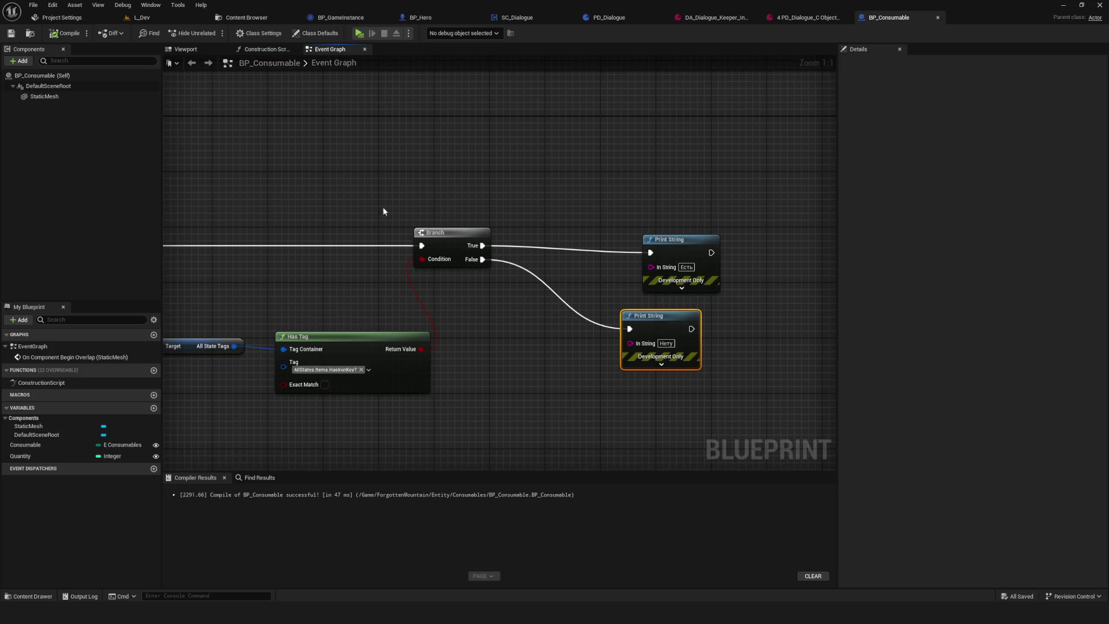
- Delete the Branch, Print String and Has Tag test nodes and save BP_Consumable
{"action": "left_click_drag", "start_coordinate": [438, 264], "coordinate": [269, 218]}
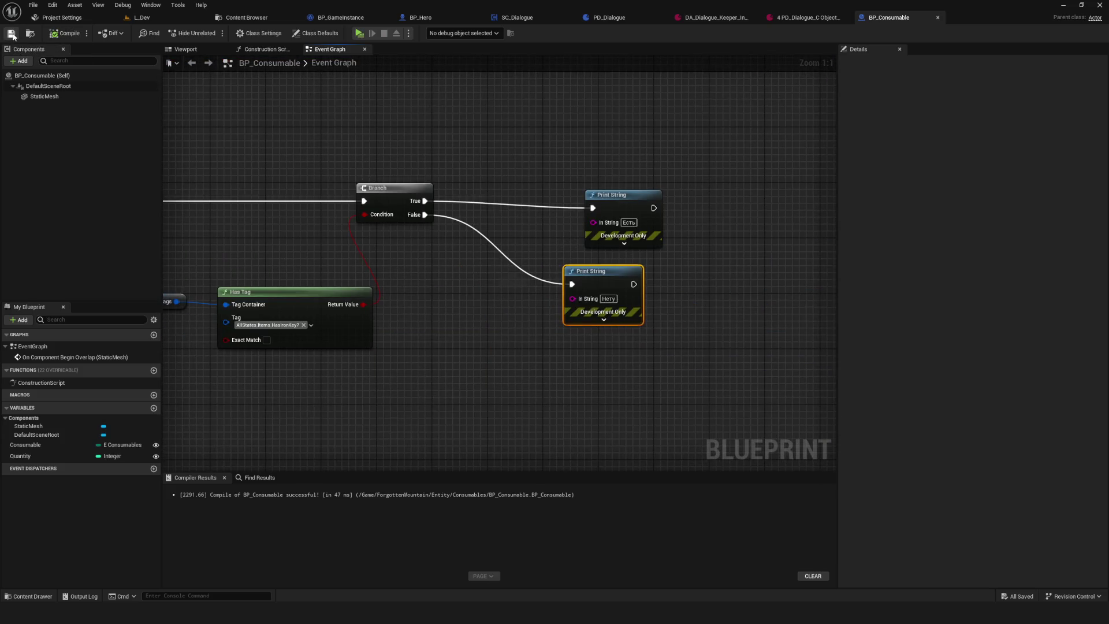
{"action": "scroll", "coordinate": [746, 277], "scroll_direction": "down", "scroll_amount": 4}
{"action": "mouse_move", "coordinate": [748, 204]}
{"action": "left_mouse_down"}
{"action": "mouse_move", "coordinate": [434, 366]}
{"action": "mouse_move", "coordinate": [435, 355]}
{"action": "left_mouse_up"}
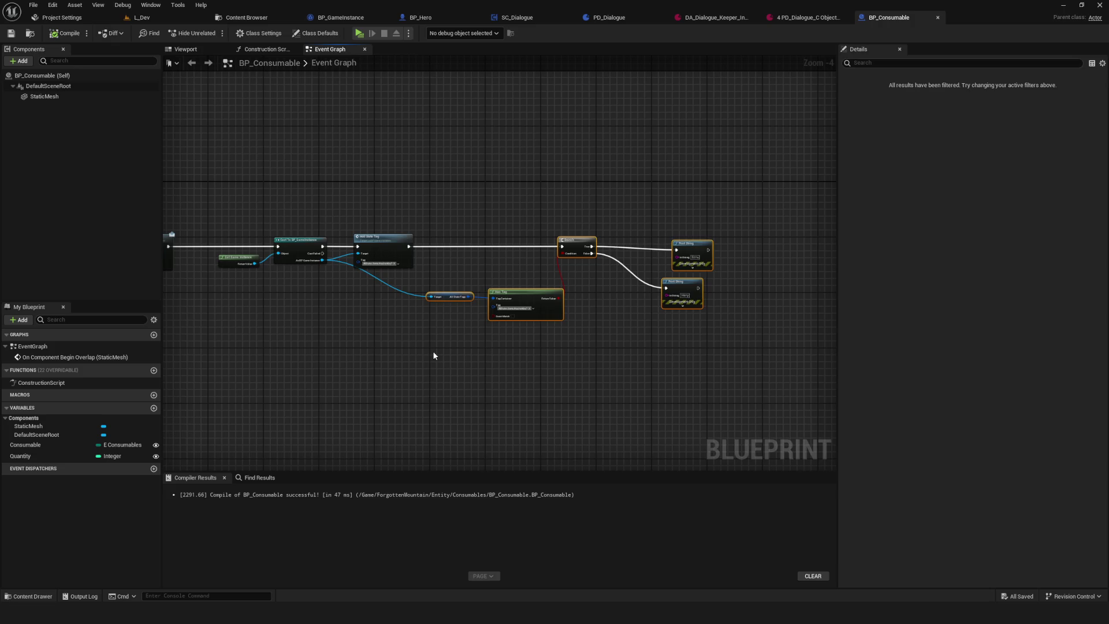
{"action": "key", "text": "Delete"}
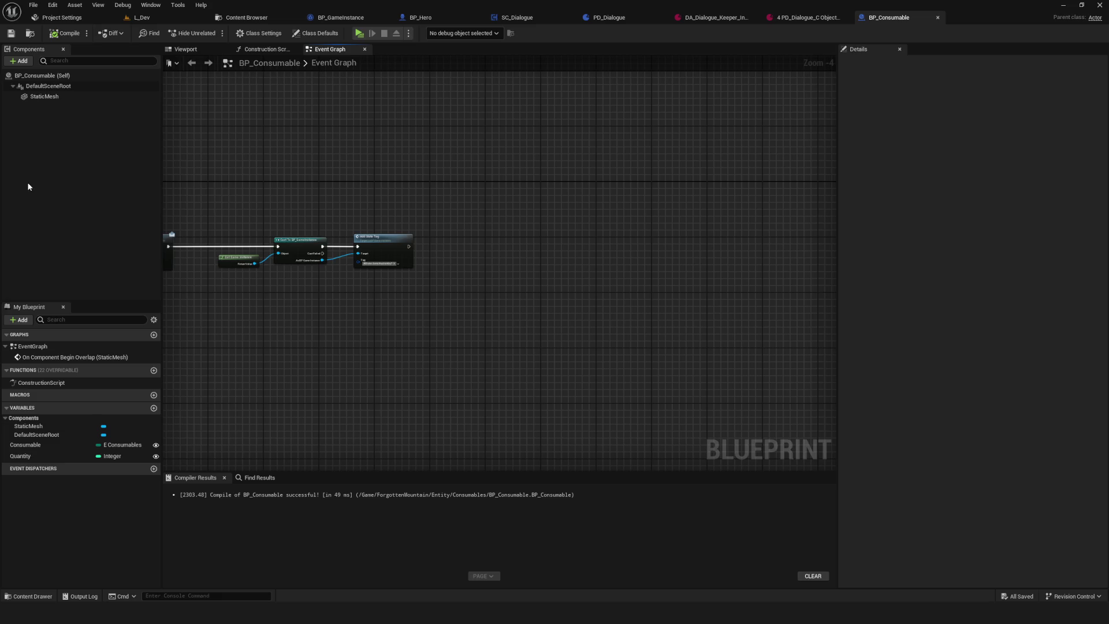
{"action": "mouse_move", "coordinate": [287, 143]}
{"action": "left_mouse_down"}
{"action": "mouse_move", "coordinate": [452, 176]}
{"action": "mouse_move", "coordinate": [409, 184]}
{"action": "left_mouse_up"}
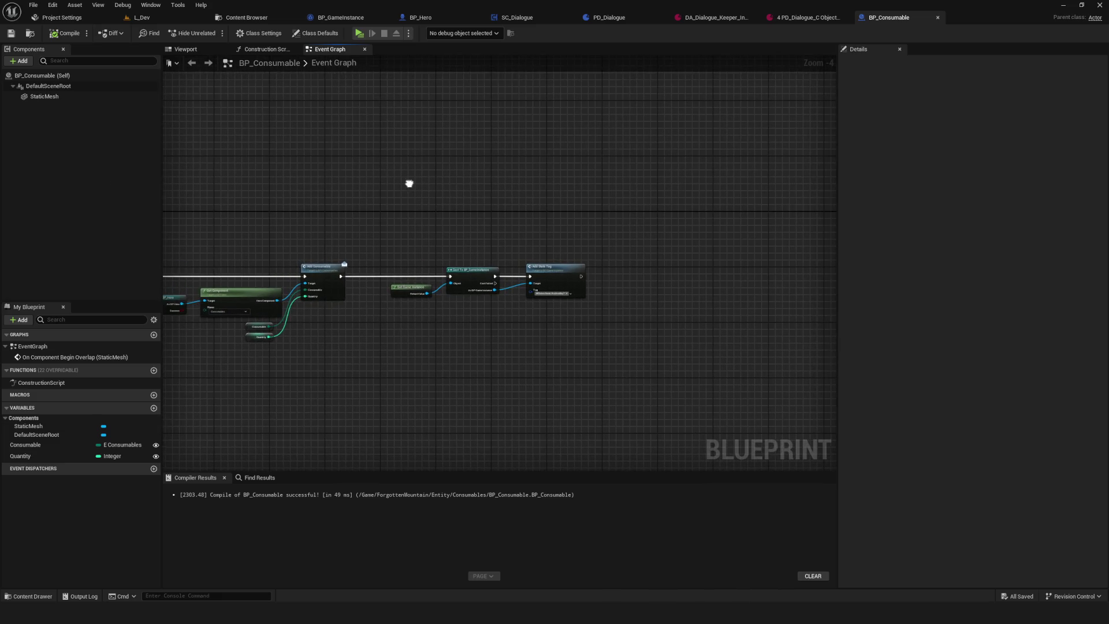
{"action": "left_click", "coordinate": [12, 33]}
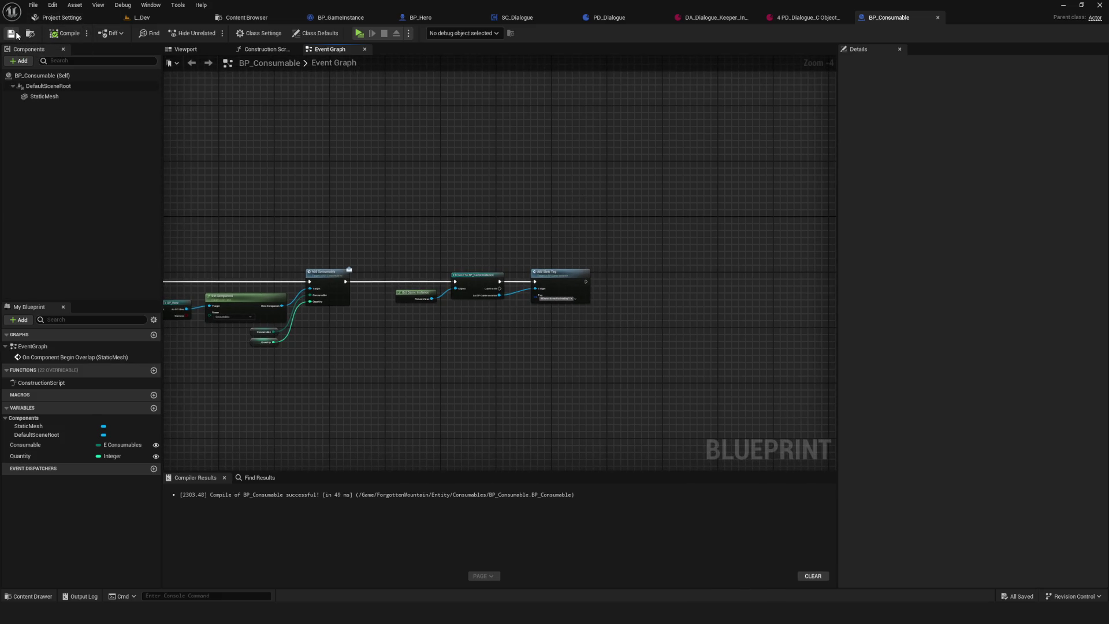
- Play-test a new game in fullscreen, walking toward the green NPC, then stop
{"action": "left_click_drag", "start_coordinate": [628, 189], "coordinate": [662, 199]}
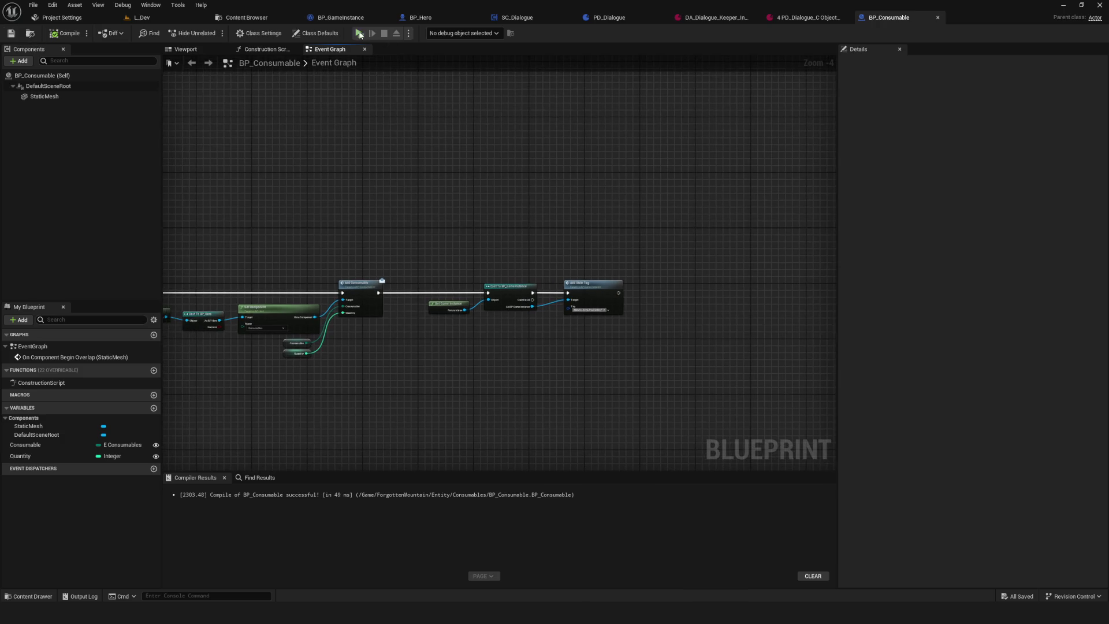
{"action": "key", "text": "alt+p"}
{"action": "left_click", "coordinate": [578, 259]}
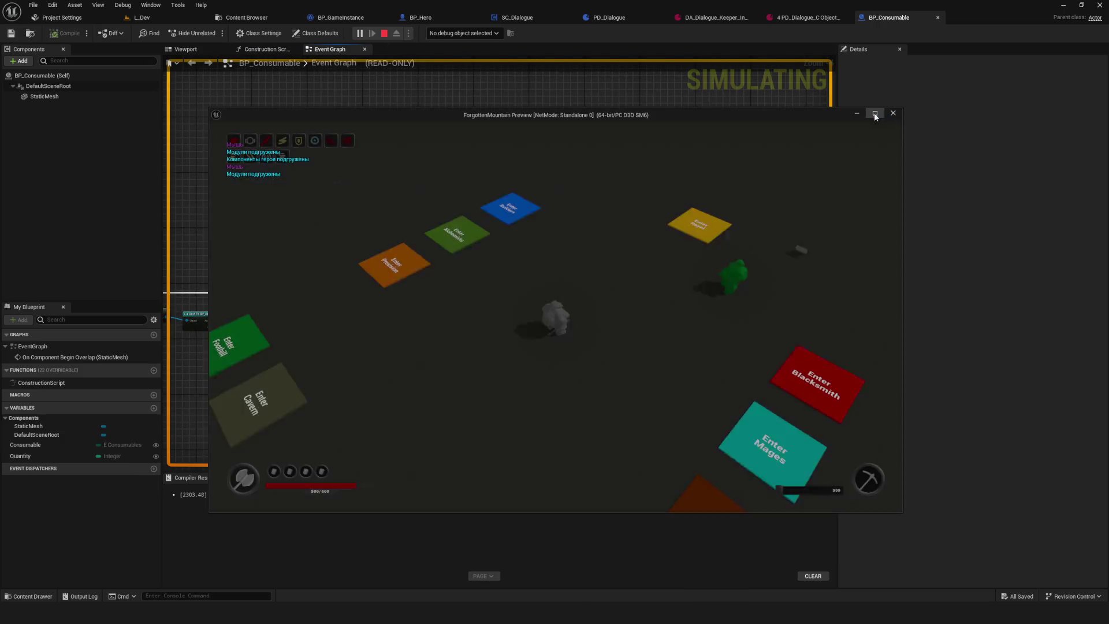
{"action": "left_click", "coordinate": [873, 113]}
{"action": "left_click", "coordinate": [779, 292]}
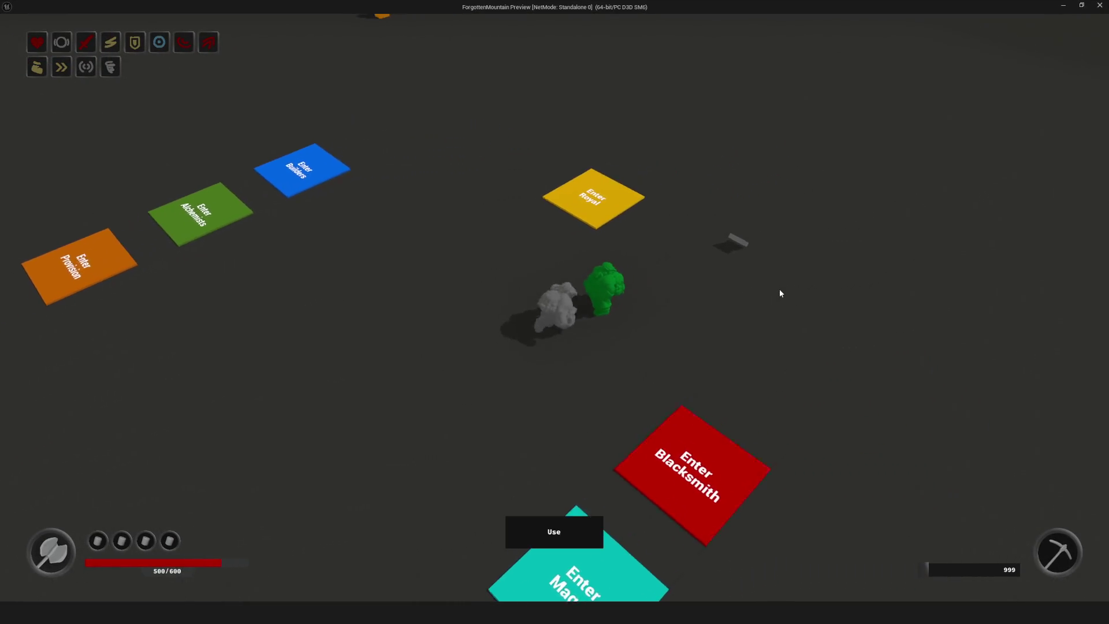
{"action": "key", "text": "Escape"}
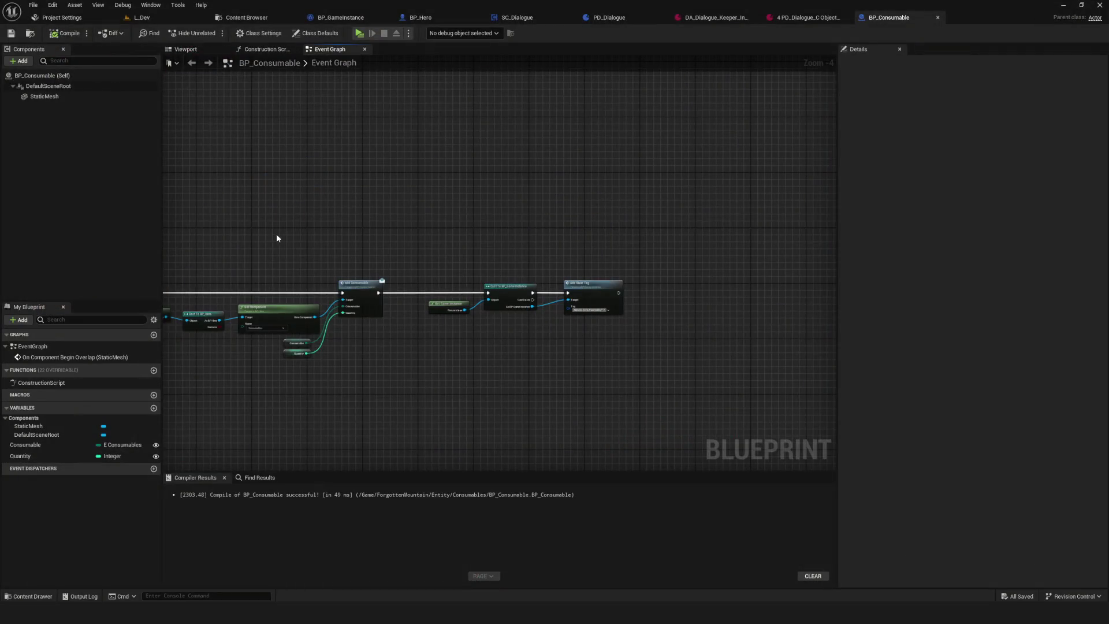
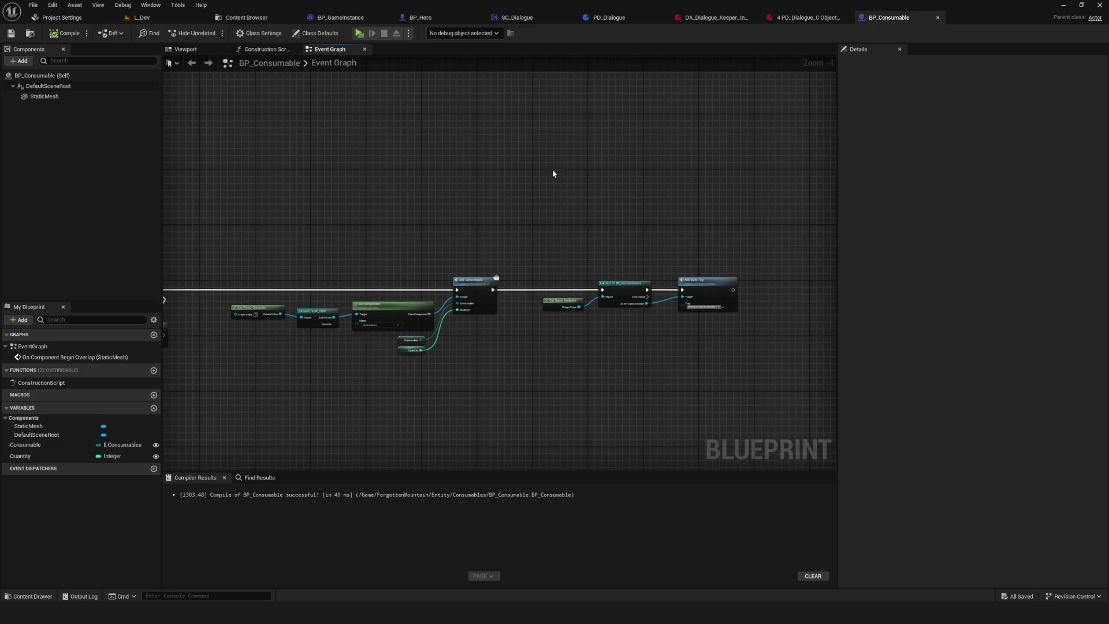
- Bring up SC_Dialogue's Event Graph at 1:1 and pan along the Event Interactable Dialogue node chain
{"action": "left_click", "coordinate": [516, 17]}
{"action": "scroll", "coordinate": [457, 270], "scroll_direction": "up", "scroll_amount": 2}
{"action": "mouse_move", "coordinate": [282, 134]}
{"action": "left_mouse_down"}
{"action": "mouse_move", "coordinate": [633, 367]}
{"action": "mouse_move", "coordinate": [802, 411]}
{"action": "mouse_move", "coordinate": [776, 402]}
{"action": "left_mouse_up"}
{"action": "left_click_drag", "start_coordinate": [478, 384], "coordinate": [572, 381]}
{"action": "mouse_move", "coordinate": [528, 285]}
{"action": "left_mouse_down"}
{"action": "mouse_move", "coordinate": [415, 284]}
{"action": "mouse_move", "coordinate": [447, 262]}
{"action": "left_mouse_up"}
{"action": "left_click_drag", "start_coordinate": [763, 285], "coordinate": [597, 292]}
{"action": "left_click_drag", "start_coordinate": [334, 189], "coordinate": [396, 398]}
{"action": "mouse_move", "coordinate": [449, 226]}
{"action": "left_mouse_down"}
{"action": "mouse_move", "coordinate": [340, 207]}
{"action": "mouse_move", "coordinate": [336, 371]}
{"action": "mouse_move", "coordinate": [367, 365]}
{"action": "left_mouse_up"}
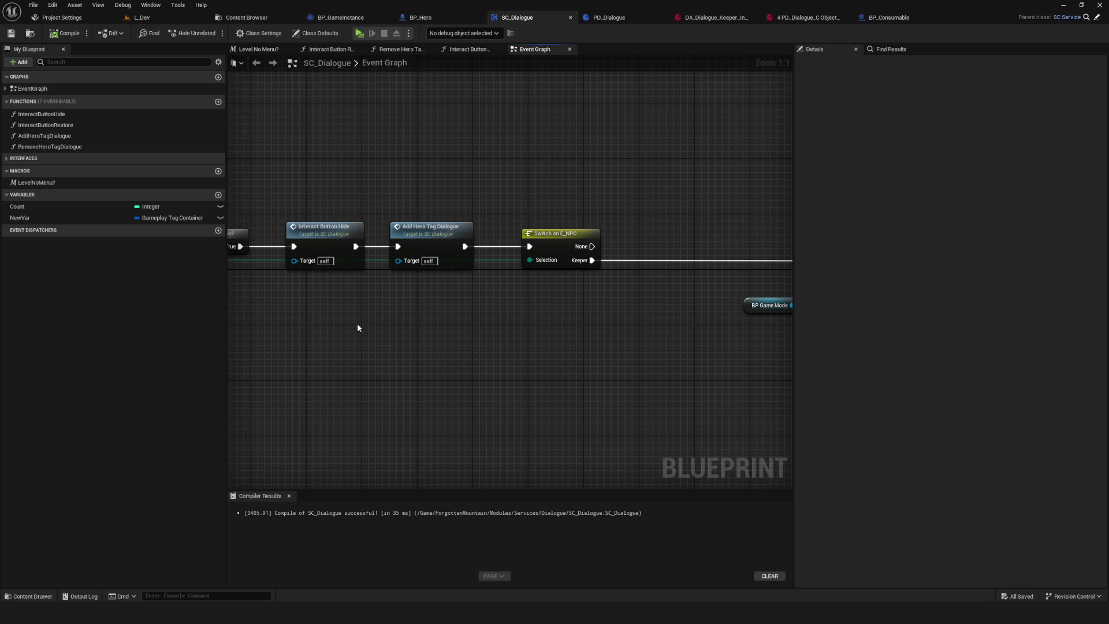
- Pan through the graph, selecting the Add Hero Tag Dialogue and Switch on E_NPC nodes
{"action": "left_click_drag", "start_coordinate": [333, 275], "coordinate": [330, 300]}
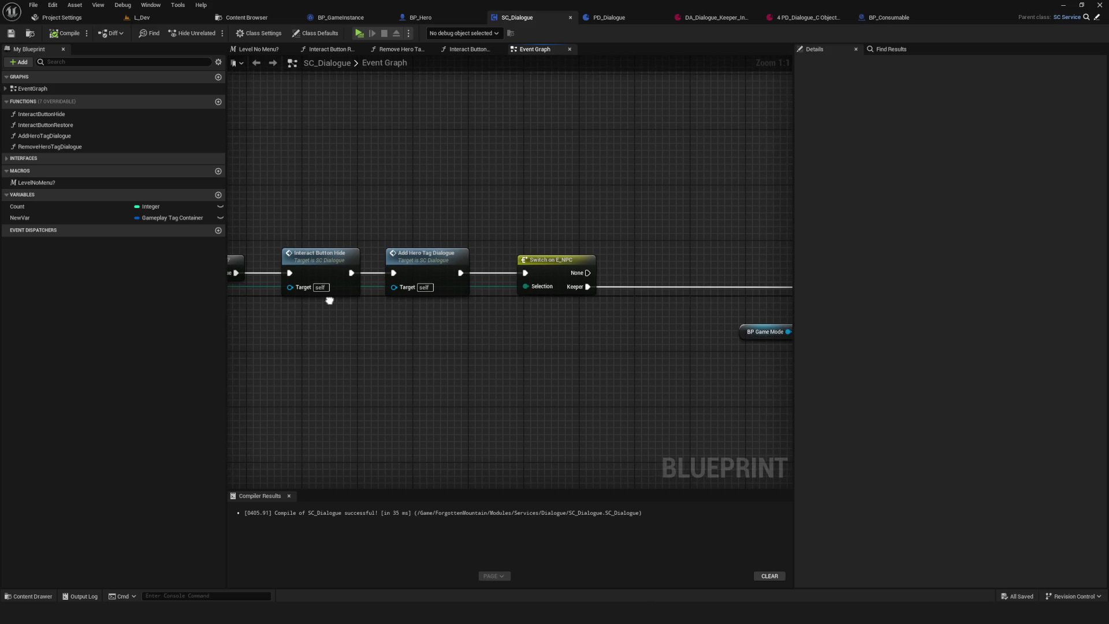
{"action": "left_click_drag", "start_coordinate": [563, 307], "coordinate": [481, 304]}
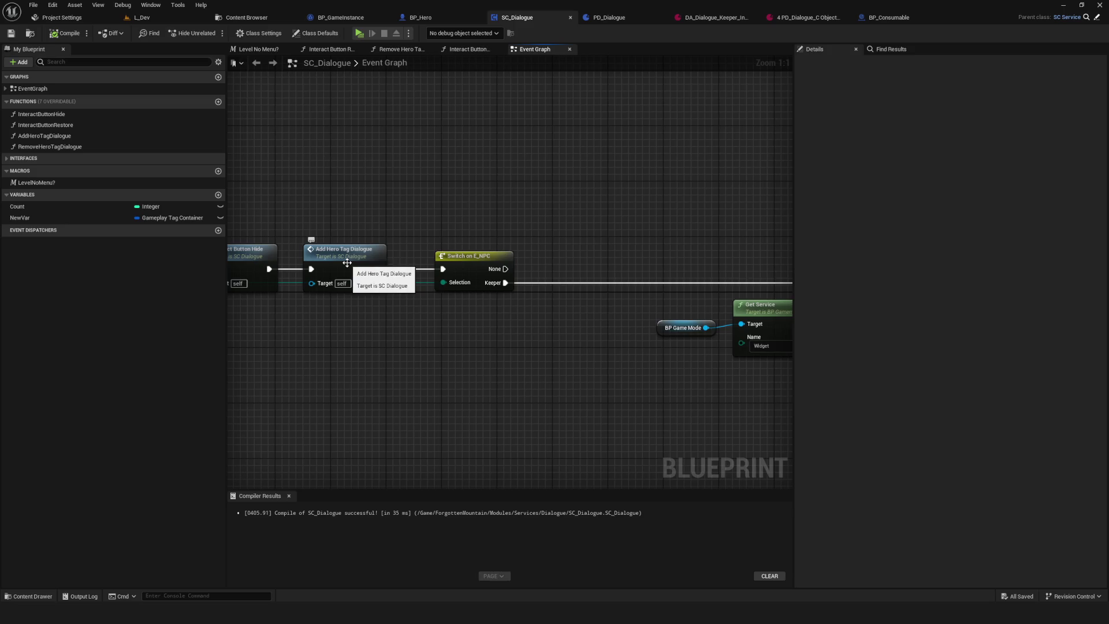
{"action": "left_click_drag", "start_coordinate": [347, 263], "coordinate": [364, 261]}
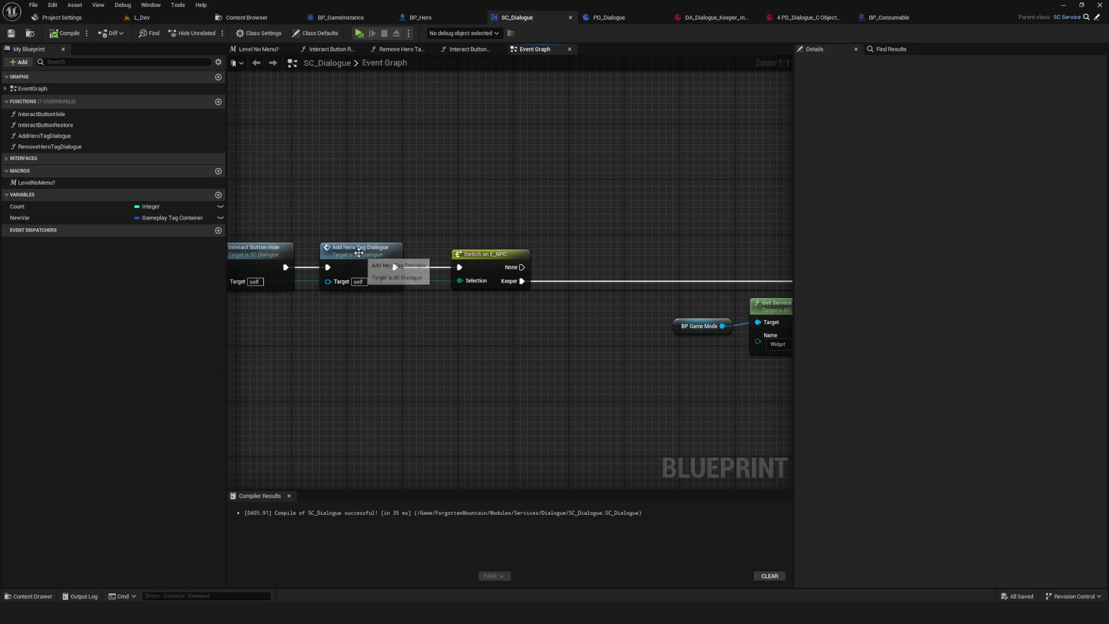
{"action": "left_click_drag", "start_coordinate": [366, 181], "coordinate": [365, 422]}
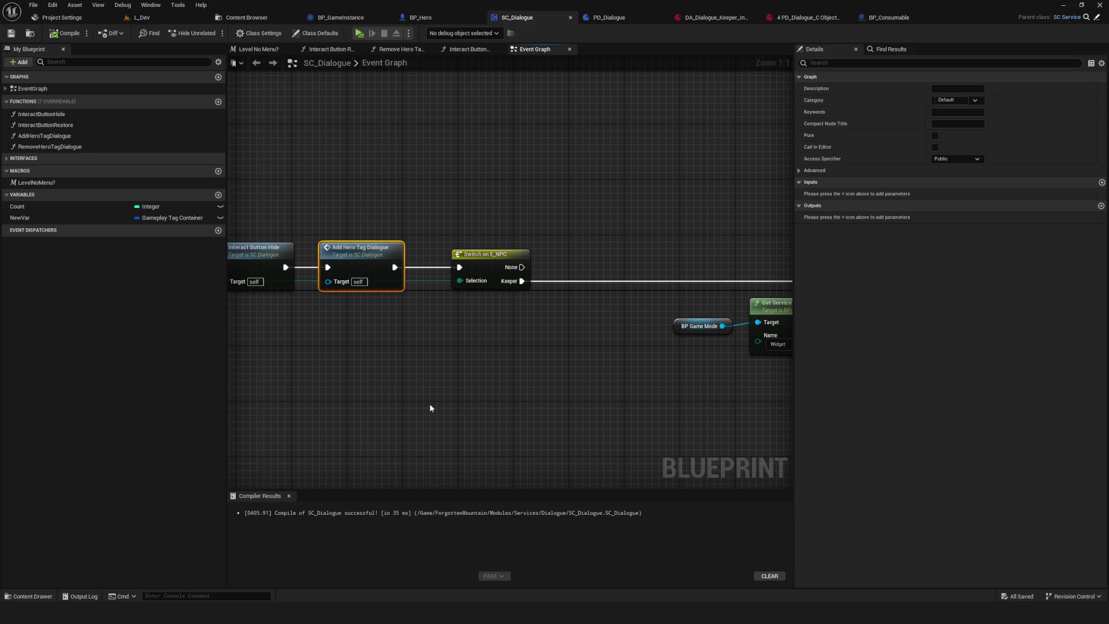
{"action": "mouse_move", "coordinate": [515, 395]}
{"action": "left_mouse_down"}
{"action": "mouse_move", "coordinate": [500, 340]}
{"action": "mouse_move", "coordinate": [468, 347]}
{"action": "mouse_move", "coordinate": [463, 364]}
{"action": "mouse_move", "coordinate": [336, 362]}
{"action": "mouse_move", "coordinate": [420, 351]}
{"action": "mouse_move", "coordinate": [339, 341]}
{"action": "mouse_move", "coordinate": [407, 267]}
{"action": "left_mouse_up"}
{"action": "scroll", "coordinate": [349, 331], "scroll_direction": "down", "scroll_amount": 1}
{"action": "left_click", "coordinate": [399, 258]}
- Save and recompile SC_Dialogue, then go to the Content Browser at Entity/Consumables
{"action": "left_click", "coordinate": [11, 37]}
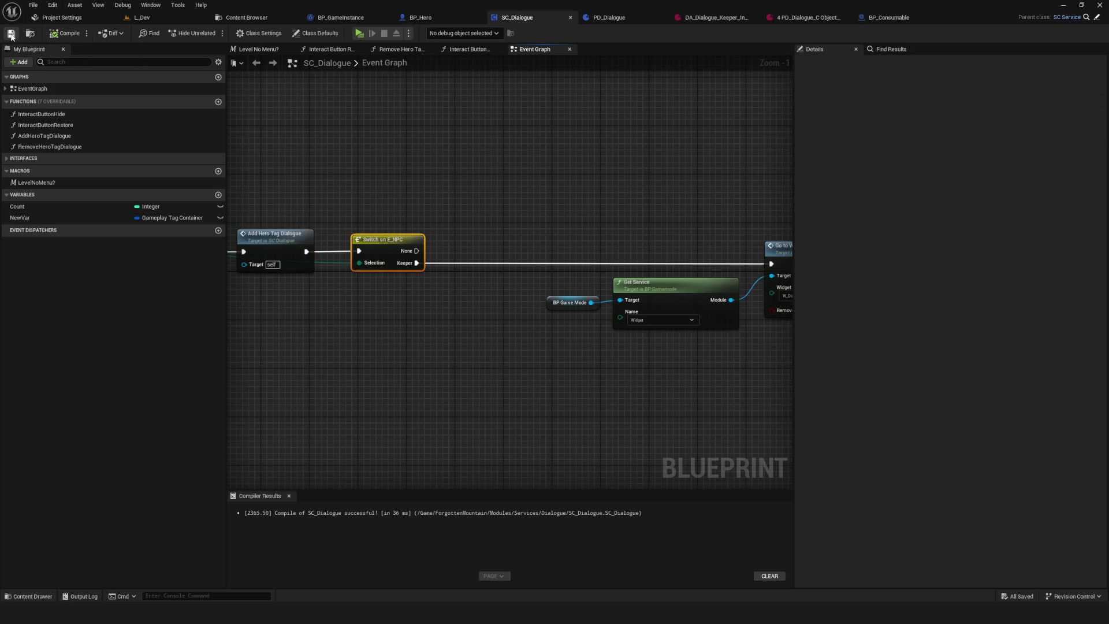
{"action": "mouse_move", "coordinate": [570, 235]}
{"action": "left_mouse_down"}
{"action": "mouse_move", "coordinate": [455, 213]}
{"action": "mouse_move", "coordinate": [484, 239]}
{"action": "left_mouse_up"}
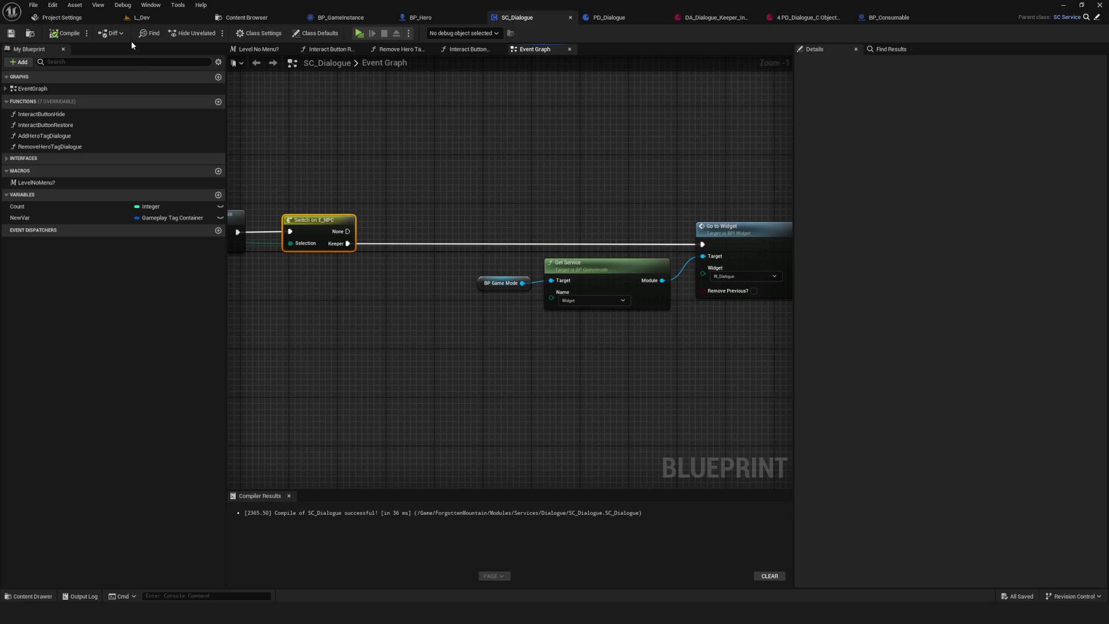
{"action": "left_click", "coordinate": [258, 20]}
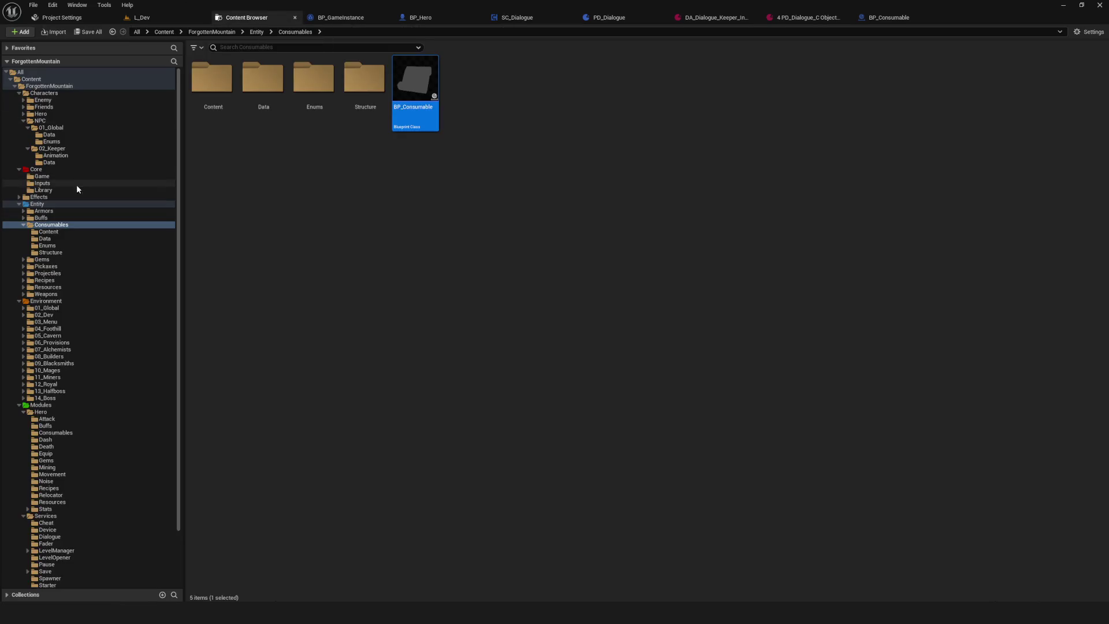
- Navigate the folder tree to Core > Library and open it
{"action": "left_click", "coordinate": [42, 177]}
{"action": "left_click", "coordinate": [36, 170]}
{"action": "left_click", "coordinate": [298, 77]}
{"action": "double_click", "coordinate": [298, 77]}
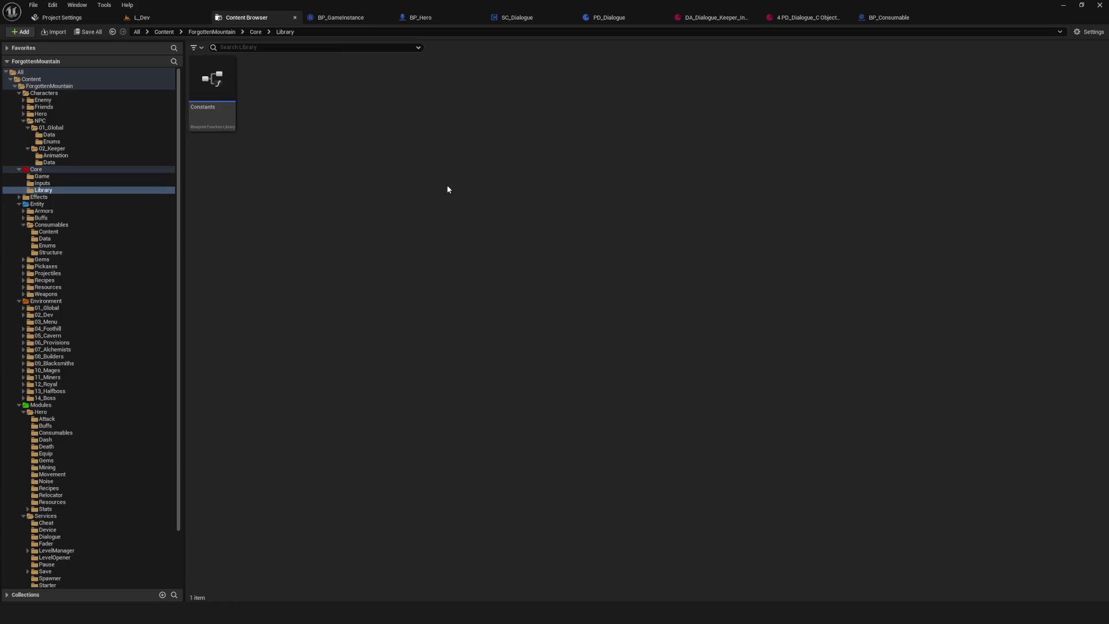
- Create a new Blueprint Function Library in the Library folder
{"action": "right_click", "coordinate": [349, 138]}
{"action": "mouse_move", "coordinate": [363, 307]}
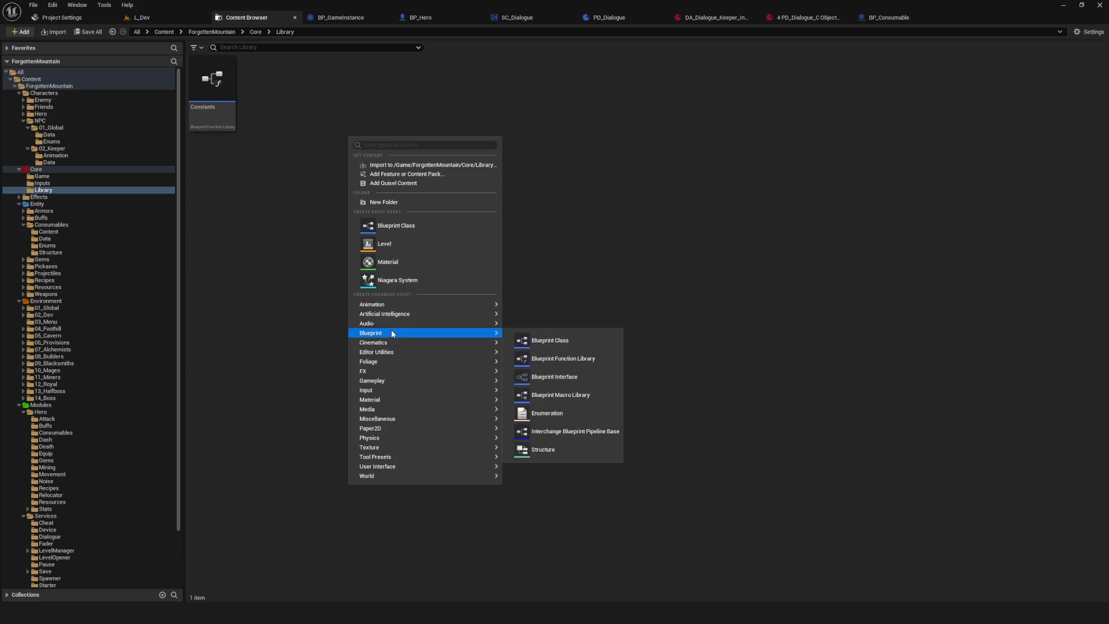
{"action": "key", "text": "Escape"}
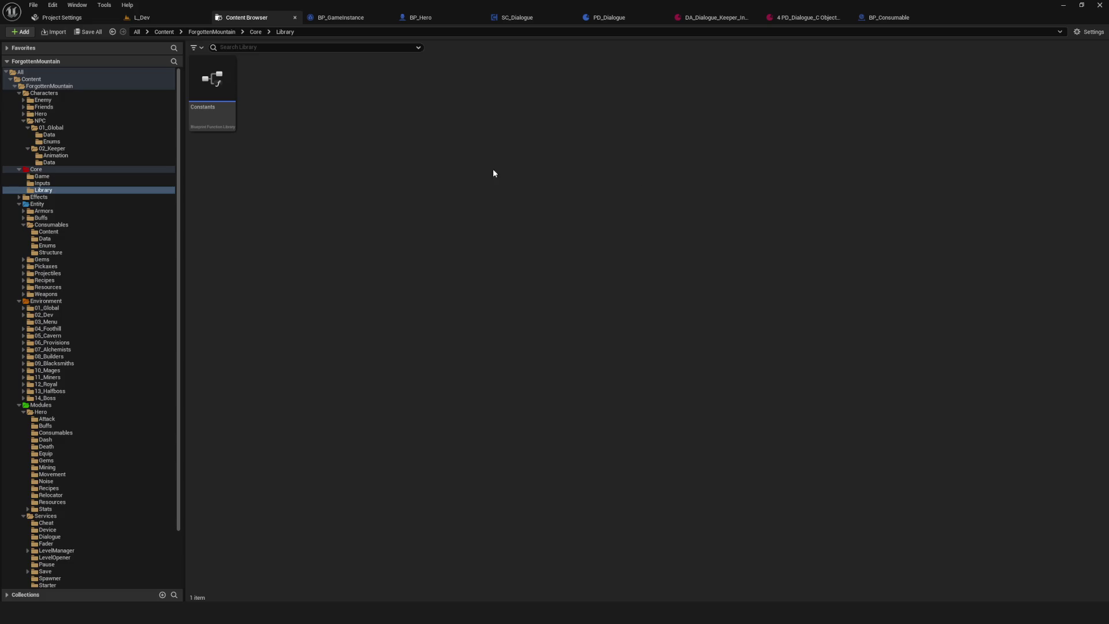
{"action": "right_click", "coordinate": [292, 98]}
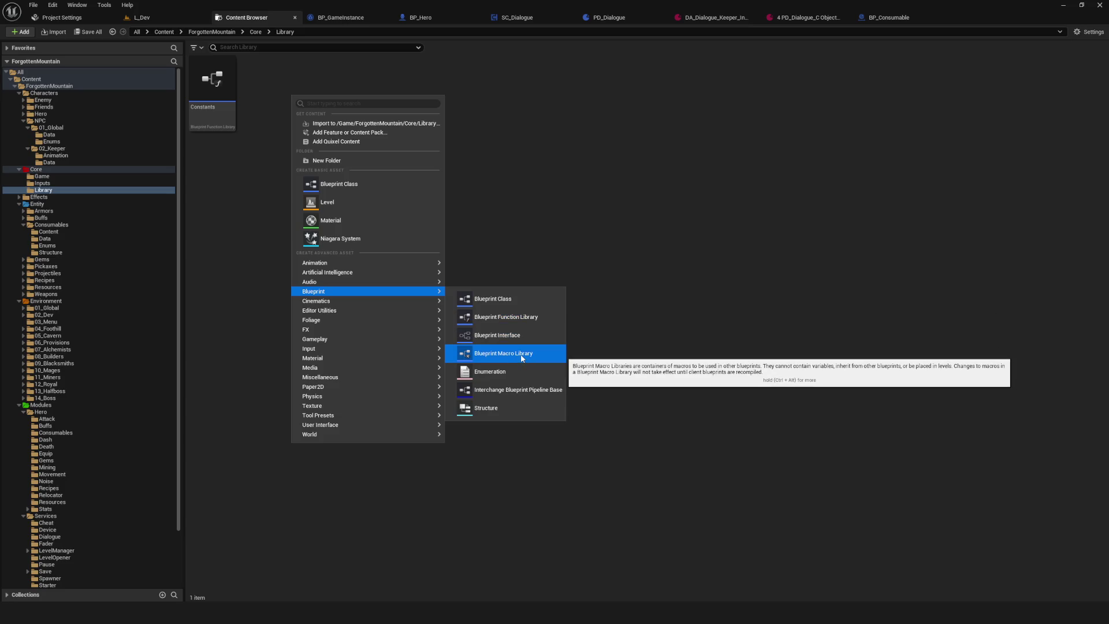
{"action": "left_click", "coordinate": [512, 318]}
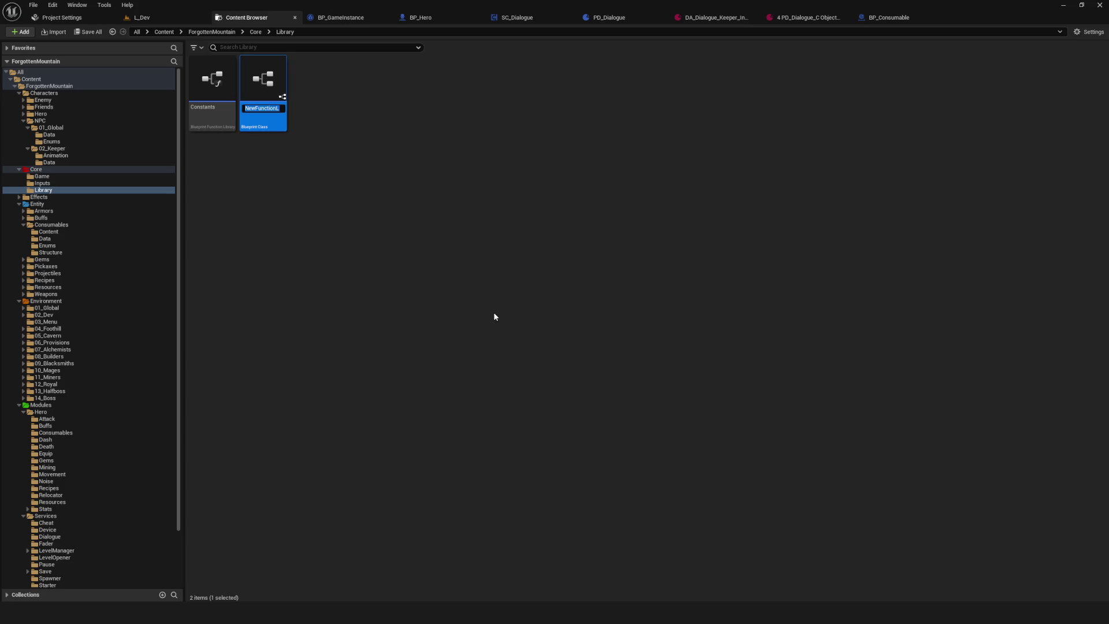
- Rename the new function library to 'Dialogues' and open it in its editor
{"action": "key", "text": "Return"}
{"action": "mouse_move", "coordinate": [281, 89]}
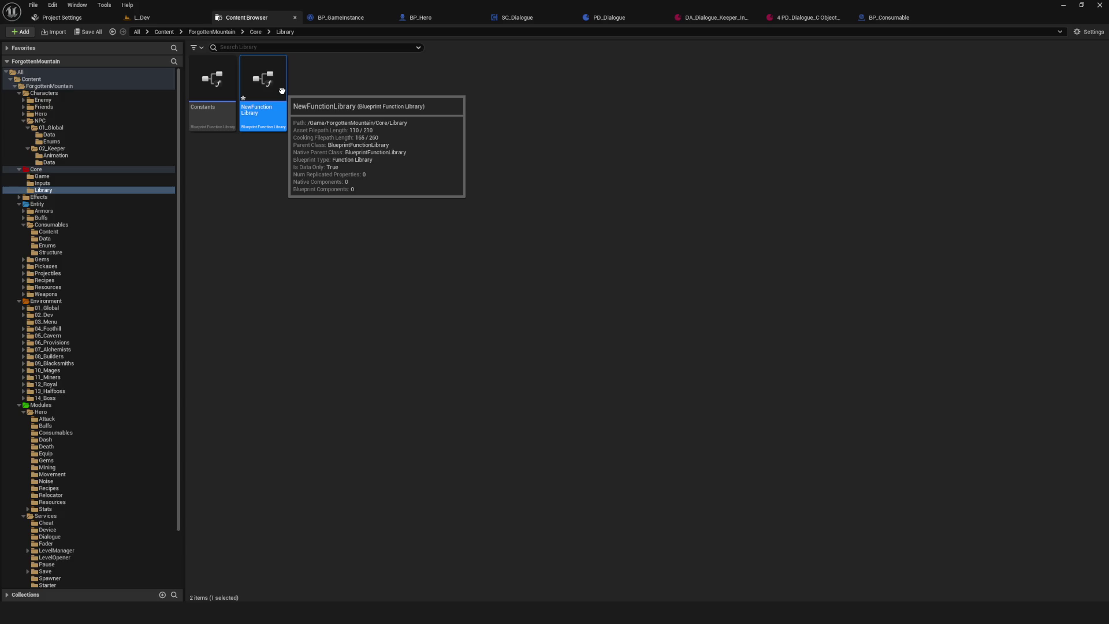
{"action": "key", "text": "F2"}
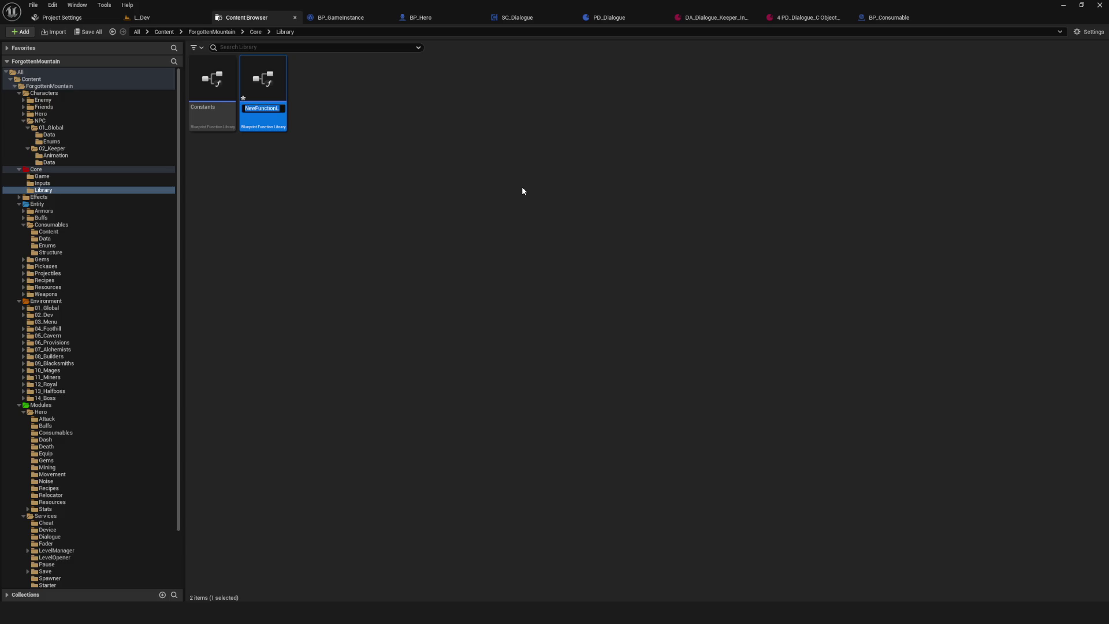
{"action": "key", "text": "BackSpace"}
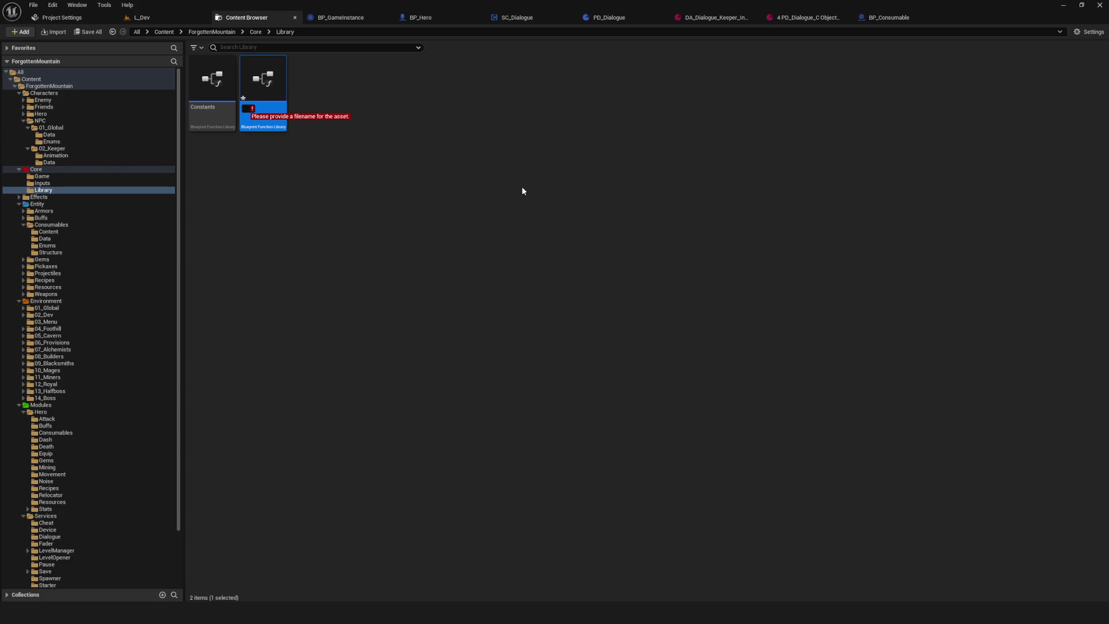
{"action": "type", "text": "Dialogues"}
{"action": "key", "text": "Return"}
{"action": "left_click", "coordinate": [422, 203]}
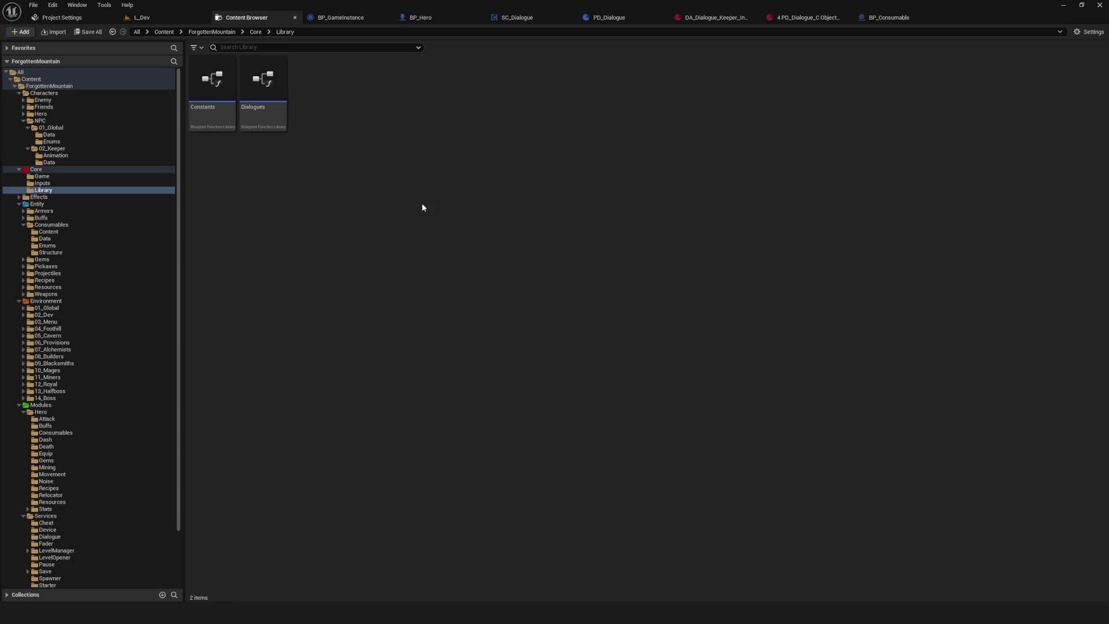
{"action": "double_click", "coordinate": [263, 87]}
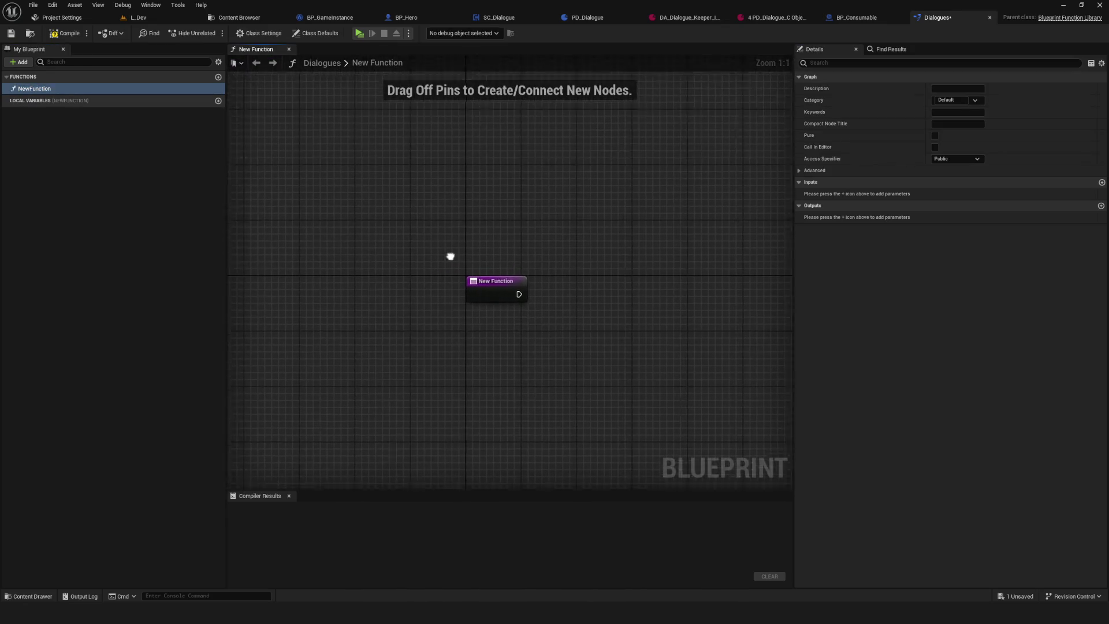
- Compile and save the new Dialogues library
{"action": "left_click", "coordinate": [64, 33]}
{"action": "left_click", "coordinate": [12, 33]}
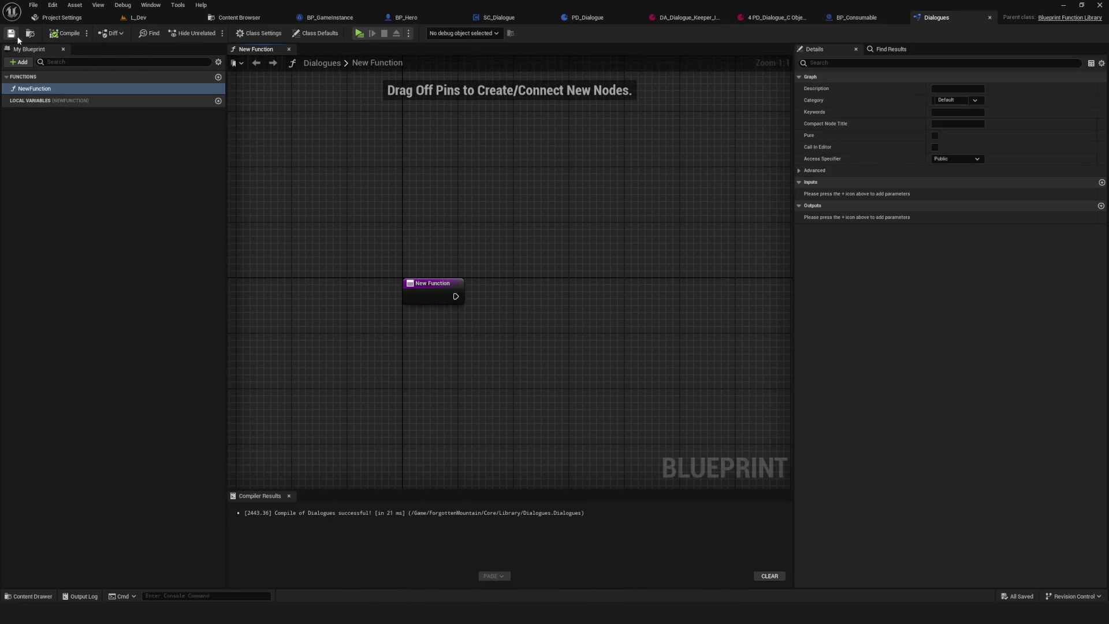
{"action": "left_click", "coordinate": [56, 91]}
{"action": "left_click", "coordinate": [132, 93]}
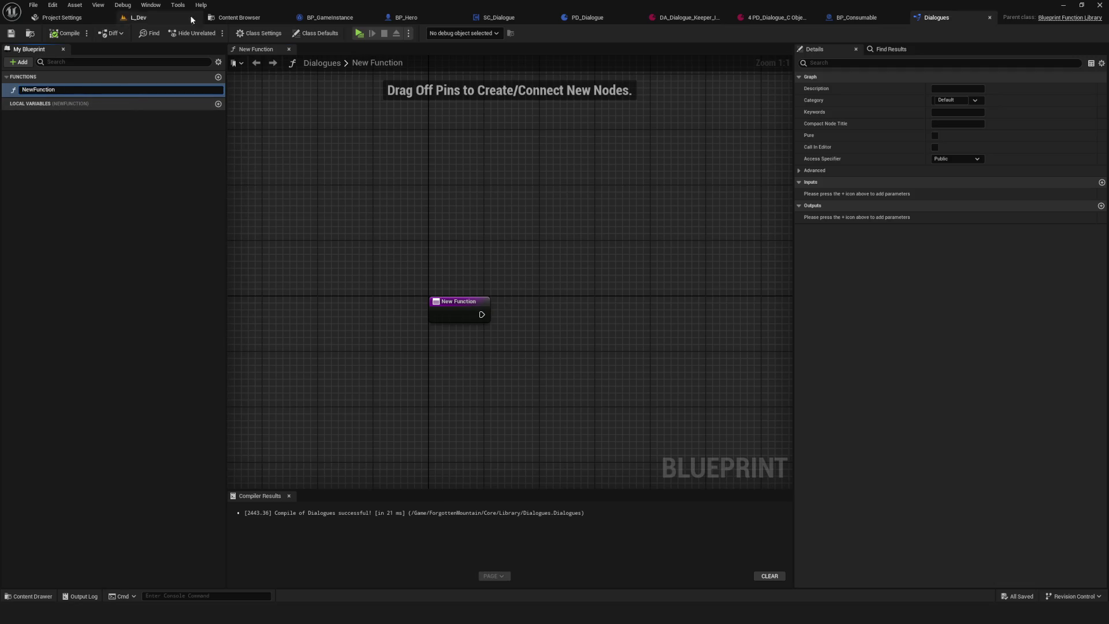
{"action": "left_click", "coordinate": [133, 206]}
- Rename NewFunction to 'LibGetterDialogue' and save the library
{"action": "left_click", "coordinate": [31, 88]}
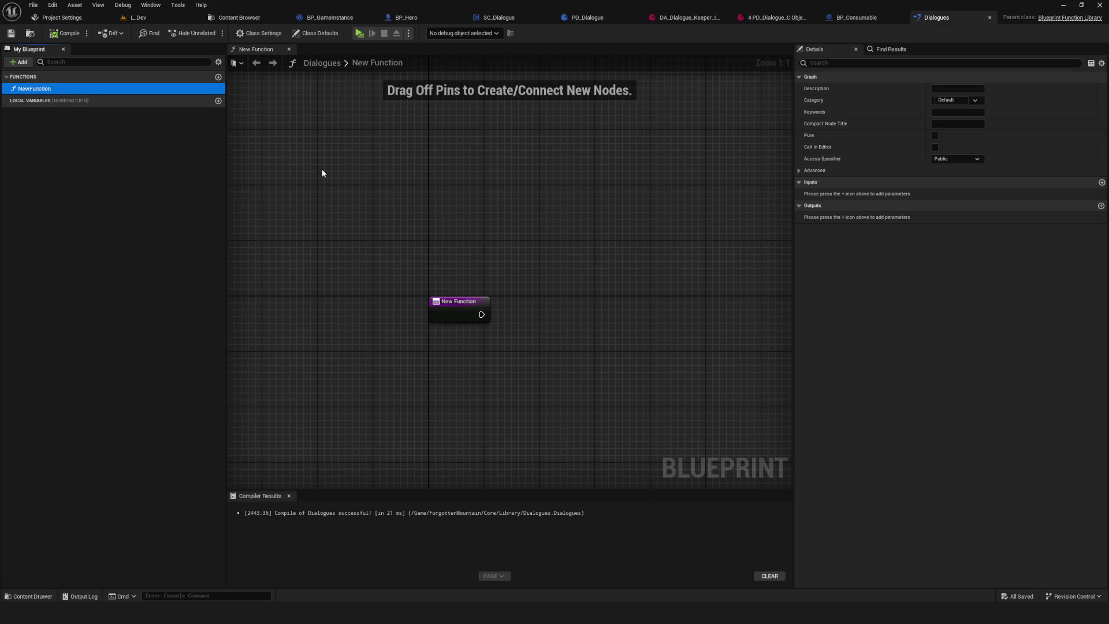
{"action": "key", "text": "F2"}
{"action": "type", "text": "LibGetter"}
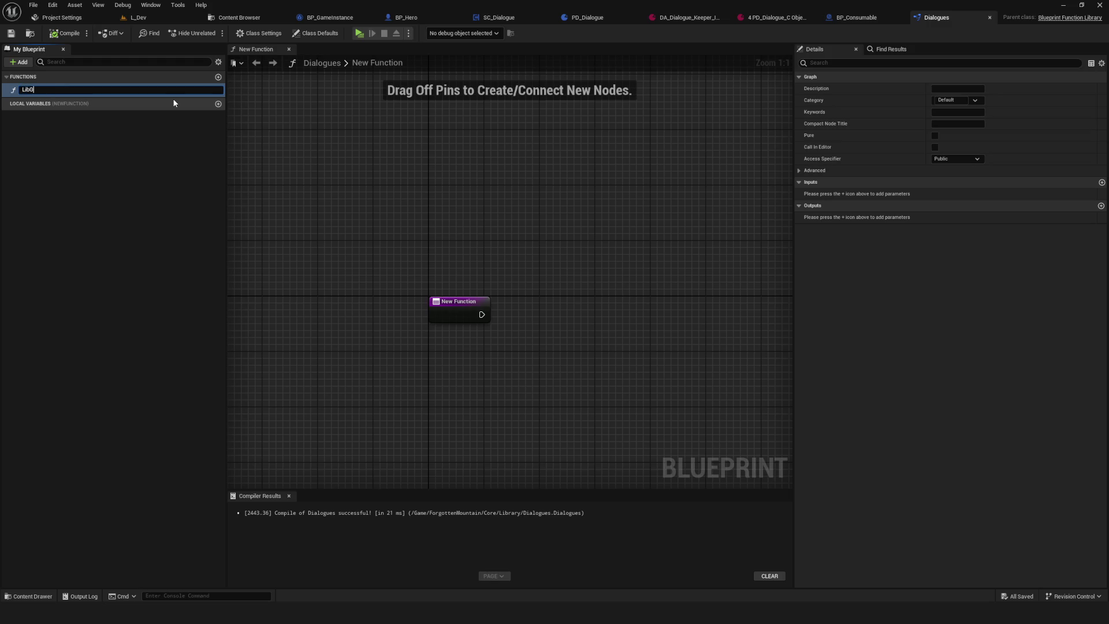
{"action": "type", "text": "Di"}
{"action": "type", "text": "Dia"}
{"action": "type", "text": "logue"}
{"action": "key", "text": "Return"}
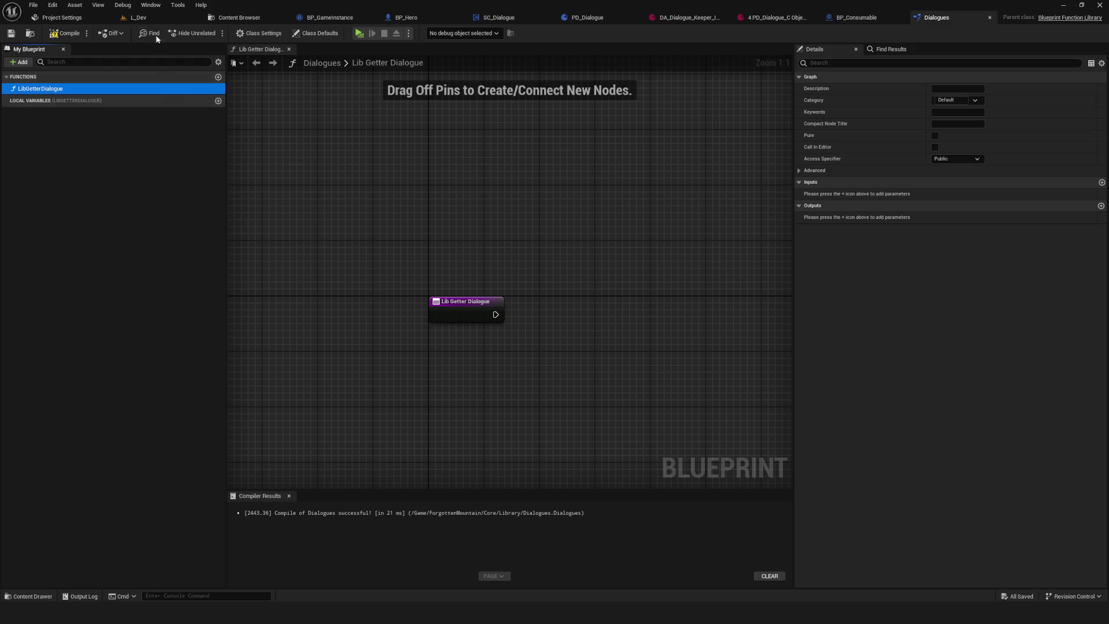
{"action": "left_click", "coordinate": [10, 33]}
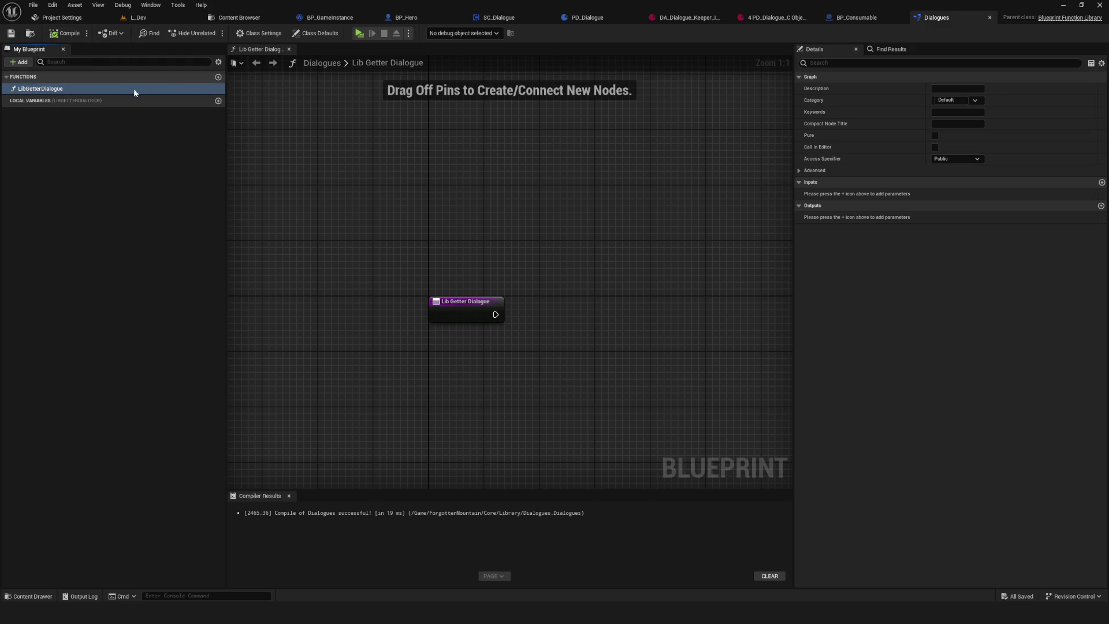
{"action": "mouse_move", "coordinate": [626, 278]}
{"action": "left_mouse_down"}
{"action": "mouse_move", "coordinate": [459, 312]}
{"action": "mouse_move", "coordinate": [401, 300]}
{"action": "mouse_move", "coordinate": [513, 286]}
{"action": "left_mouse_up"}
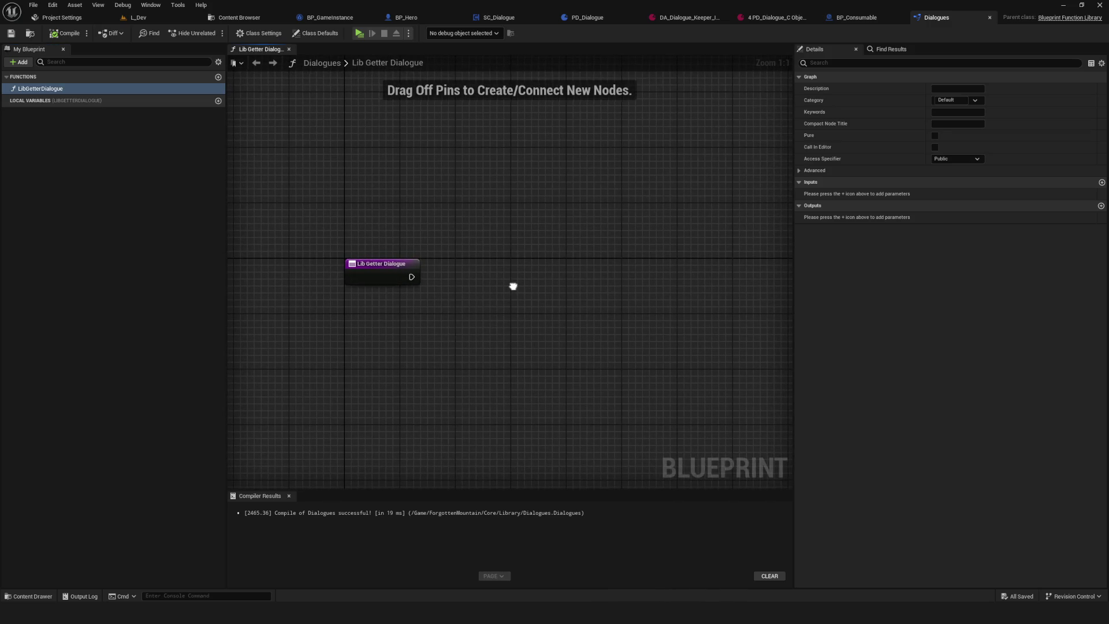
{"action": "left_click", "coordinate": [78, 99]}
- Add a local variable to LibGetterDialogue typed as a PD Dialogue object reference
{"action": "left_click", "coordinate": [218, 101]}
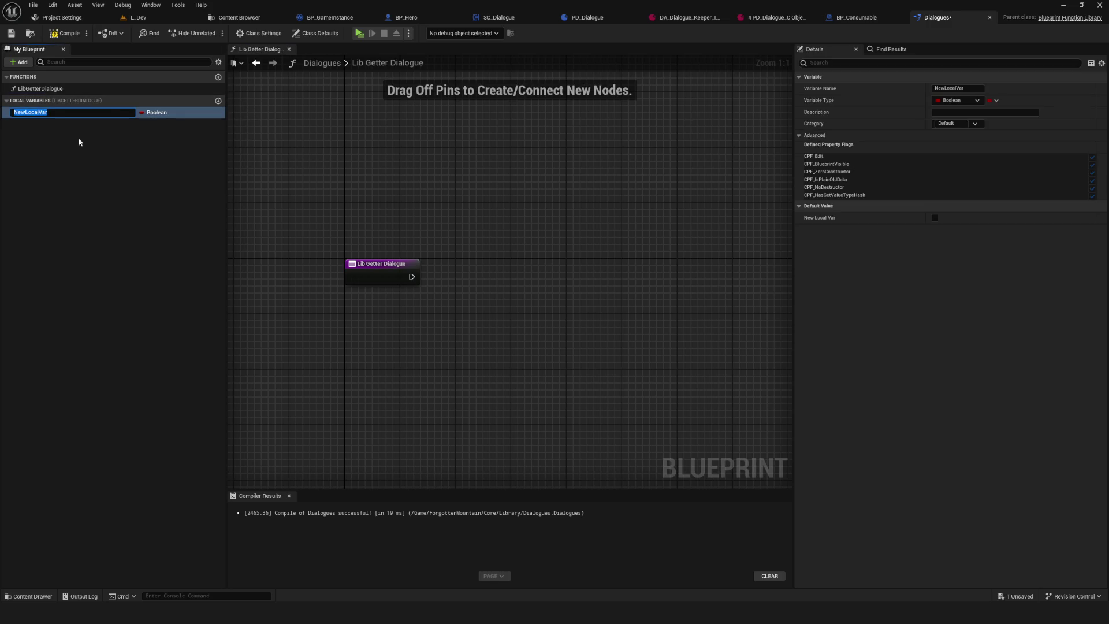
{"action": "key", "text": "Return"}
{"action": "left_click", "coordinate": [171, 113]}
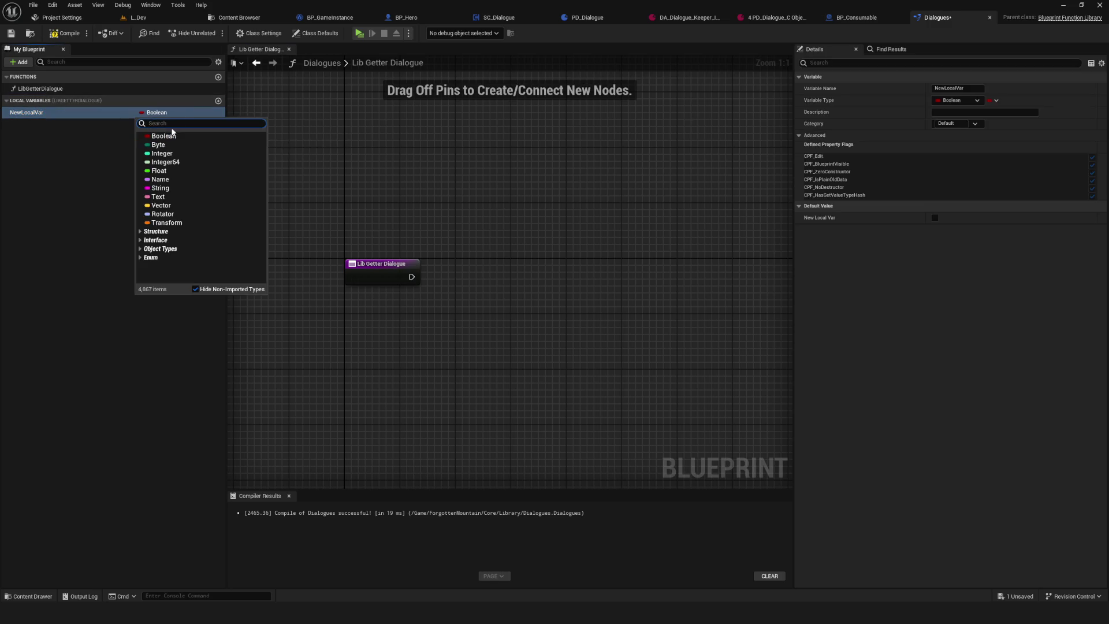
{"action": "type", "text": "PD"}
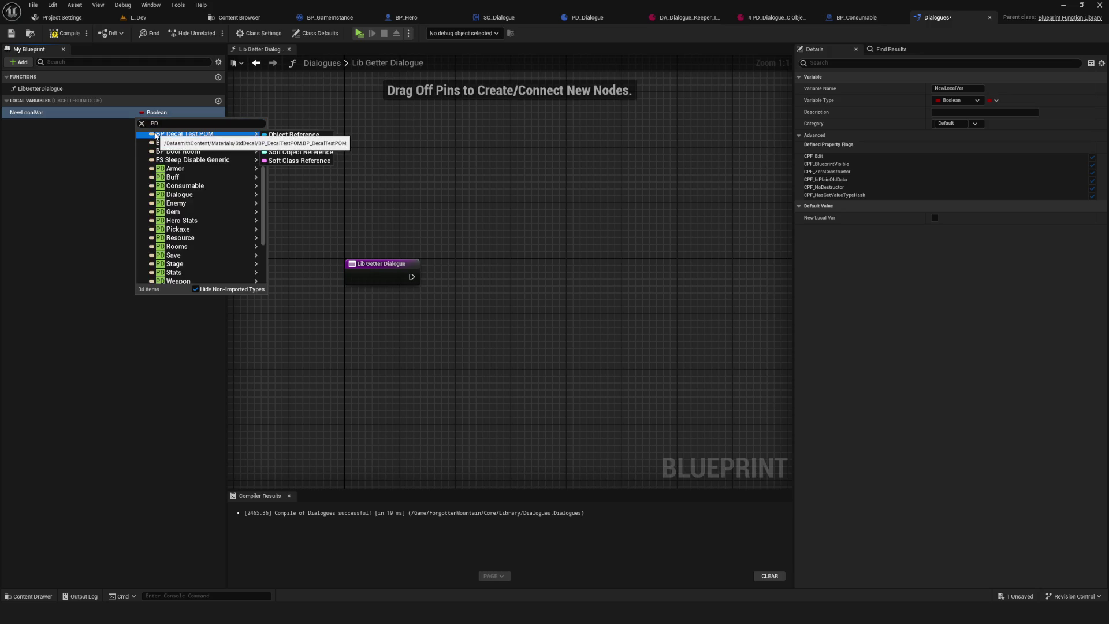
{"action": "left_click", "coordinate": [183, 123]}
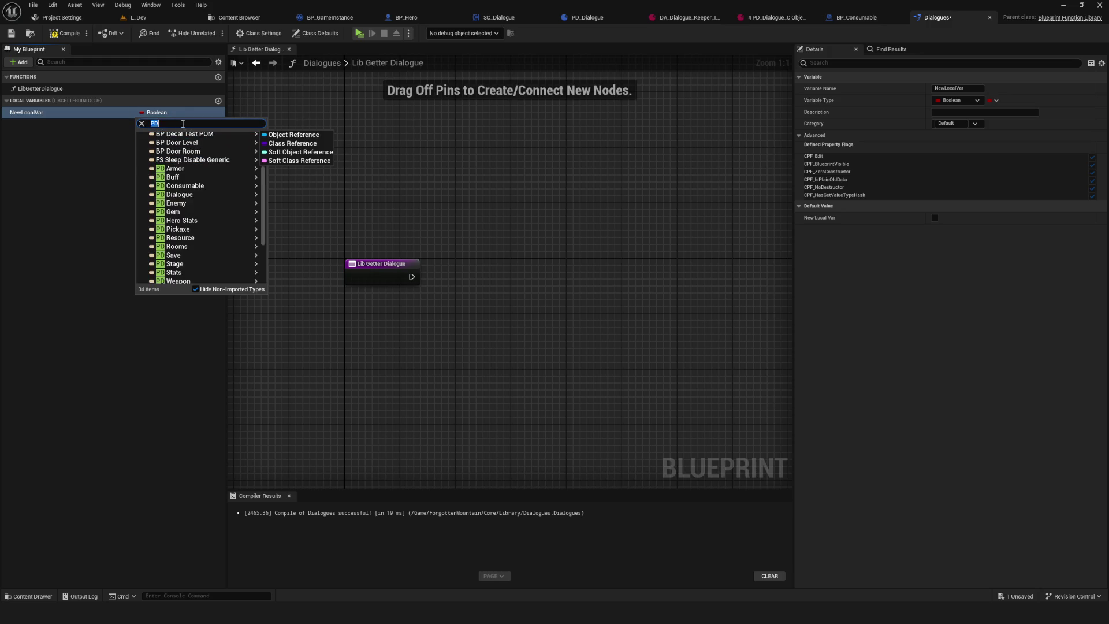
{"action": "left_click", "coordinate": [183, 124]}
{"action": "type", "text": "Dialogu"}
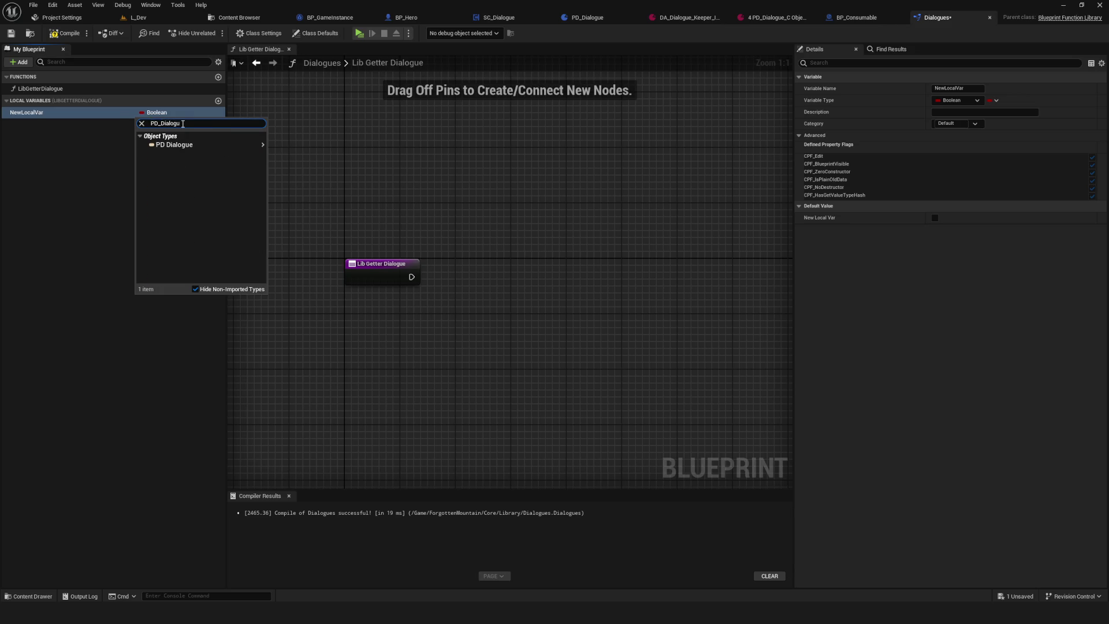
{"action": "mouse_move", "coordinate": [173, 144]}
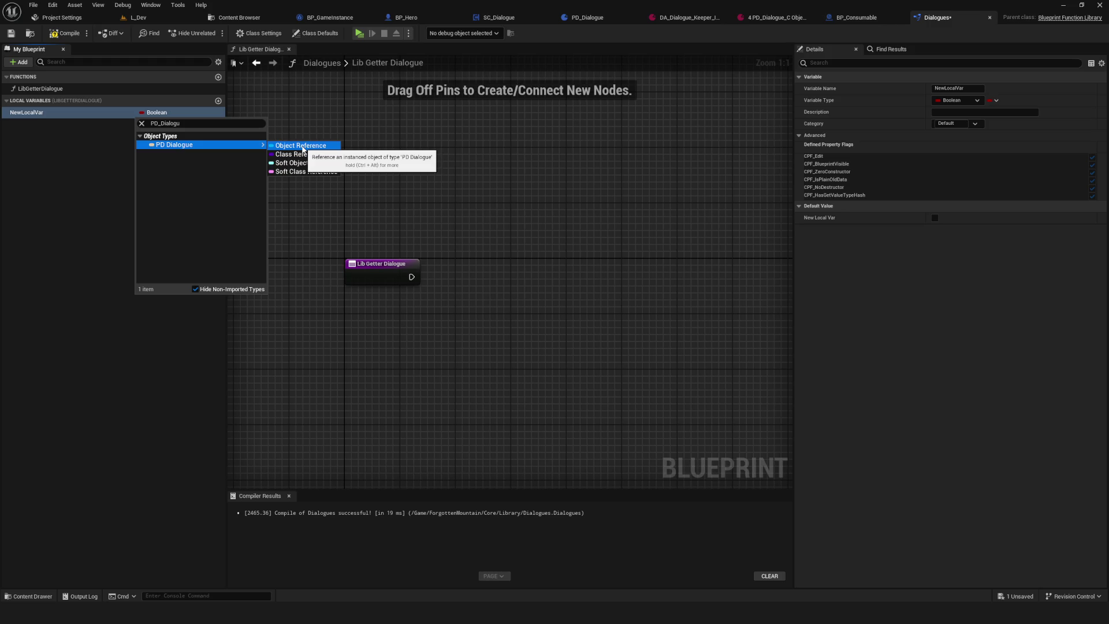
{"action": "left_click", "coordinate": [303, 149]}
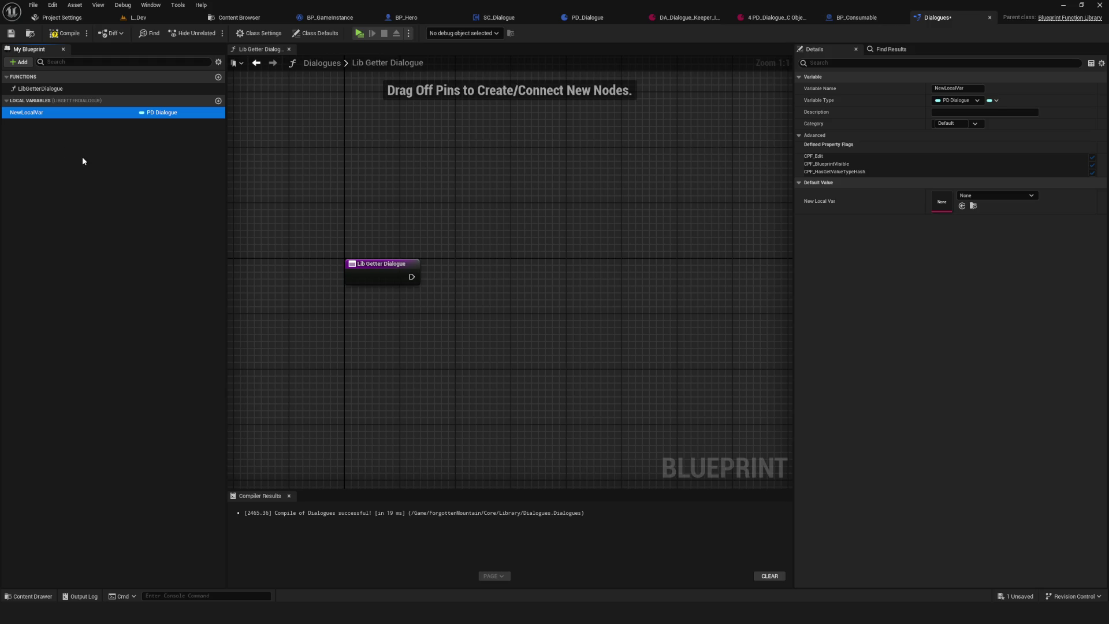
- Rename the local variable to 'DA_Dialogues' and compile the library
{"action": "left_click", "coordinate": [41, 115]}
{"action": "type", "text": "loc"}
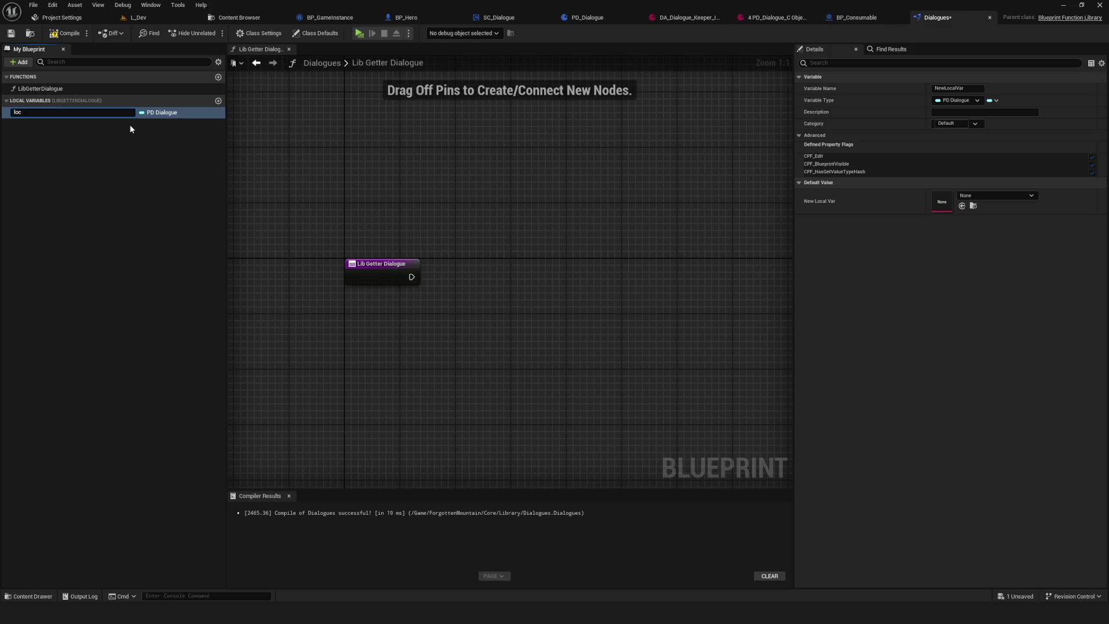
{"action": "type", "text": "Dialogu"}
{"action": "type", "text": "ew"}
{"action": "key", "text": "Return"}
{"action": "key", "text": "ctrl+s"}
{"action": "key", "text": "F2"}
{"action": "type", "text": "DA_"}
{"action": "type", "text": "Dialogues"}
{"action": "key", "text": "Return"}
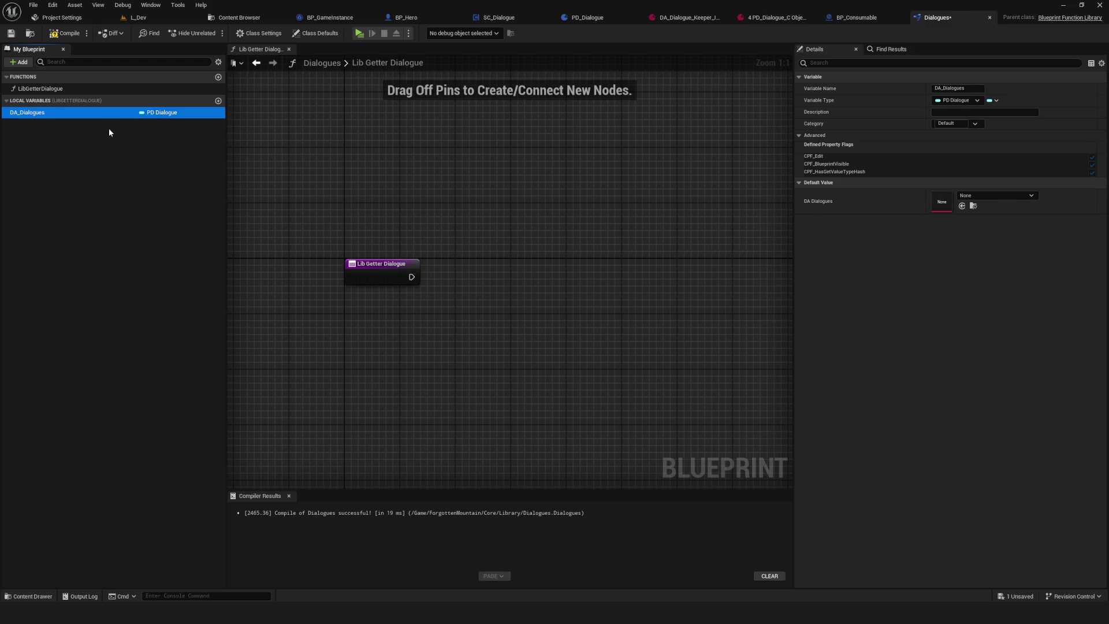
{"action": "left_click", "coordinate": [70, 33]}
- Recompile and save Dialogues, checking DA_Dialogues' PD Dialogue type beside the entry node
{"action": "left_click", "coordinate": [70, 33]}
{"action": "scroll", "coordinate": [428, 309], "scroll_direction": "down", "scroll_amount": 1}
{"action": "scroll", "coordinate": [418, 252], "scroll_direction": "up", "scroll_amount": 1}
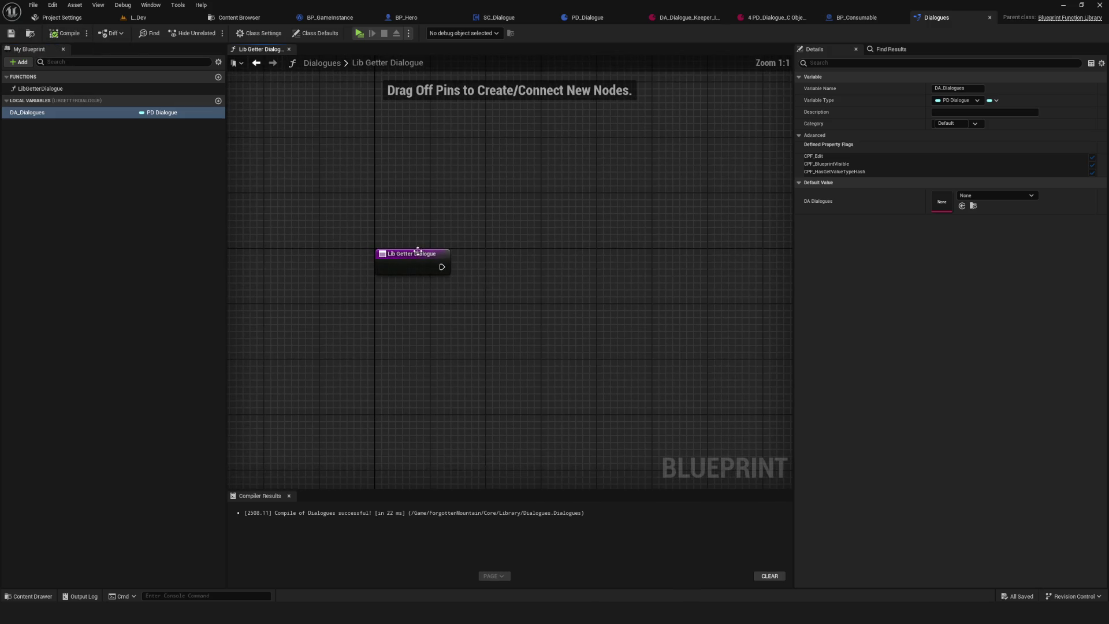
{"action": "left_click", "coordinate": [445, 267]}
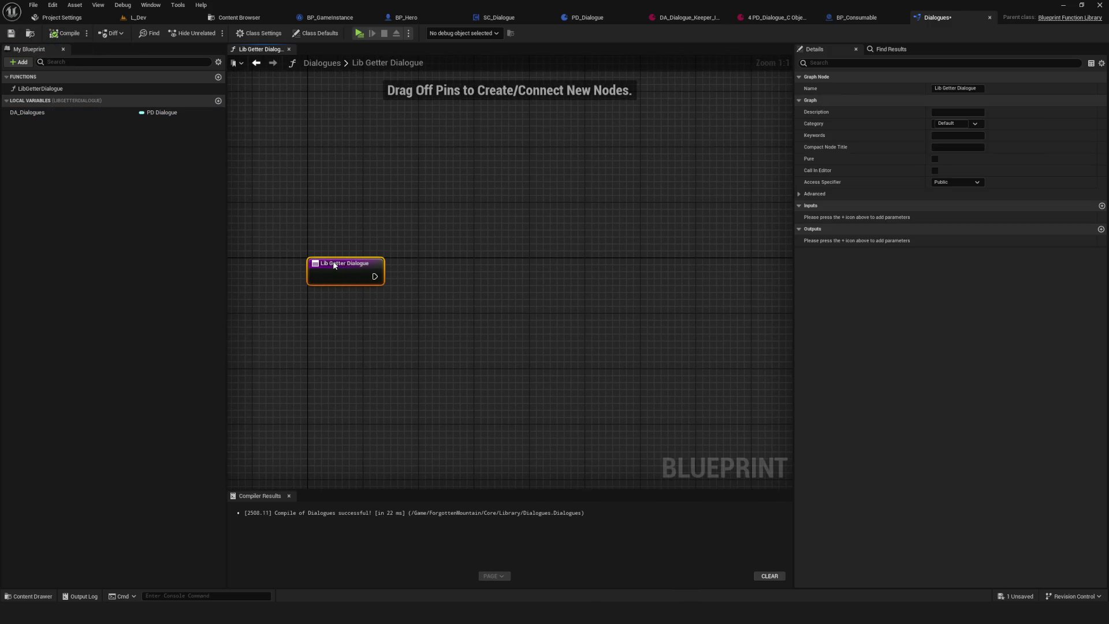
{"action": "left_click", "coordinate": [24, 113]}
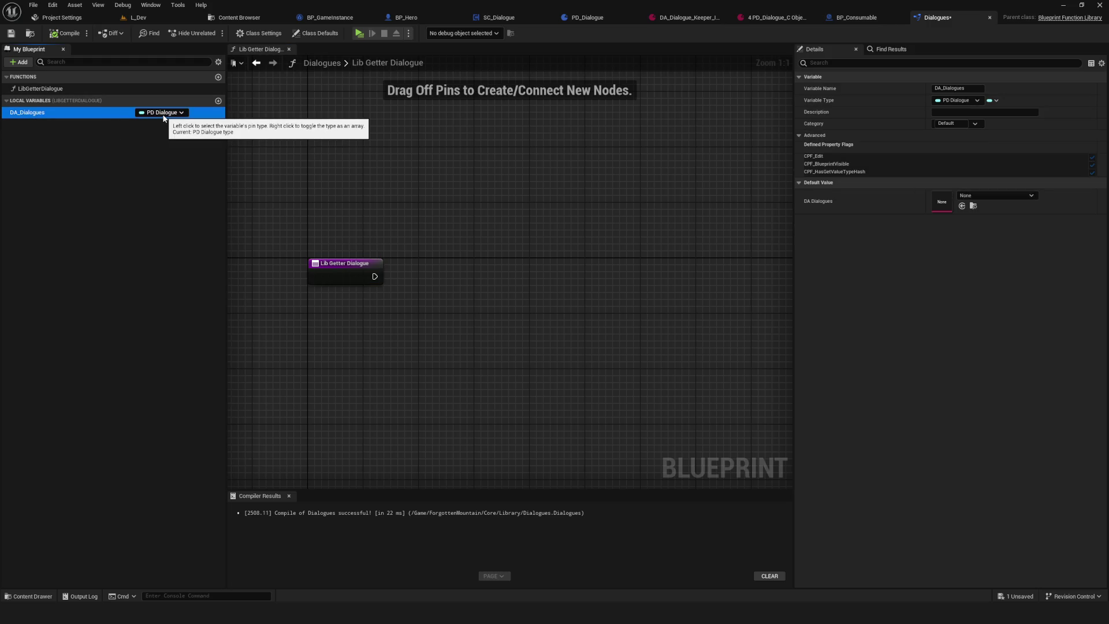
{"action": "left_click", "coordinate": [15, 37]}
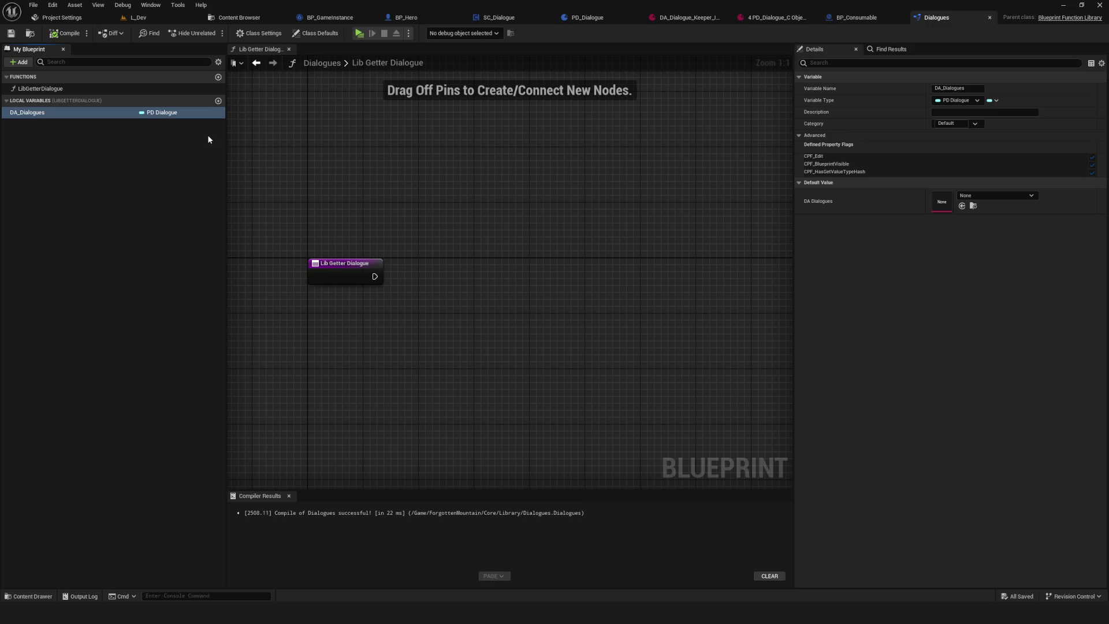
{"action": "left_click_drag", "start_coordinate": [543, 285], "coordinate": [462, 255]}
{"action": "mouse_move", "coordinate": [583, 275]}
{"action": "left_mouse_down"}
{"action": "mouse_move", "coordinate": [540, 253]}
{"action": "mouse_move", "coordinate": [581, 251]}
{"action": "left_mouse_up"}
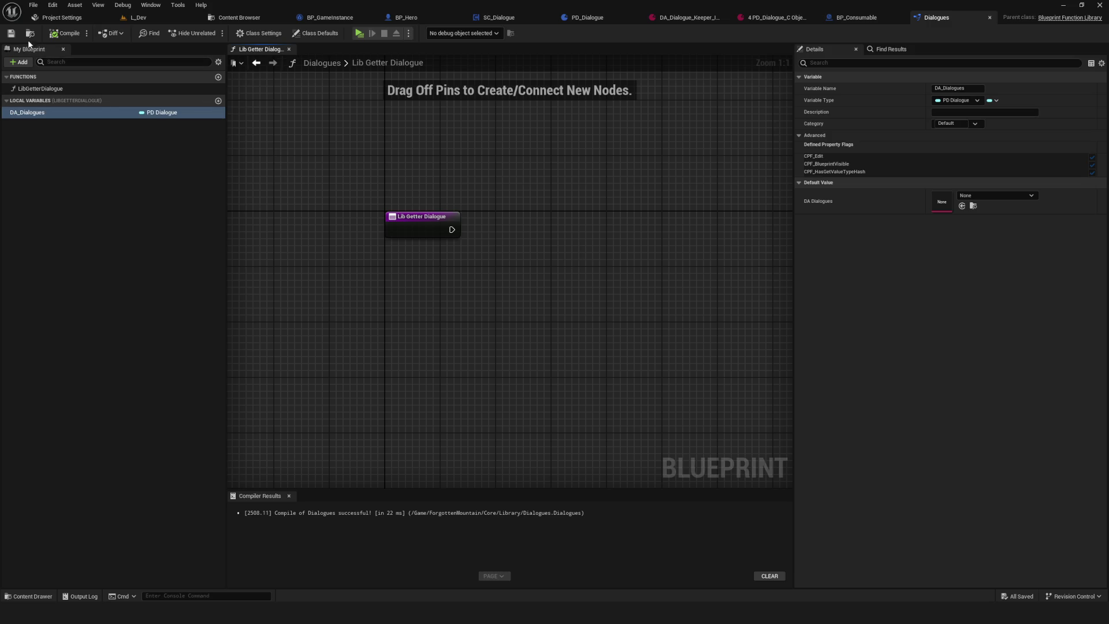
{"action": "left_click_drag", "start_coordinate": [559, 235], "coordinate": [558, 256]}
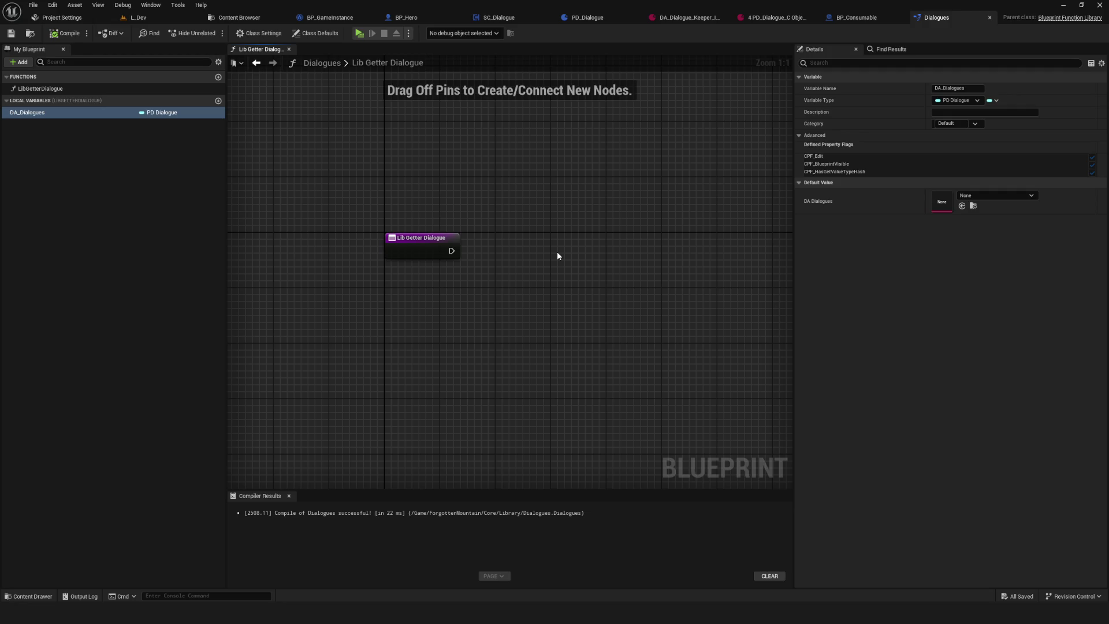
{"action": "left_click_drag", "start_coordinate": [557, 252], "coordinate": [554, 241]}
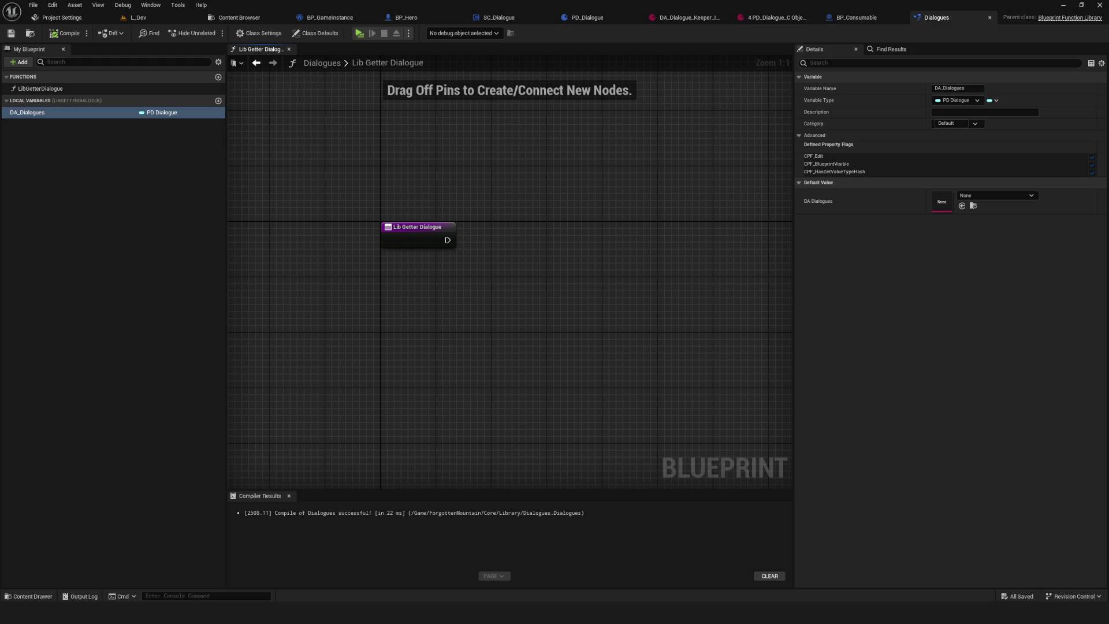
{"action": "left_click", "coordinate": [29, 49]}
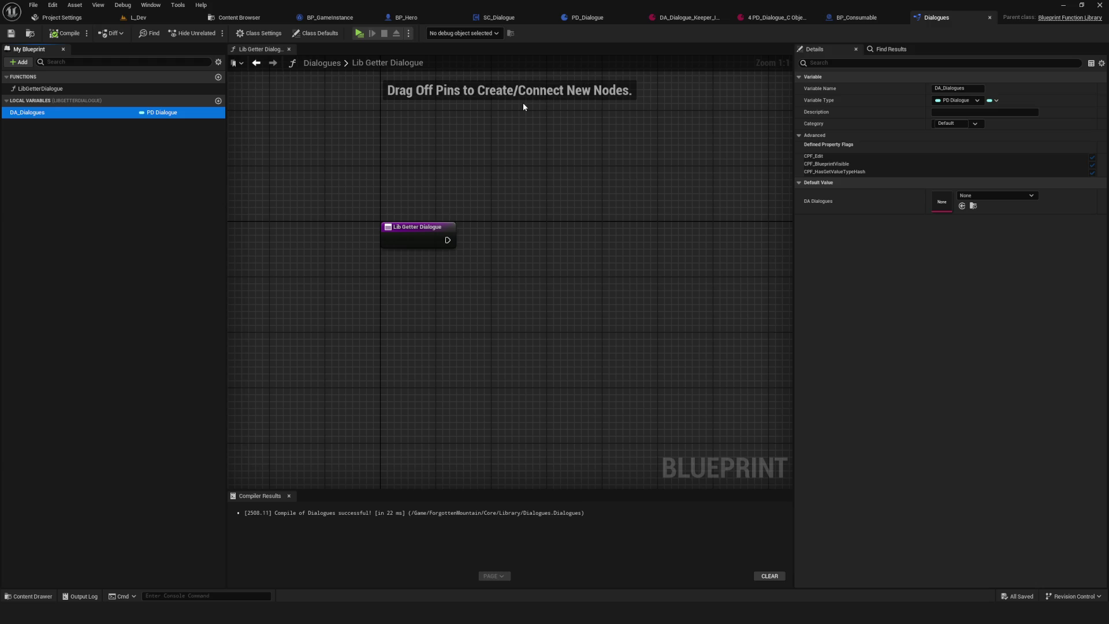
{"action": "mouse_move", "coordinate": [57, 89]}
{"action": "left_mouse_down"}
{"action": "mouse_move", "coordinate": [519, 134]}
{"action": "mouse_move", "coordinate": [563, 192]}
{"action": "left_mouse_up"}
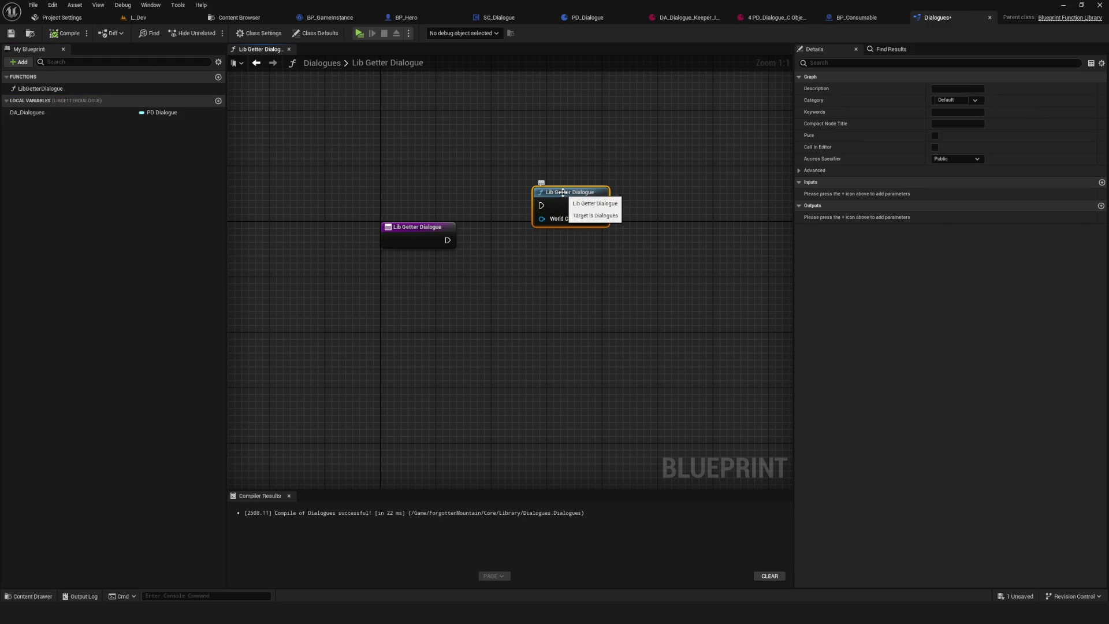
{"action": "key", "text": "Delete"}
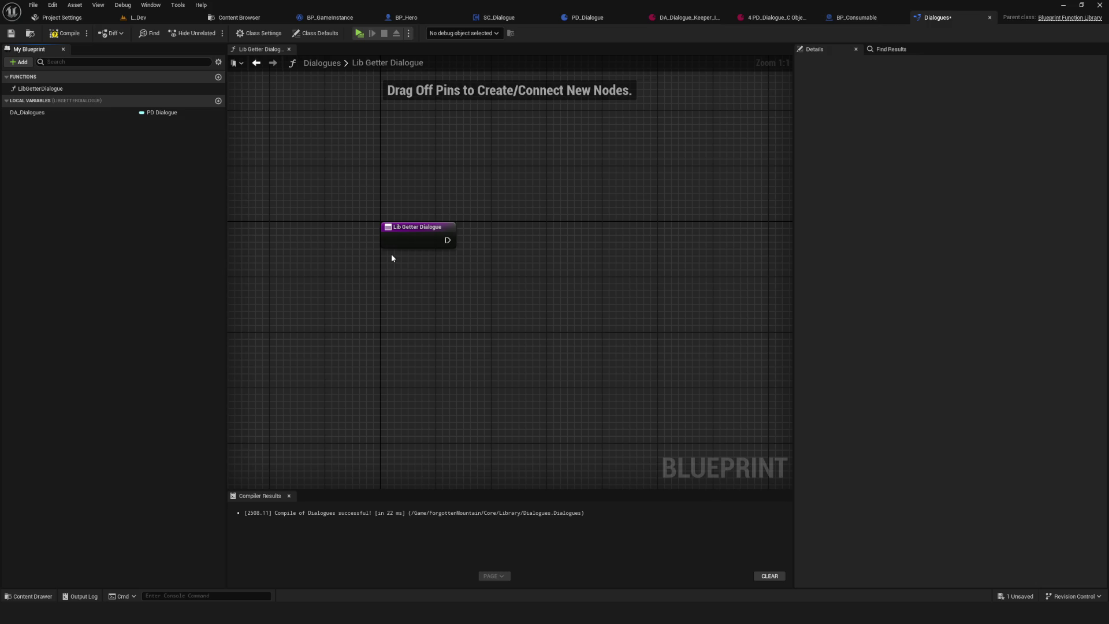
- Compile and save Dialogues, then open the 02_Keeper folder in the Content Browser
{"action": "left_click", "coordinate": [65, 33]}
{"action": "left_click", "coordinate": [11, 34]}
{"action": "left_click", "coordinate": [239, 18]}
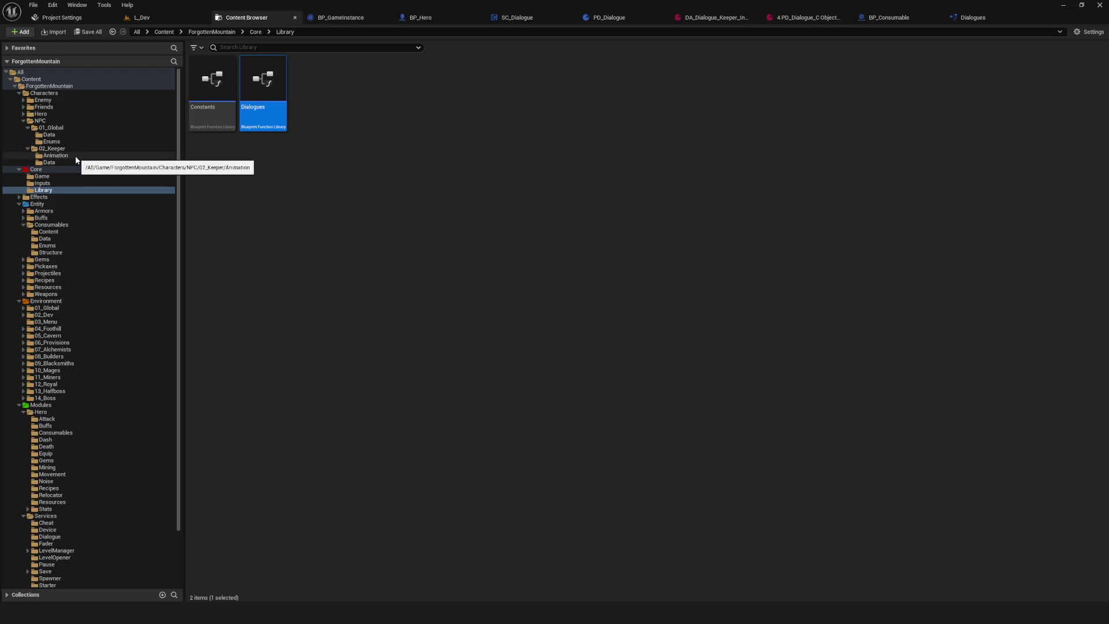
{"action": "left_click", "coordinate": [52, 148]}
- Create a NewFolder in 02_Keeper, then delete it again
{"action": "right_click", "coordinate": [399, 101]}
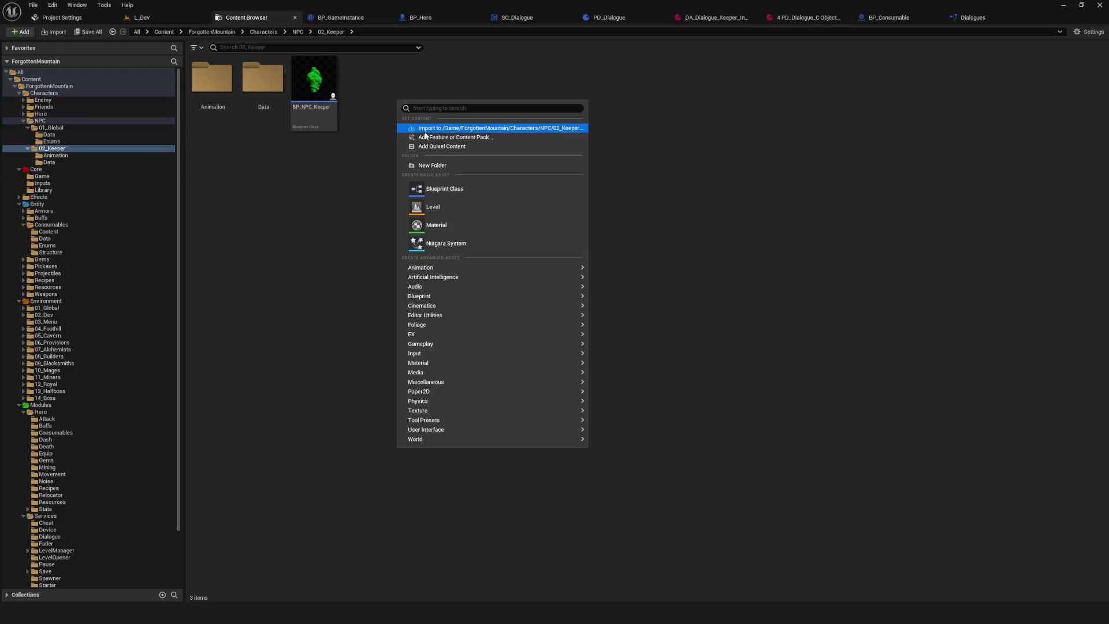
{"action": "left_click", "coordinate": [456, 167]}
{"action": "key", "text": "Return"}
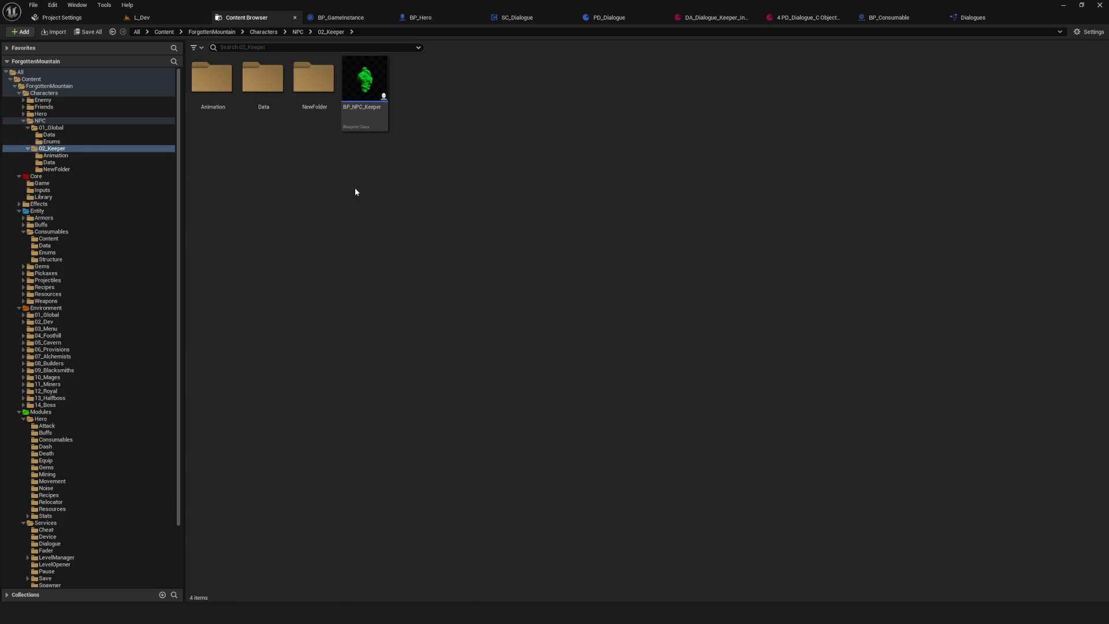
{"action": "key", "text": "Delete"}
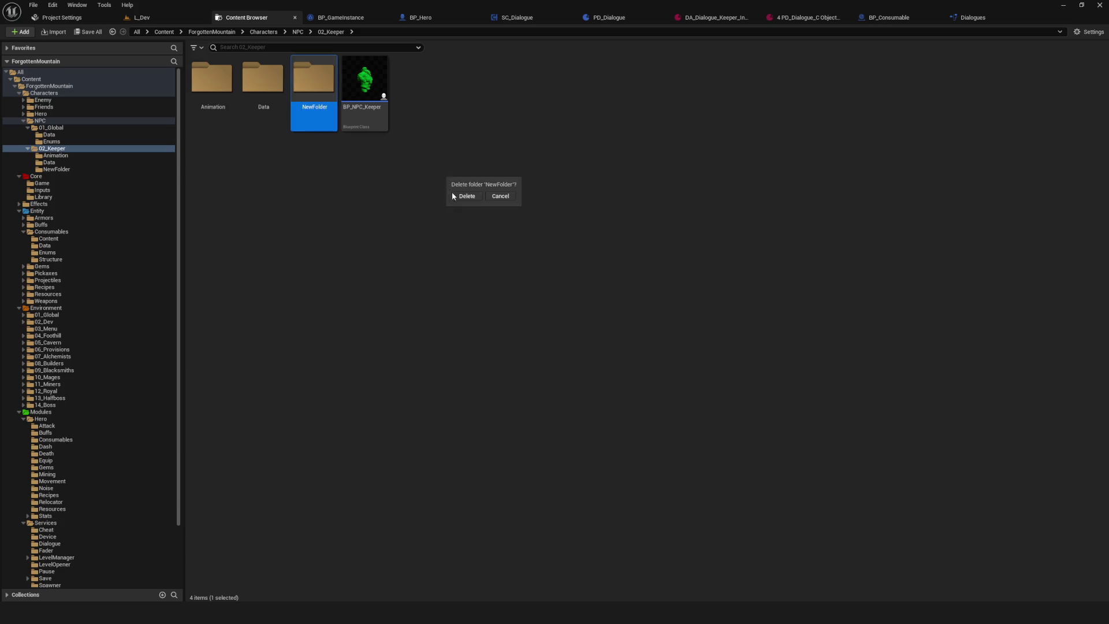
{"action": "left_click", "coordinate": [452, 193]}
- Look at the E_NPC enum in 01_Global Enums and the Animation folder, returning to 02_Keeper
{"action": "left_click", "coordinate": [55, 143]}
{"action": "left_click", "coordinate": [231, 96]}
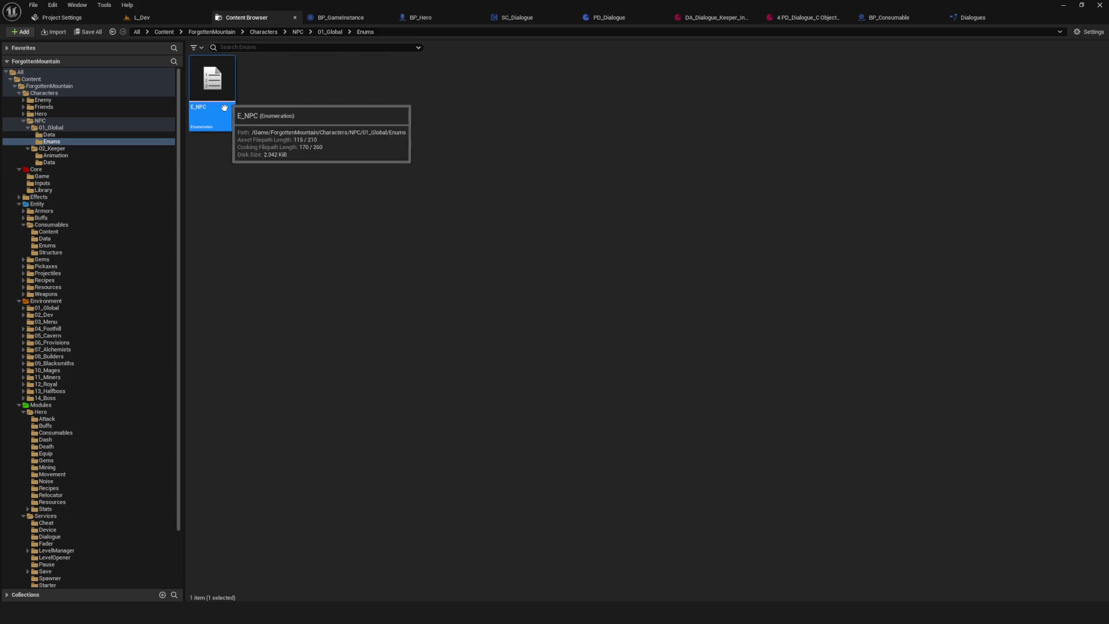
{"action": "left_click", "coordinate": [56, 151]}
{"action": "left_click", "coordinate": [55, 155]}
{"action": "left_click", "coordinate": [58, 149]}
{"action": "left_click", "coordinate": [56, 155]}
{"action": "left_click", "coordinate": [65, 150]}
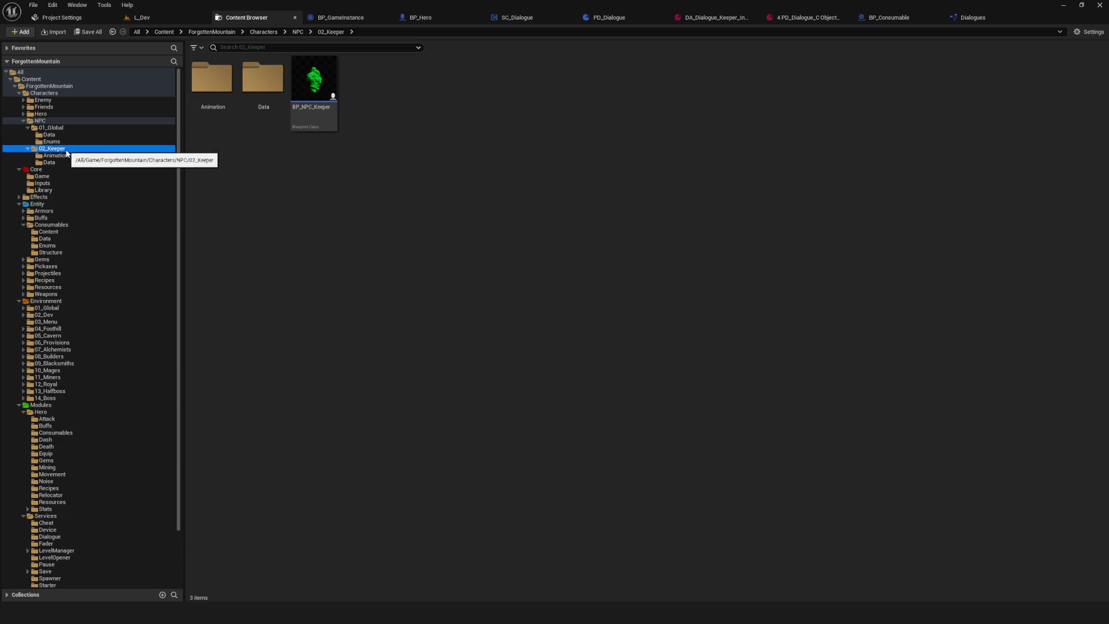
{"action": "right_click", "coordinate": [375, 160]}
- Create an 'Enums' folder inside 02_Keeper
{"action": "left_click", "coordinate": [413, 229]}
{"action": "type", "text": "Ут"}
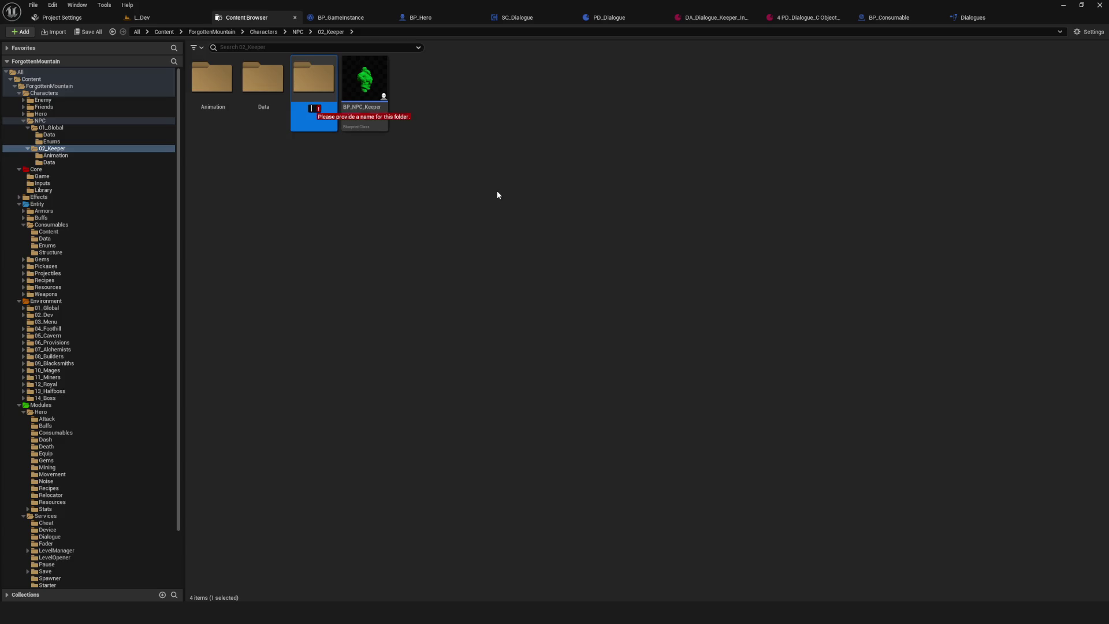
{"action": "key", "text": "BackSpace"}
{"action": "key", "text": "BackSpace"}
{"action": "key", "text": "BackSpace"}
{"action": "type", "text": "Enum"}
{"action": "key", "text": "Return"}
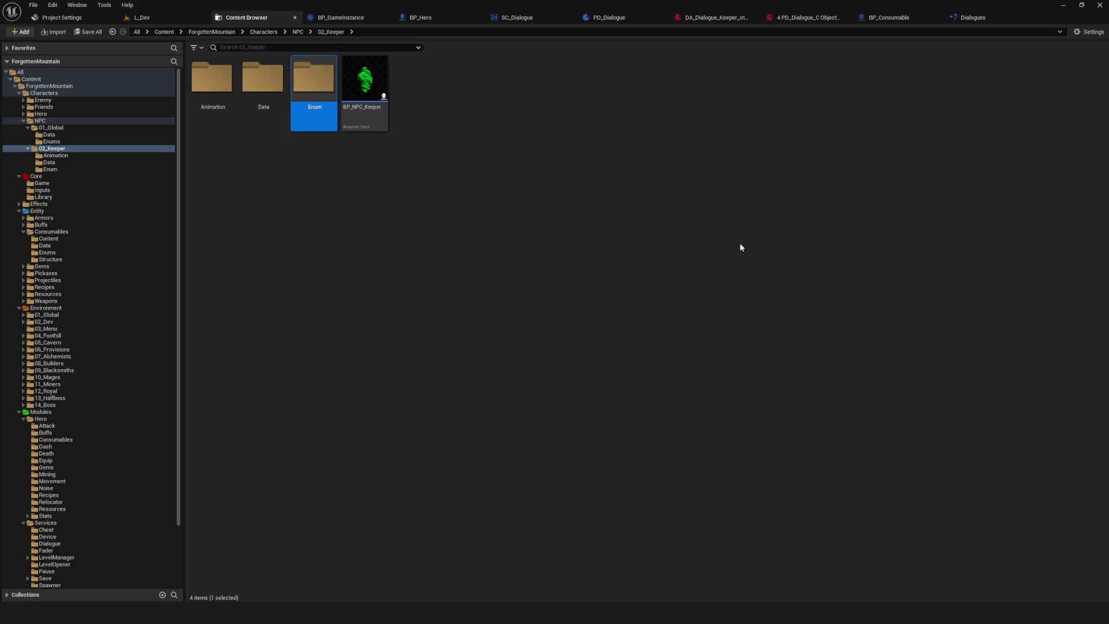
{"action": "double_click", "coordinate": [315, 90]}
{"action": "right_click", "coordinate": [355, 139]}
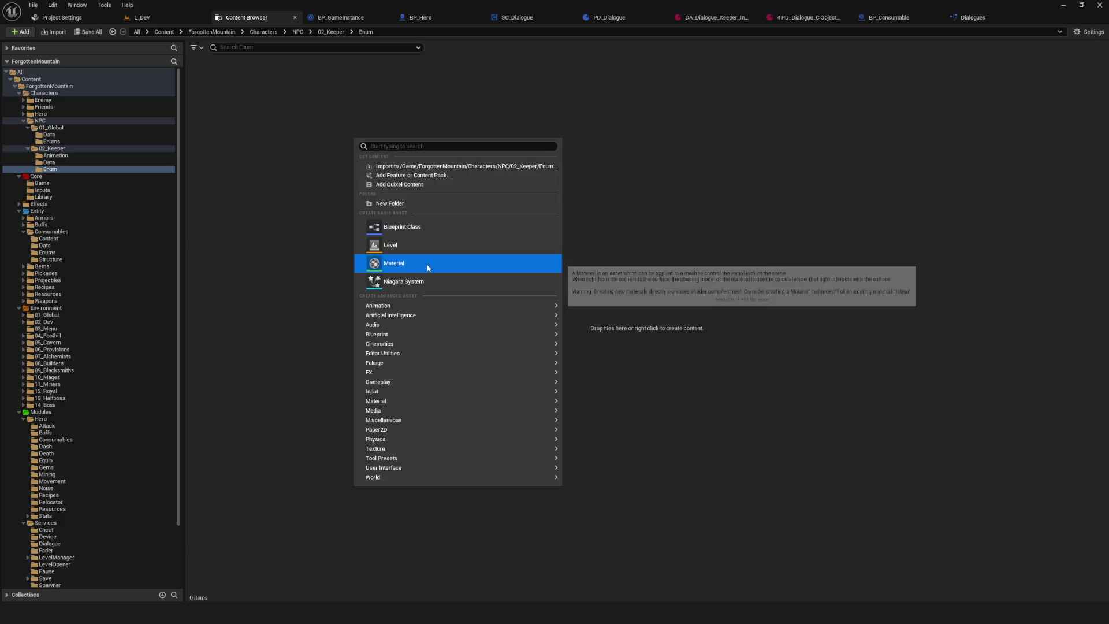
{"action": "mouse_move", "coordinate": [394, 337]}
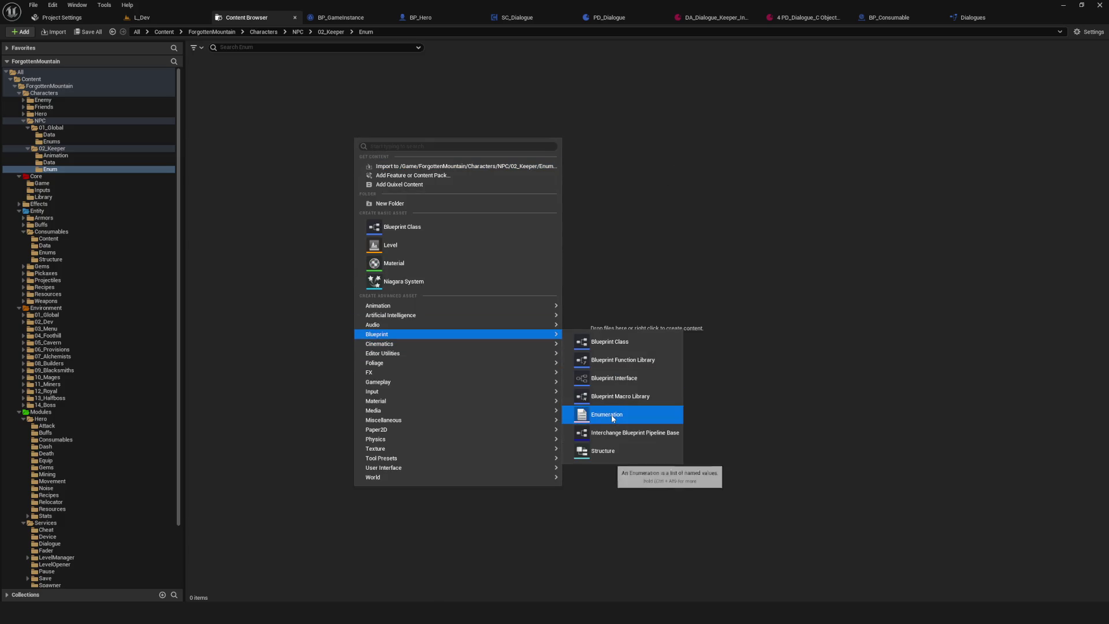
{"action": "left_click", "coordinate": [49, 162]}
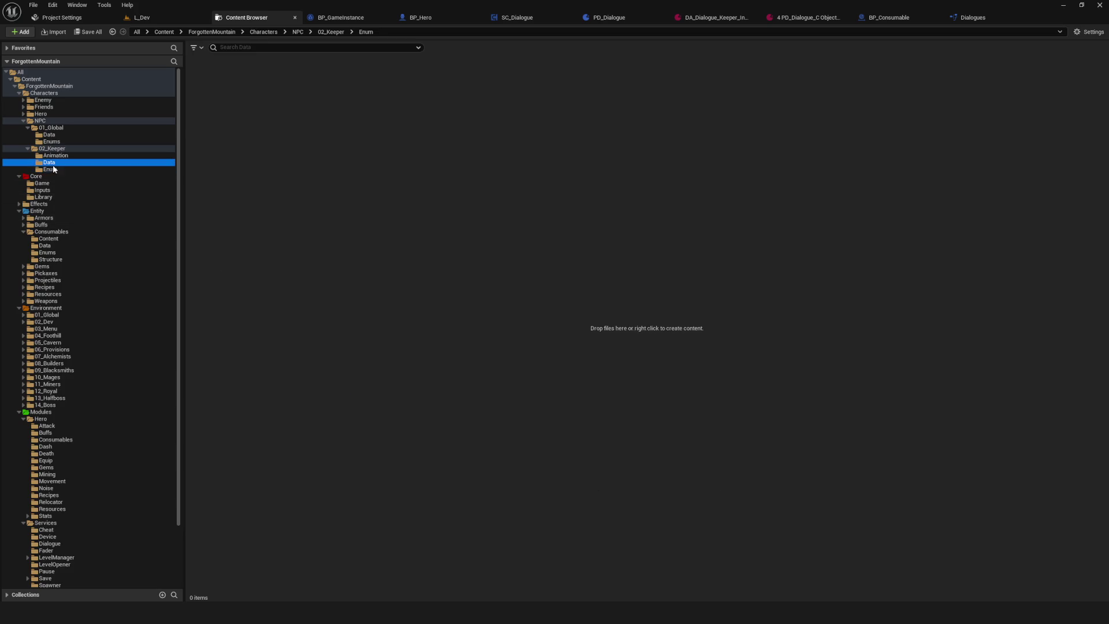
{"action": "left_click", "coordinate": [52, 164]}
{"action": "left_click", "coordinate": [56, 173]}
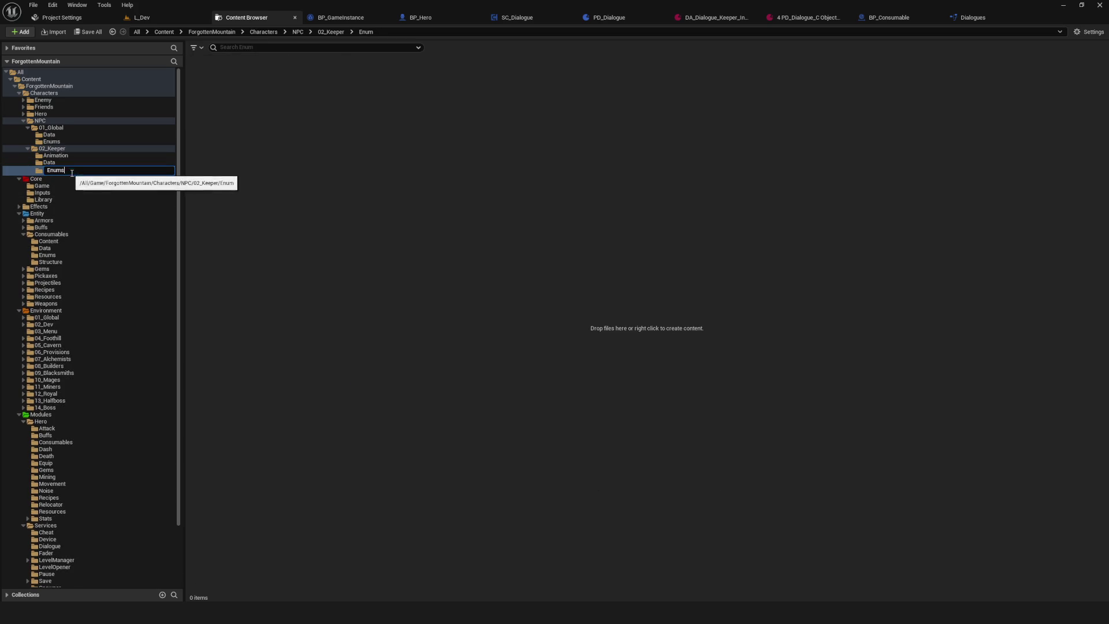
- Create an enumeration named 'E_Dialogue_Keeper' in Enums and open it
{"action": "right_click", "coordinate": [342, 152]}
{"action": "mouse_move", "coordinate": [395, 347]}
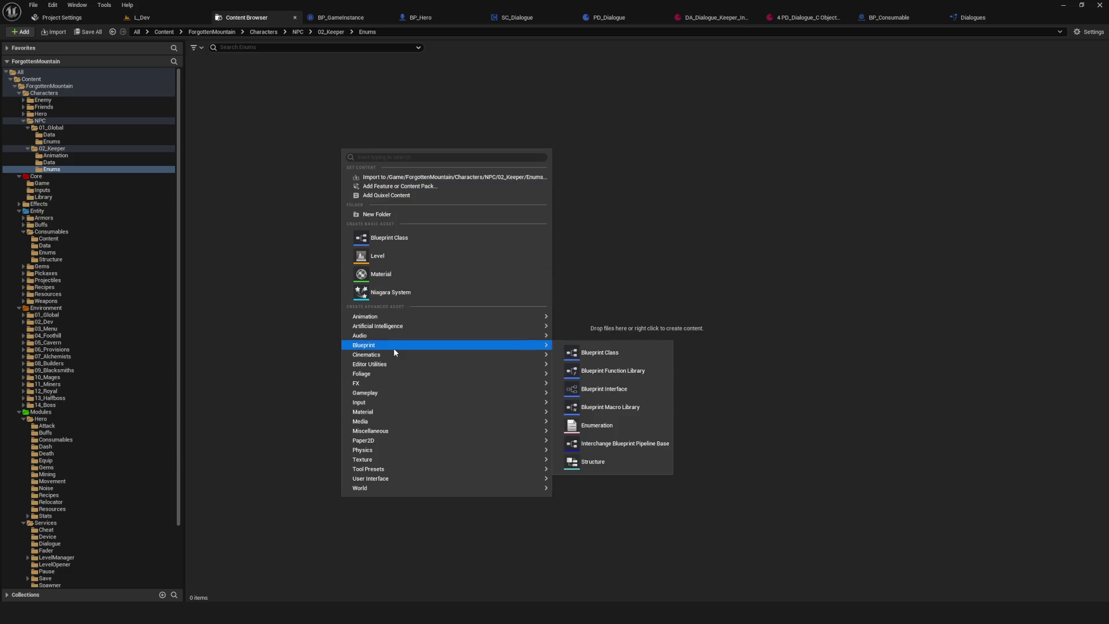
{"action": "left_click", "coordinate": [584, 444]}
{"action": "type", "text": "E_Kee"}
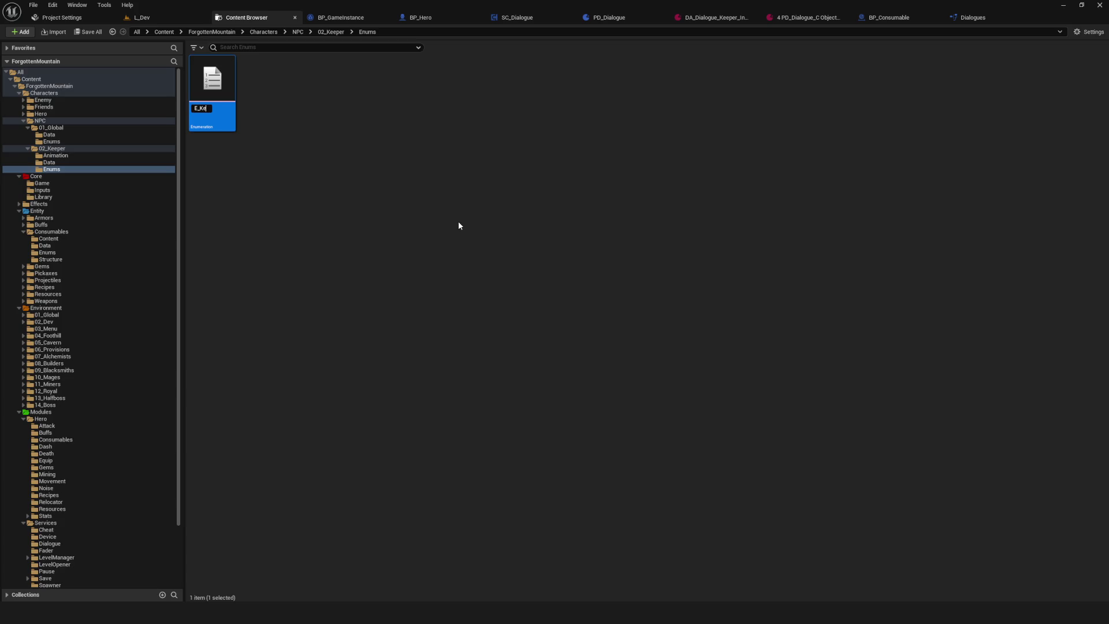
{"action": "key", "text": "BackSpace"}
{"action": "key", "text": "BackSpace"}
{"action": "key", "text": "BackSpace"}
{"action": "type", "text": "alogue_"}
{"action": "type", "text": "Keeper"}
{"action": "key", "text": "Return"}
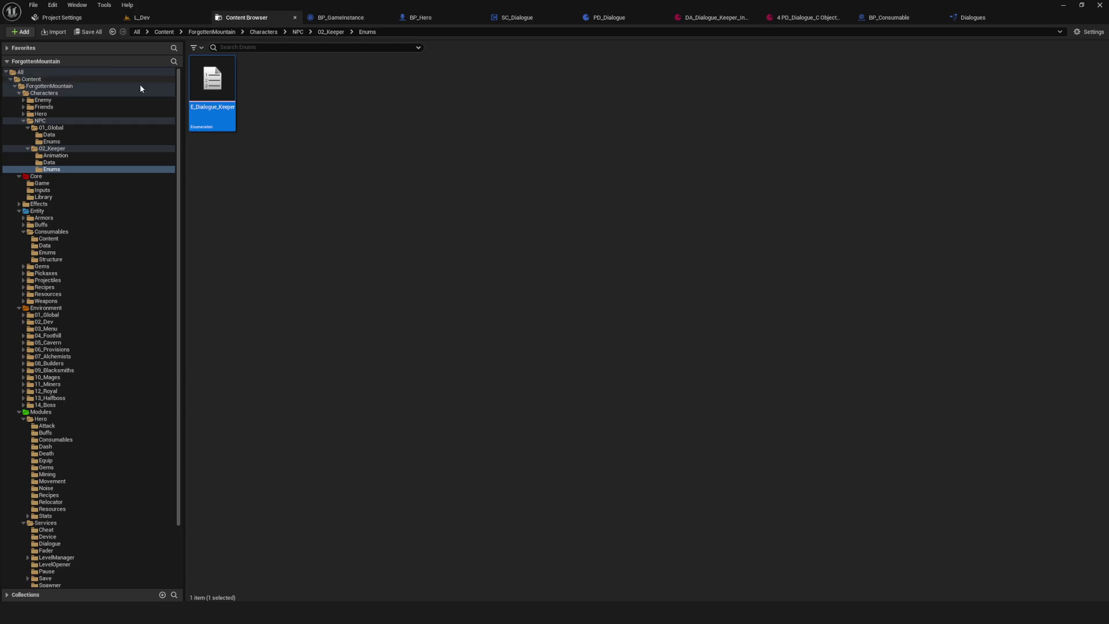
{"action": "double_click", "coordinate": [212, 96]}
- Add enumerators None, Intro, Second, Usual and Special to E_Dialogue_Keeper and save it
{"action": "left_click", "coordinate": [90, 36]}
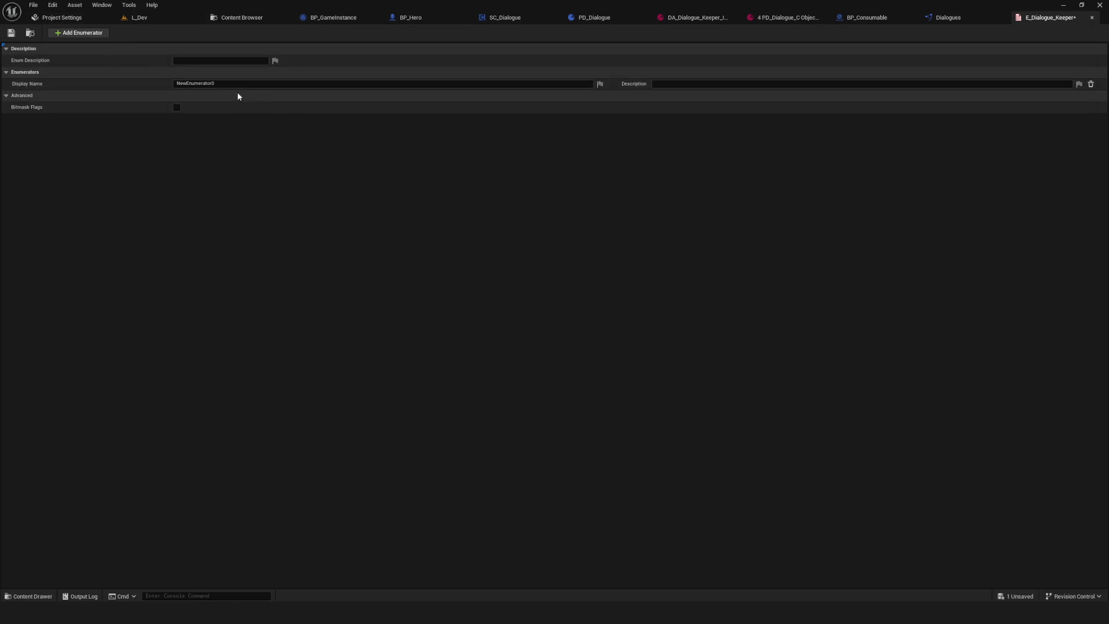
{"action": "type", "text": "None"}
{"action": "key", "text": "Return"}
{"action": "left_click", "coordinate": [87, 33]}
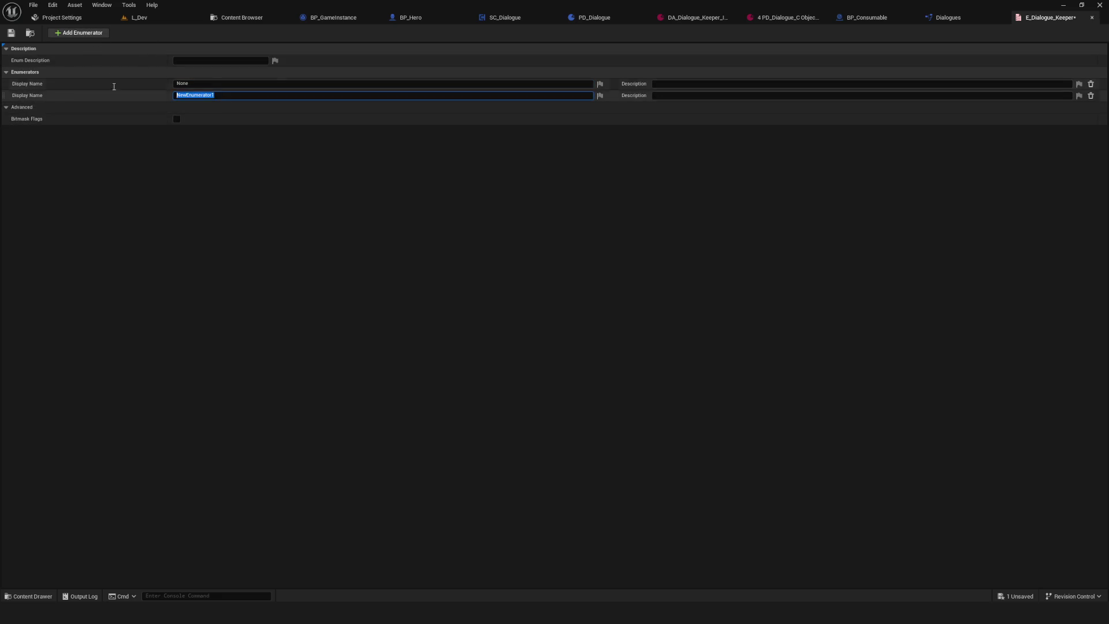
{"action": "type", "text": "Intro"}
{"action": "left_click", "coordinate": [81, 33]}
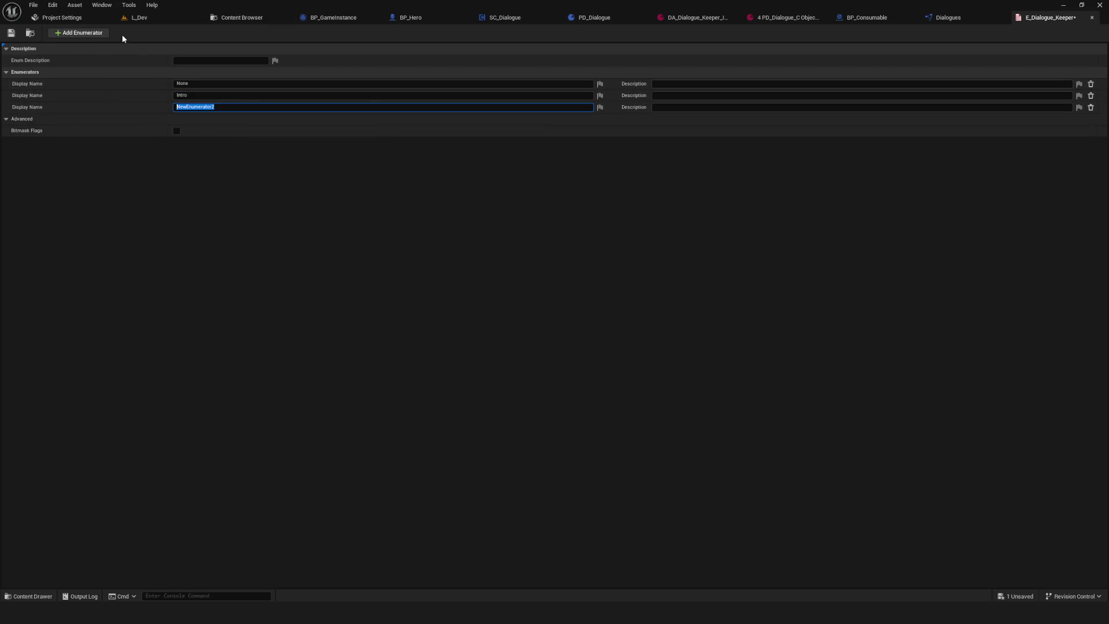
{"action": "type", "text": "Second"}
{"action": "key", "text": "Return"}
{"action": "left_click", "coordinate": [104, 33]}
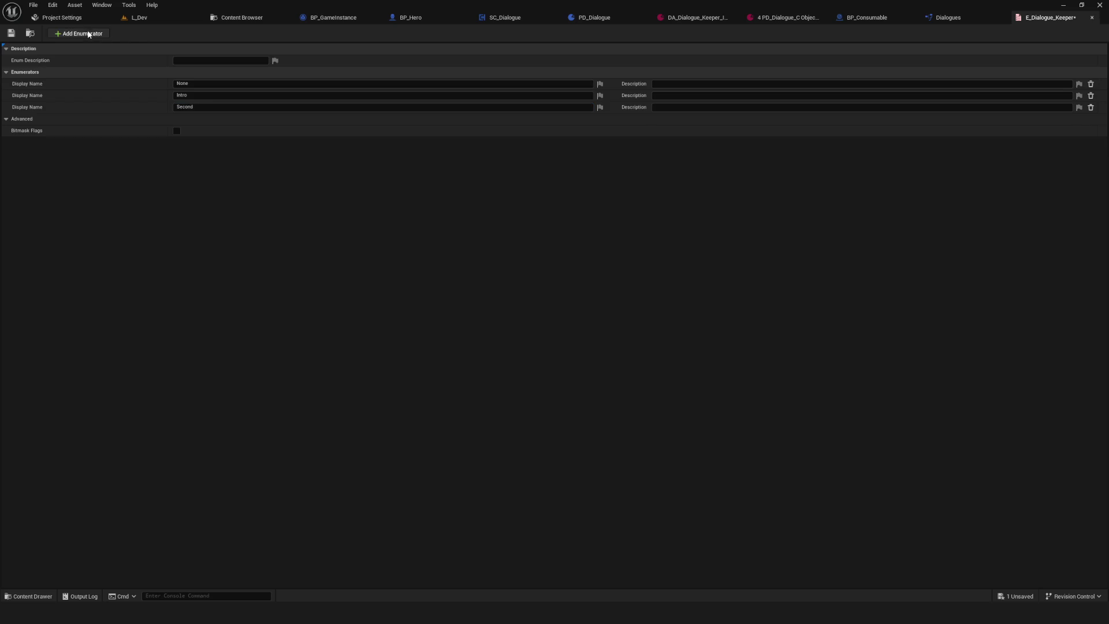
{"action": "type", "text": "Usual"}
{"action": "key", "text": "Return"}
{"action": "left_click", "coordinate": [81, 32]}
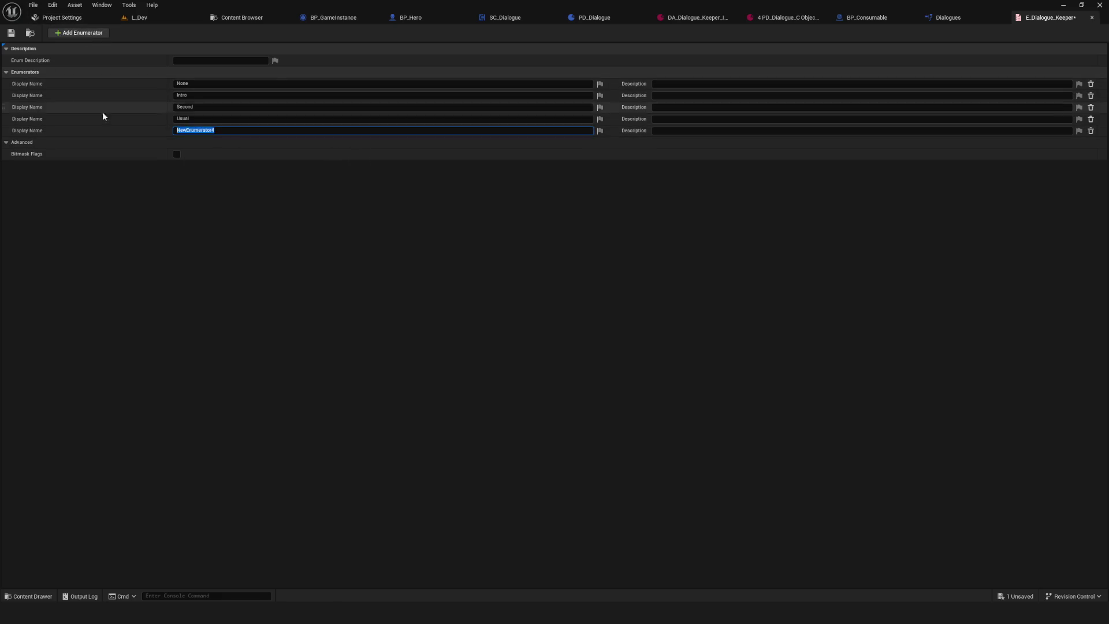
{"action": "type", "text": "Special"}
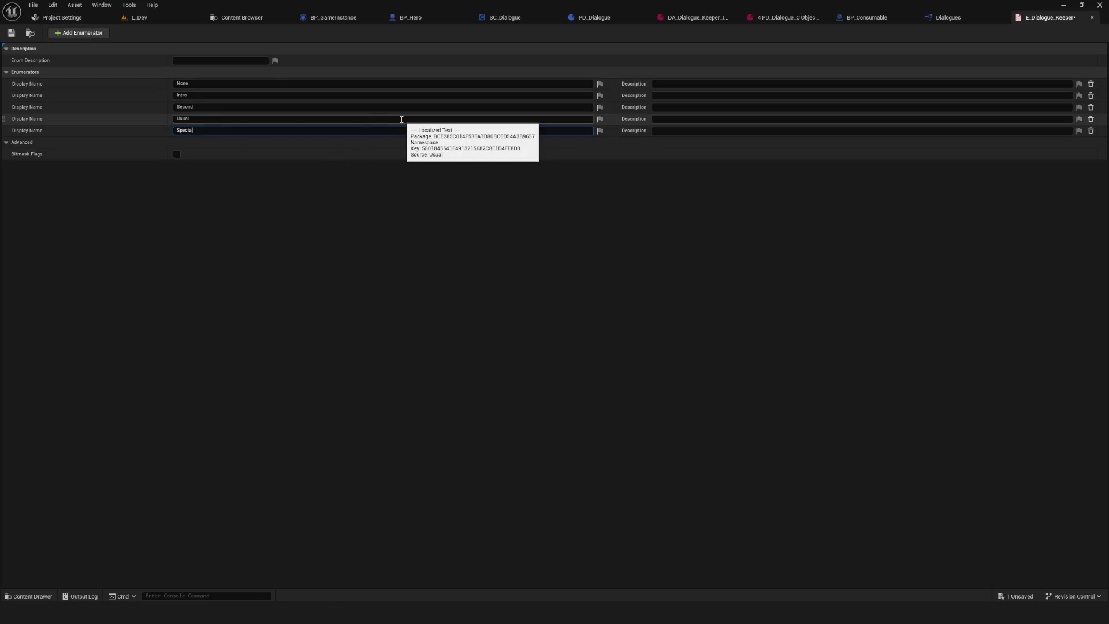
{"action": "key", "text": "Return"}
{"action": "left_click", "coordinate": [11, 33]}
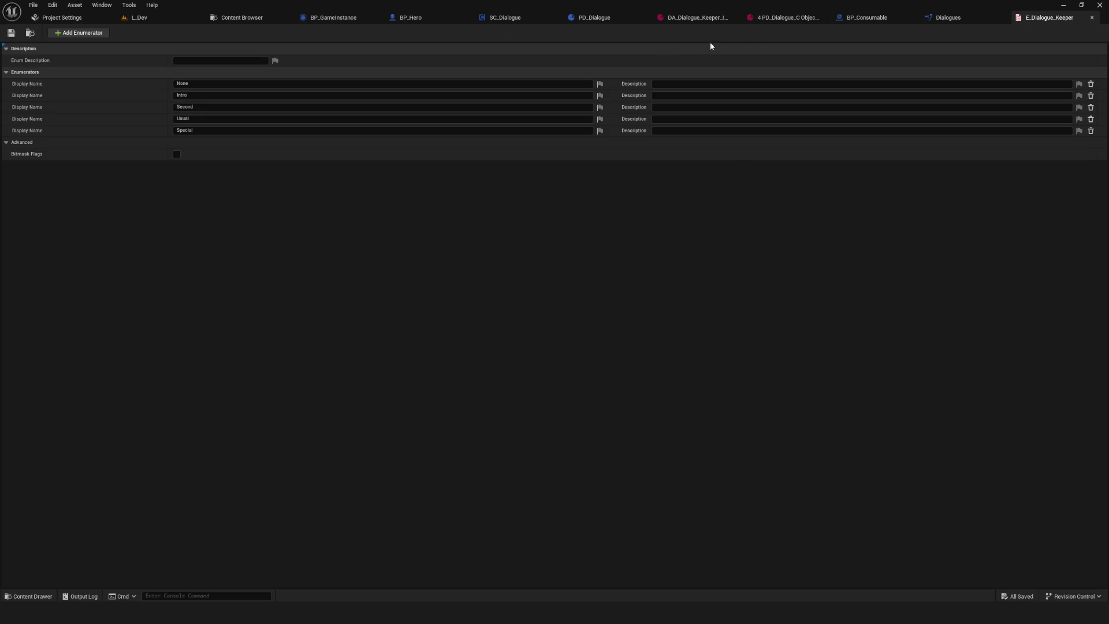
- Return to the Dialogues library and set LibGetterDialogue's category to Main
{"action": "left_click", "coordinate": [1092, 17]}
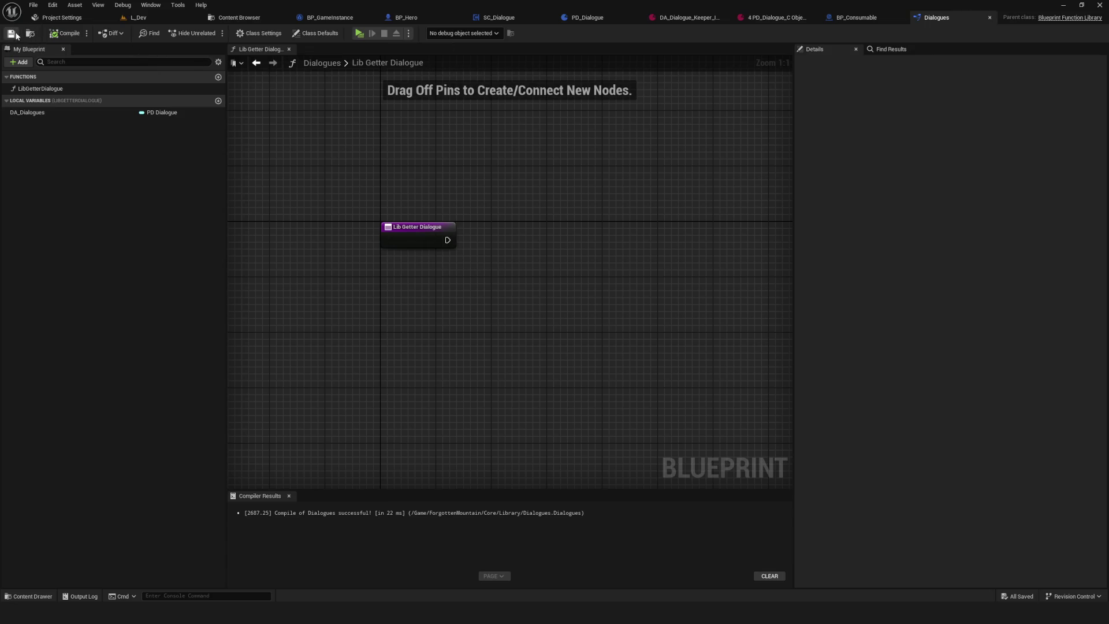
{"action": "left_click_drag", "start_coordinate": [457, 78], "coordinate": [494, 81]}
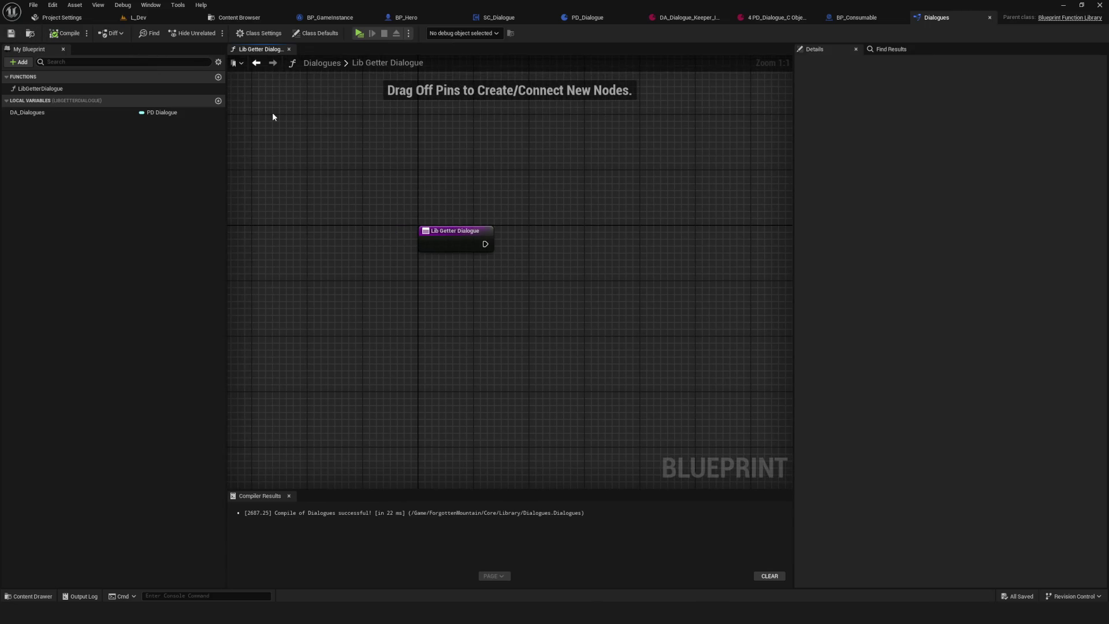
{"action": "left_click", "coordinate": [36, 112]}
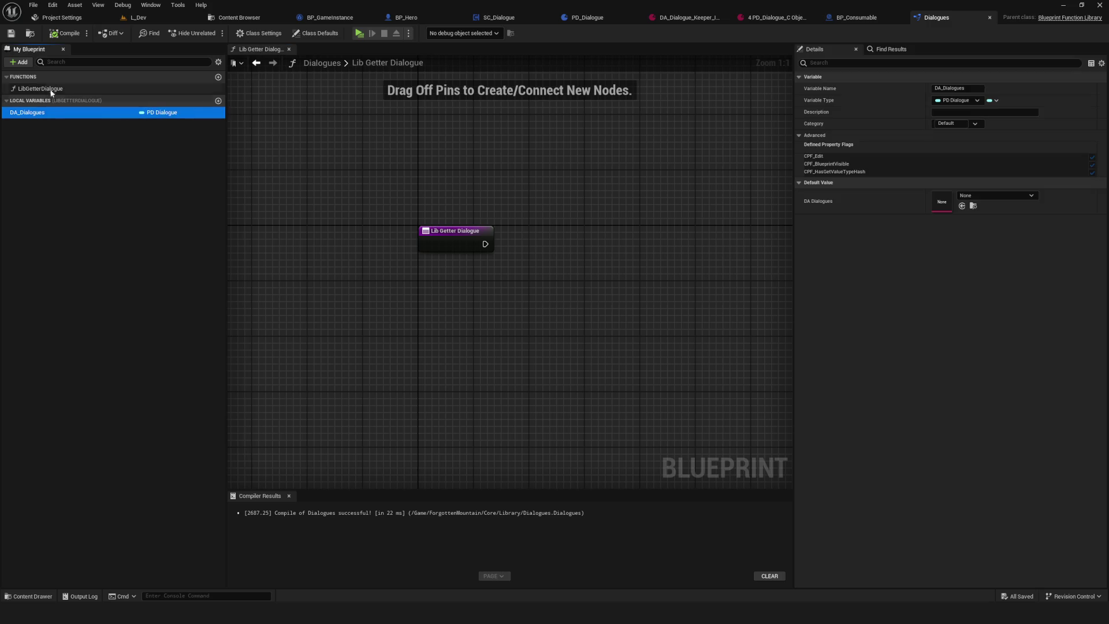
{"action": "left_click", "coordinate": [11, 33]}
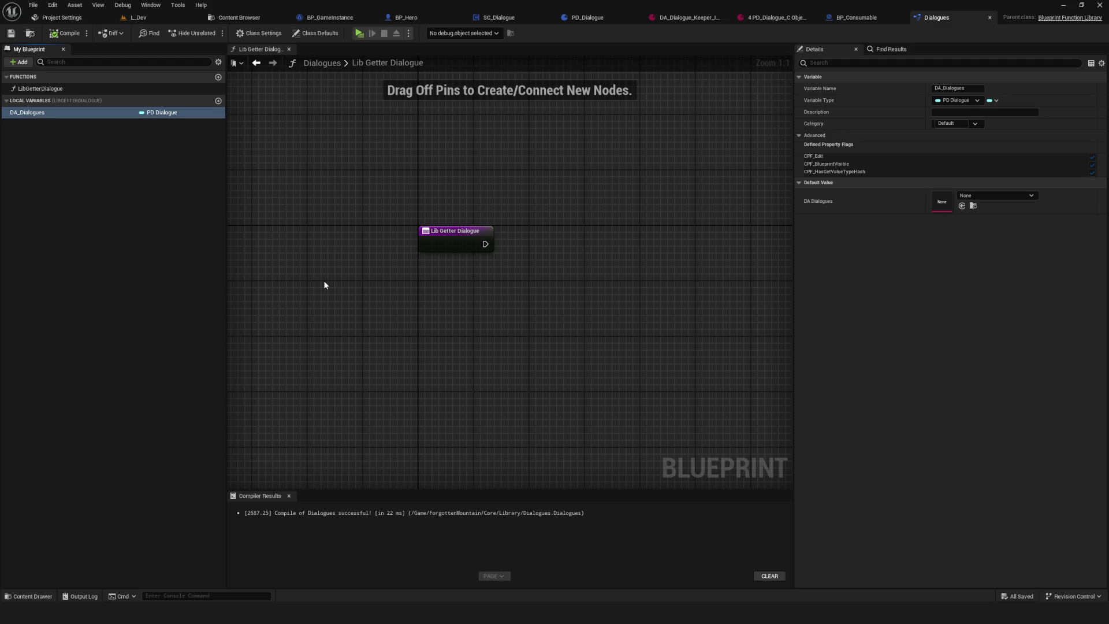
{"action": "left_click", "coordinate": [107, 89]}
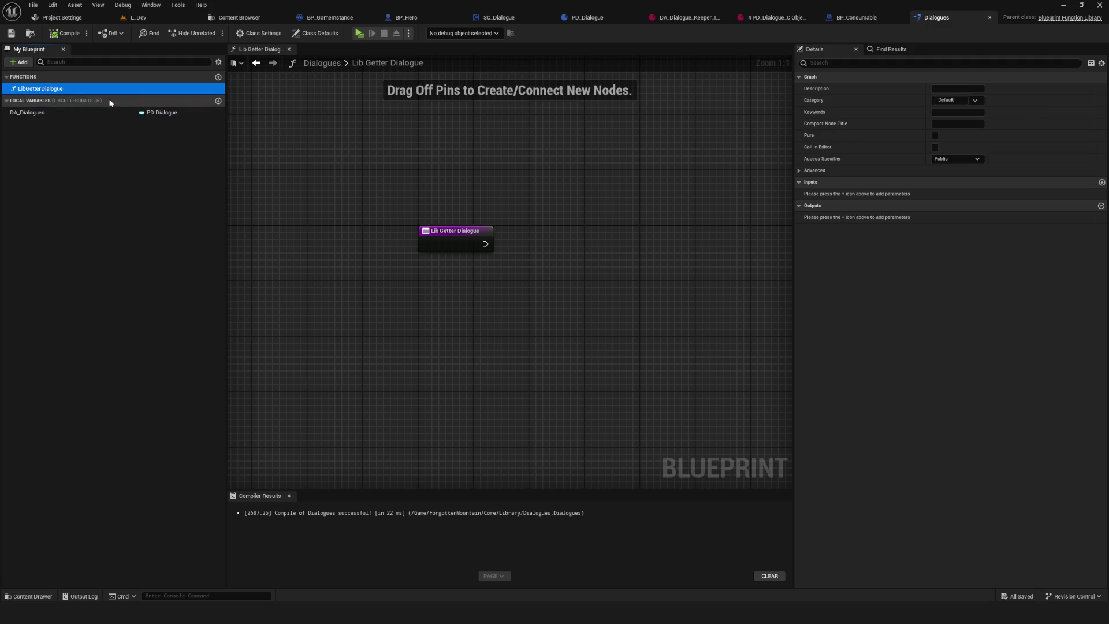
{"action": "left_click", "coordinate": [949, 101]}
{"action": "type", "text": "Main"}
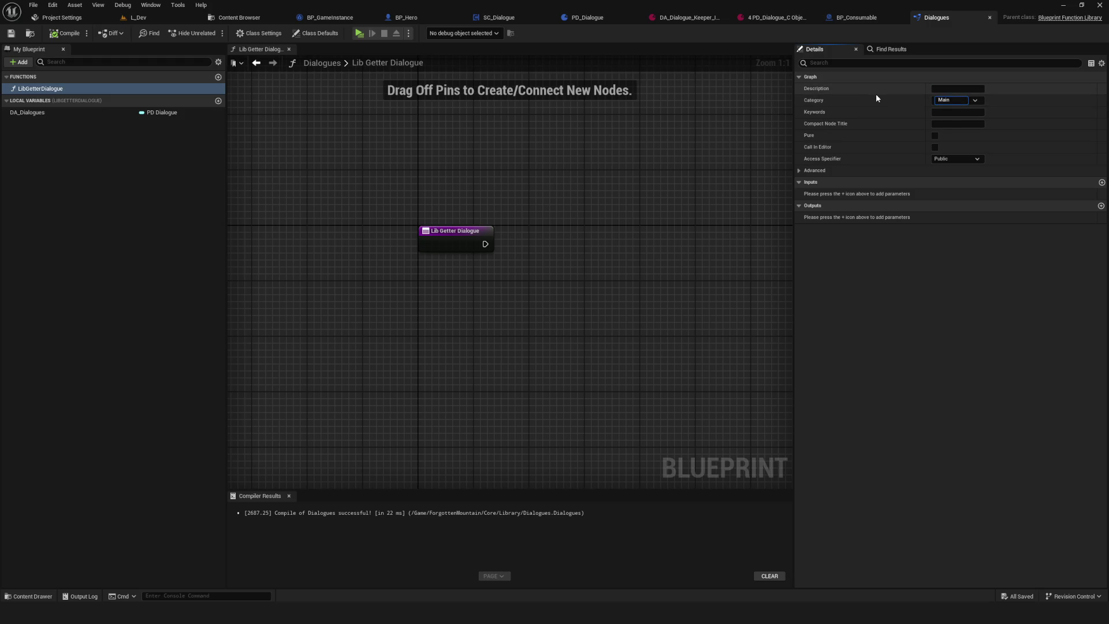
{"action": "key", "text": "Return"}
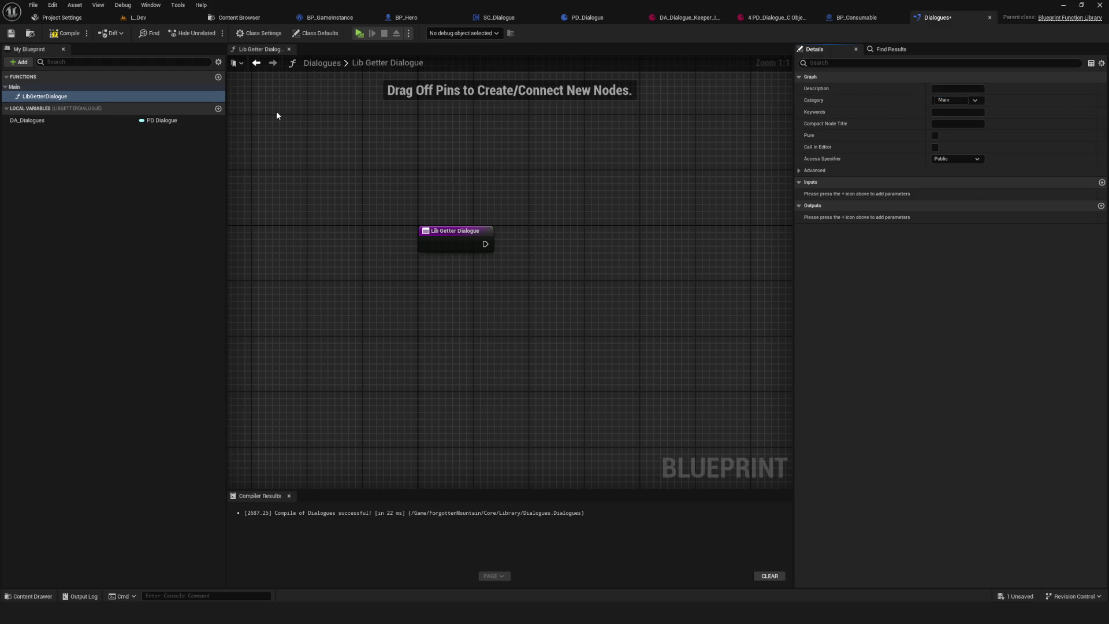
- Delete the DA_Dialogues local variable and compile the library
{"action": "left_click", "coordinate": [123, 121]}
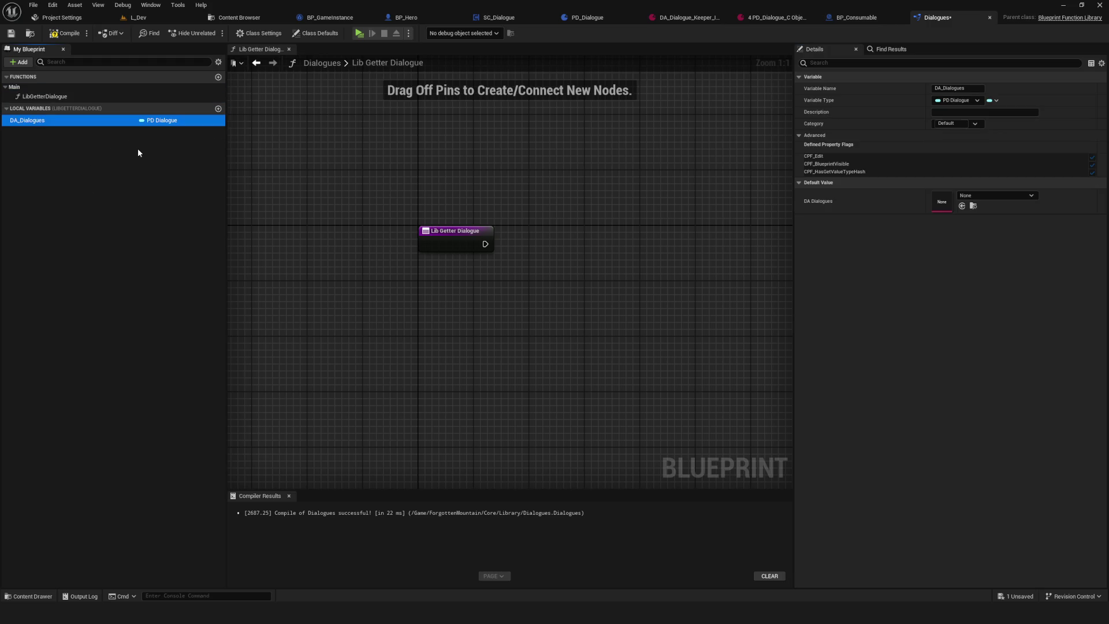
{"action": "key", "text": "Delete"}
{"action": "left_click", "coordinate": [63, 33]}
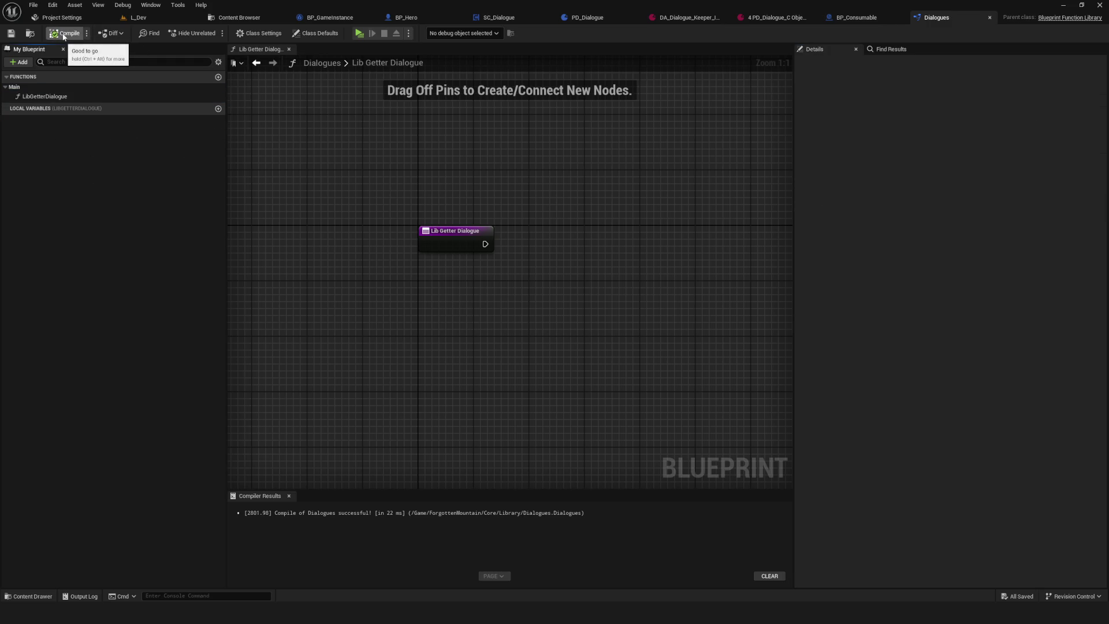
{"action": "left_click_drag", "start_coordinate": [452, 216], "coordinate": [338, 200]}
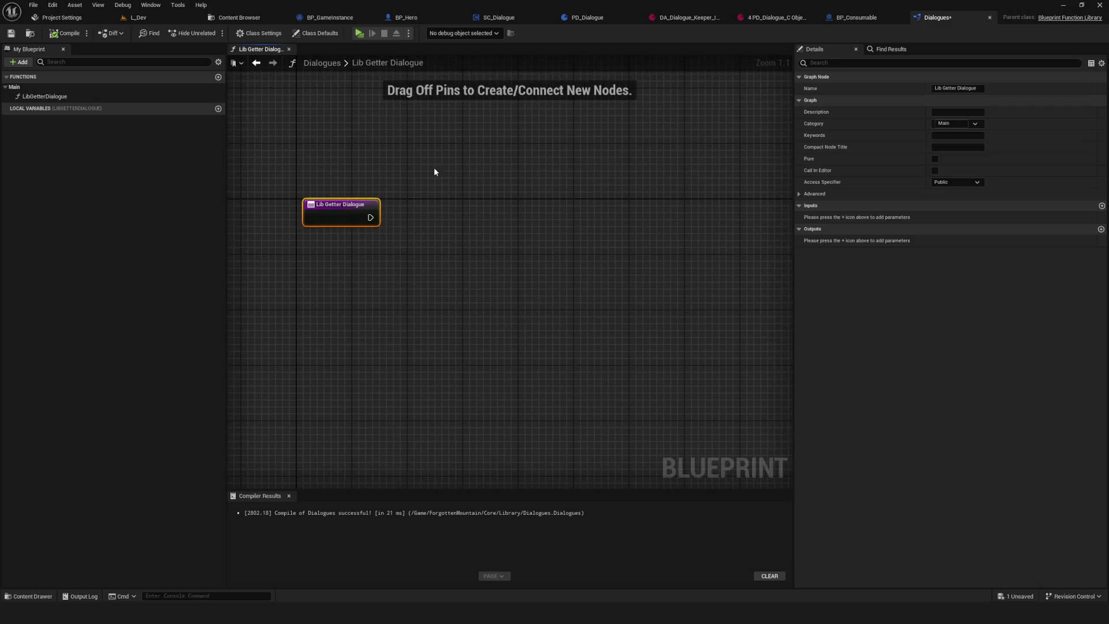
- Add an E NPC input named NPC Name to LibGetterDialogue, then compile and save
{"action": "left_click", "coordinate": [1102, 206]}
{"action": "left_click", "coordinate": [966, 218]}
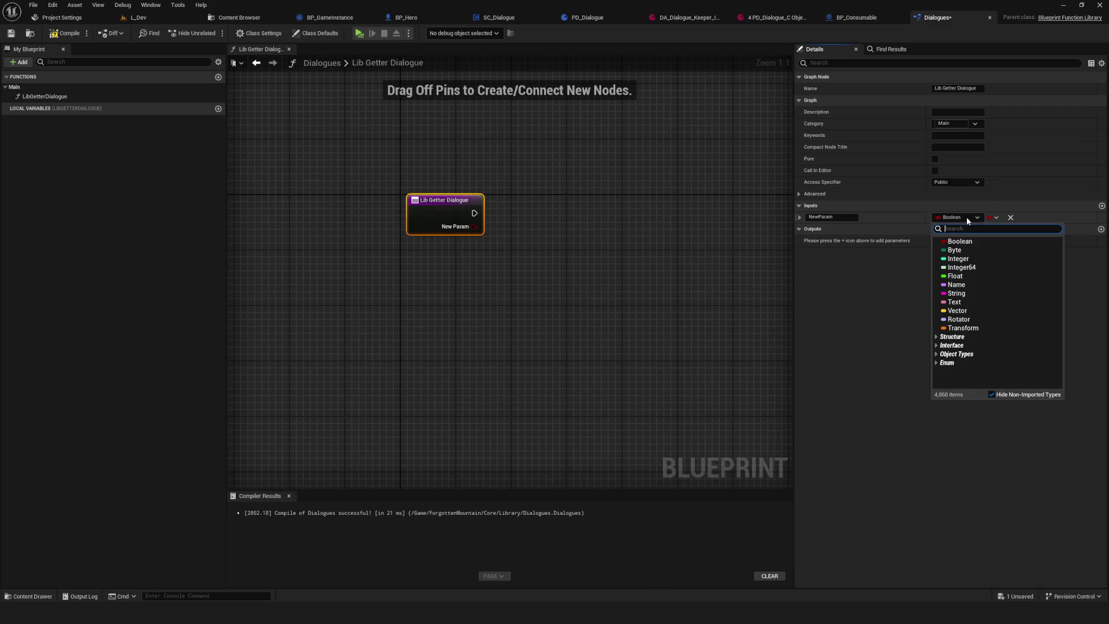
{"action": "type", "text": "NPC"}
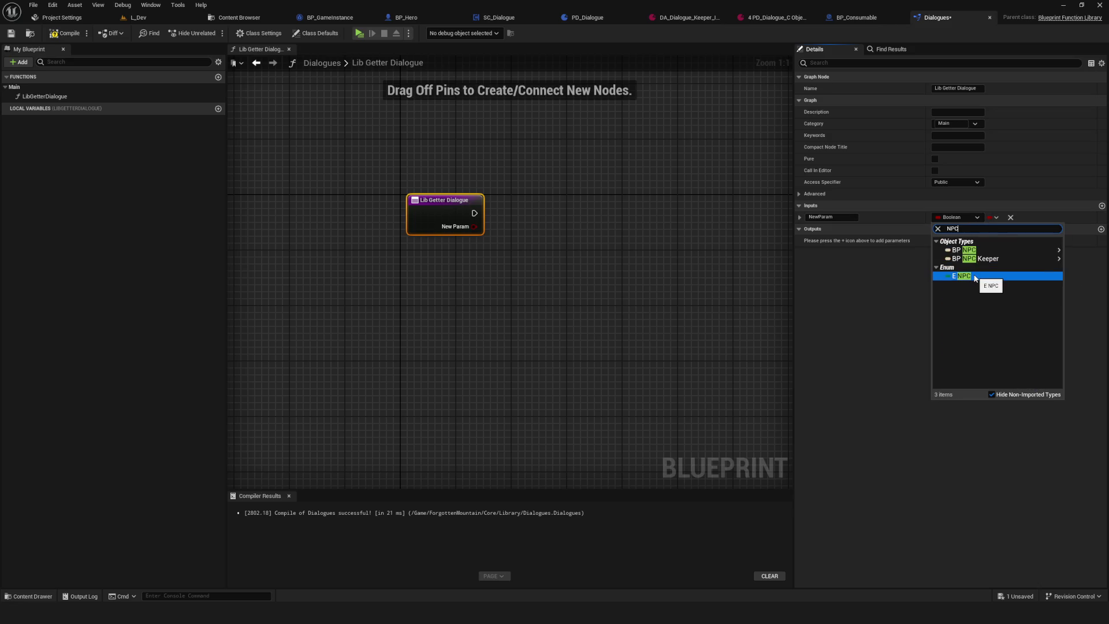
{"action": "left_click", "coordinate": [962, 276]}
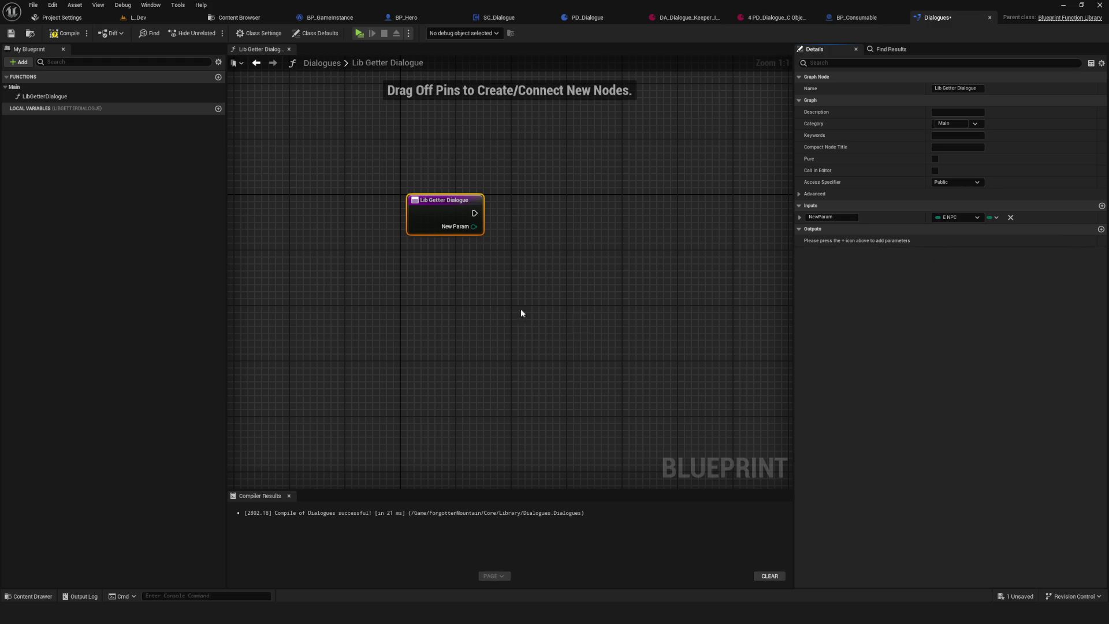
{"action": "left_click", "coordinate": [835, 218]}
{"action": "type", "text": "NPC NAme"}
{"action": "key", "text": "Return"}
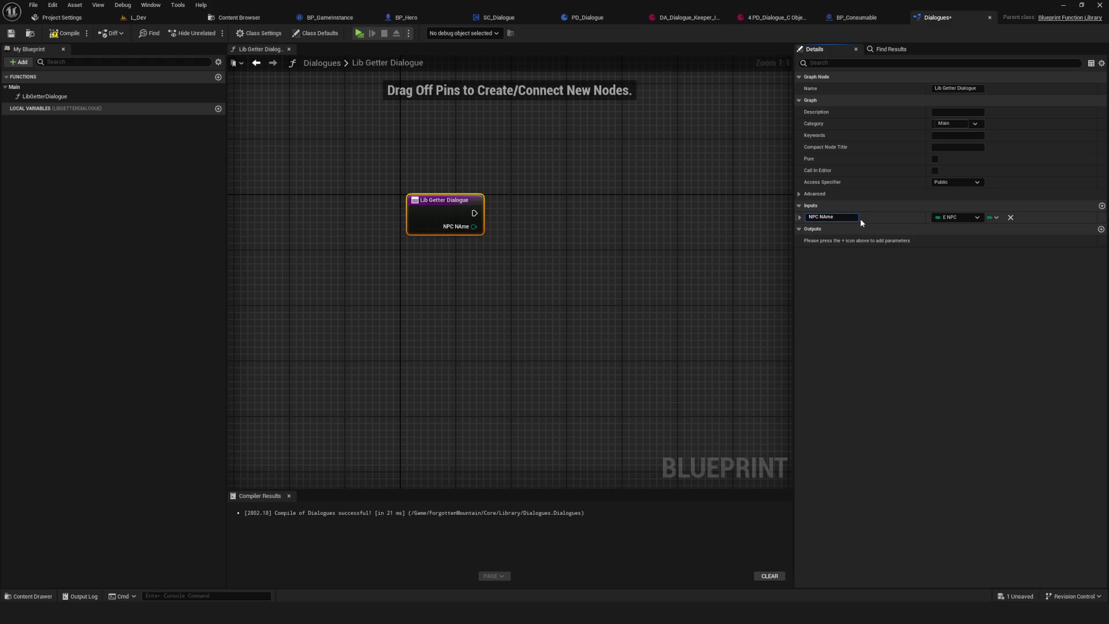
{"action": "type", "text": "e"}
{"action": "key", "text": "Return"}
{"action": "left_click", "coordinate": [64, 36]}
{"action": "left_click", "coordinate": [10, 33]}
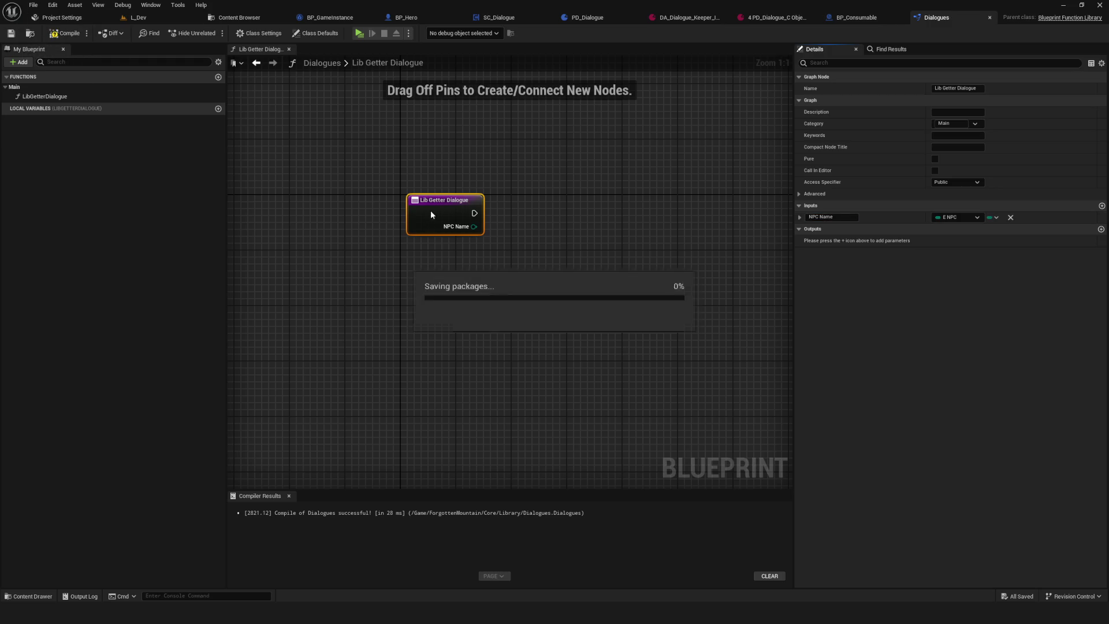
- Create a new library function named LibGetterDialogueKeeper
{"action": "left_click_drag", "start_coordinate": [524, 193], "coordinate": [415, 217]}
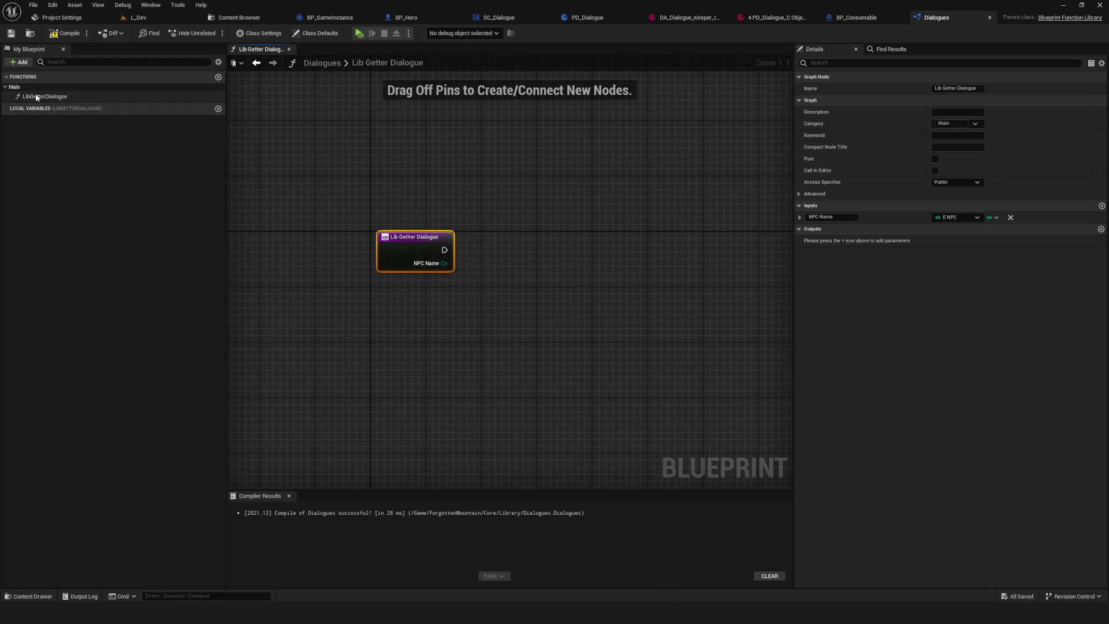
{"action": "left_click", "coordinate": [218, 77]}
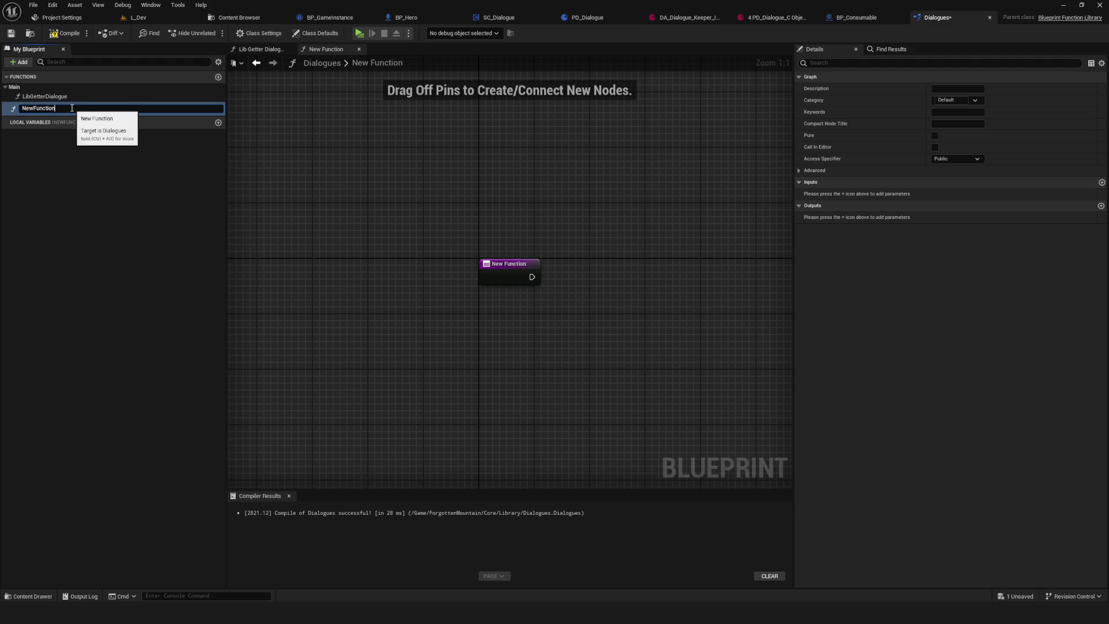
{"action": "key", "text": "BackSpace"}
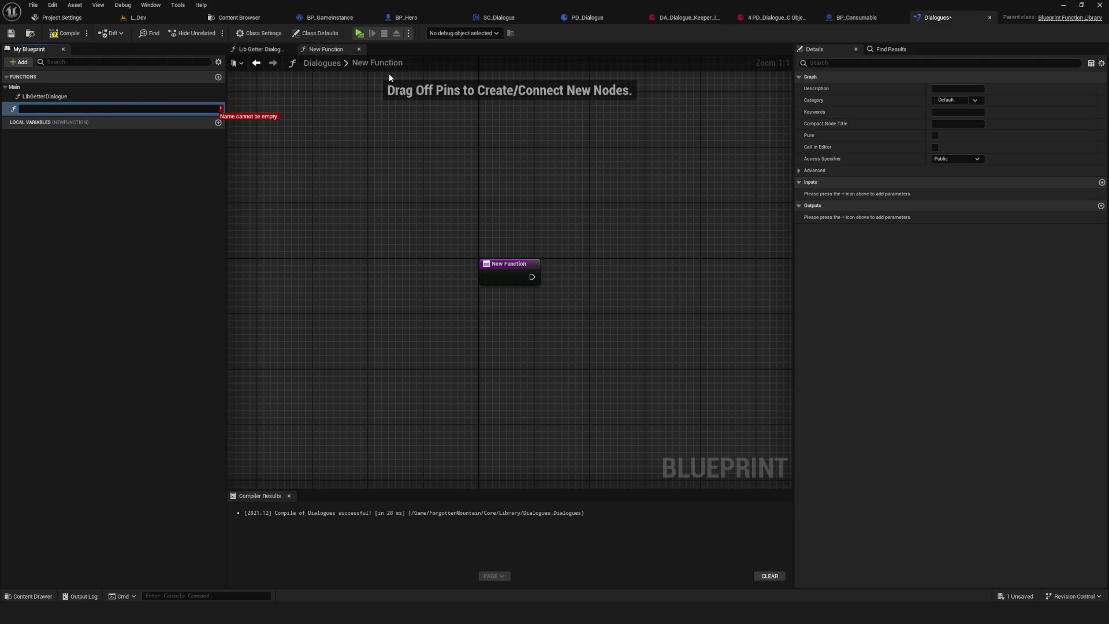
{"action": "type", "text": "LibG"}
{"action": "type", "text": "e"}
{"action": "type", "text": "tter"}
{"action": "type", "text": "Dialogue"}
{"action": "type", "text": "Keeper"}
{"action": "key", "text": "Return"}
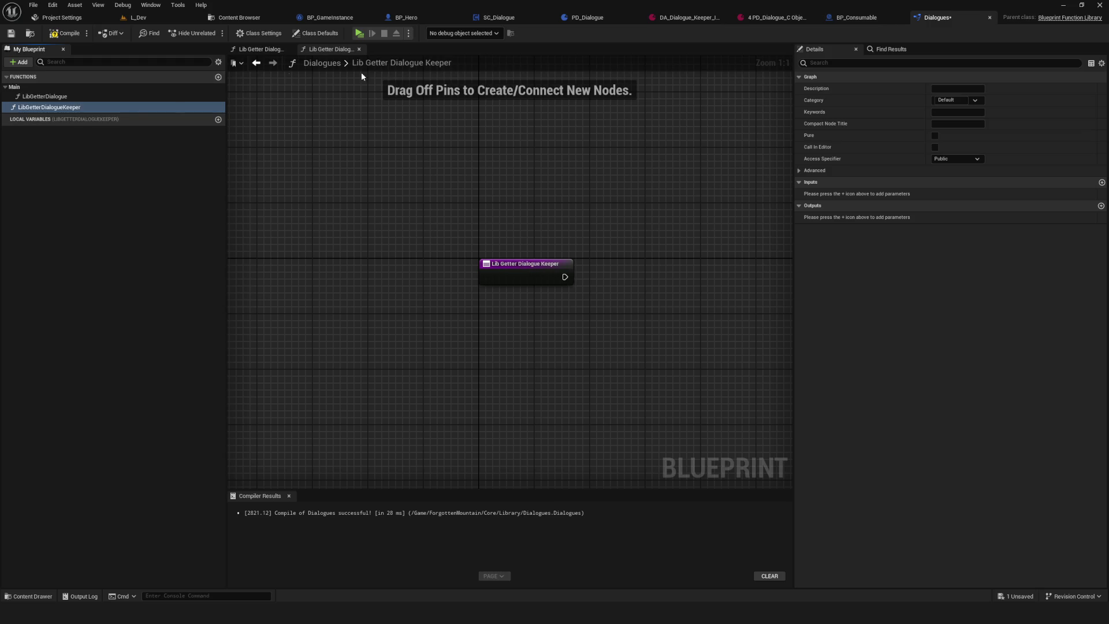
- File LibGetterDialogueKeeper under the NPC category, save, and add a new local variable
{"action": "left_click", "coordinate": [959, 100]}
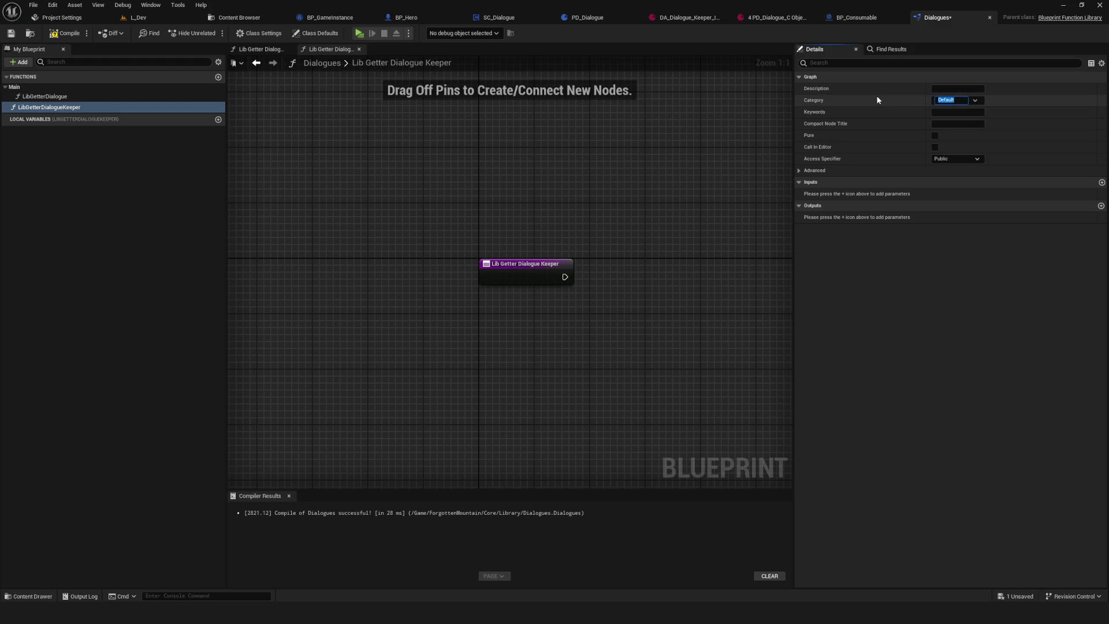
{"action": "type", "text": "NPC"}
{"action": "key", "text": "Return"}
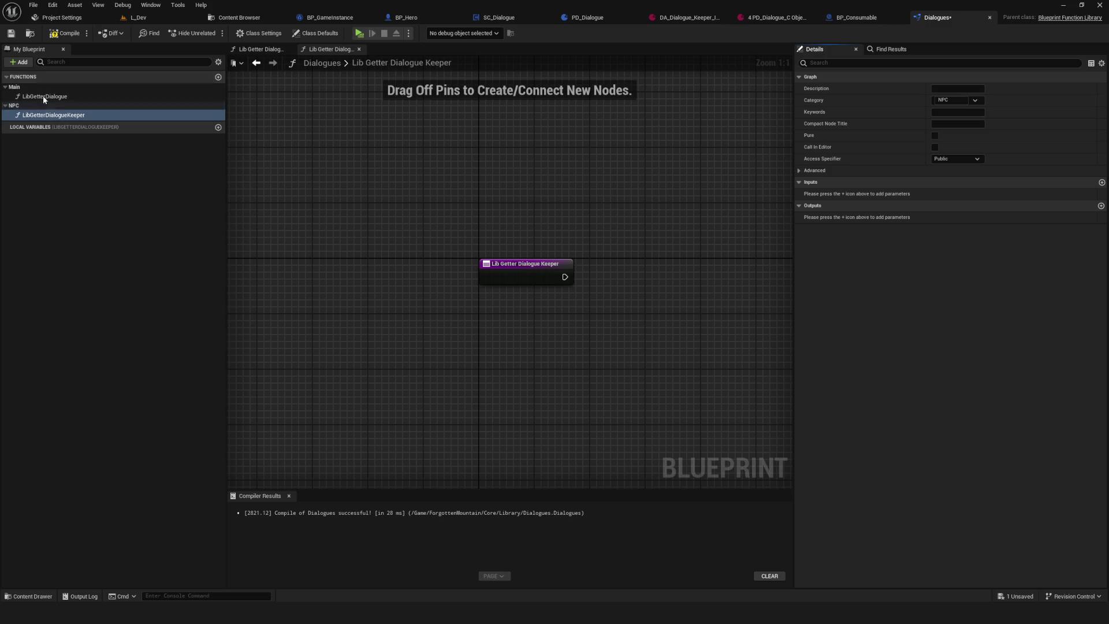
{"action": "left_click", "coordinate": [10, 35]}
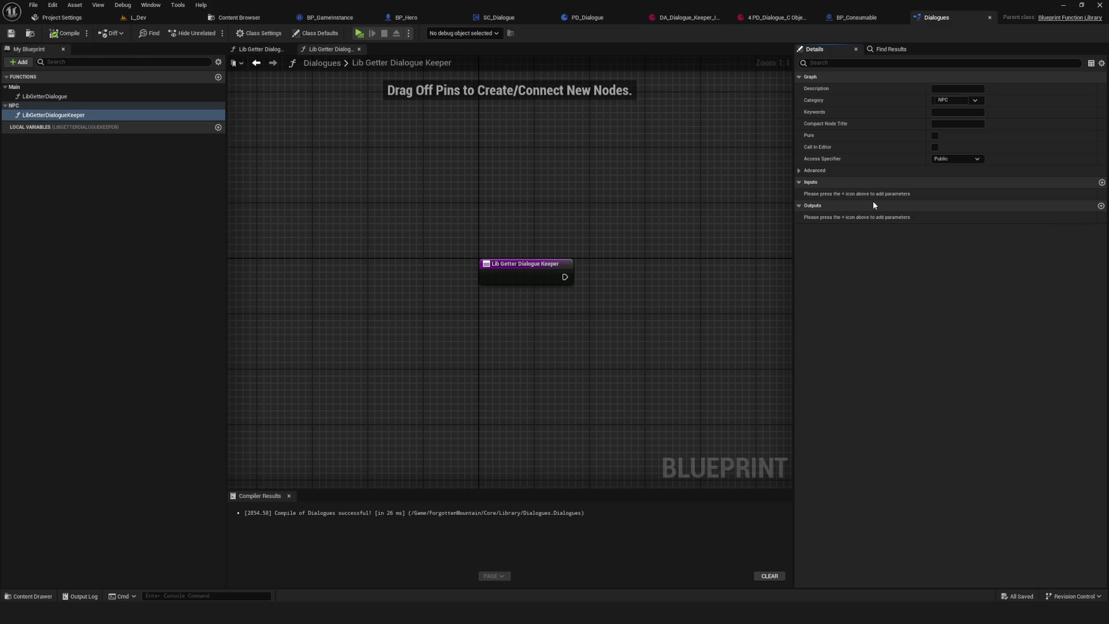
{"action": "left_click_drag", "start_coordinate": [535, 222], "coordinate": [418, 171]}
{"action": "left_click_drag", "start_coordinate": [500, 219], "coordinate": [606, 228]}
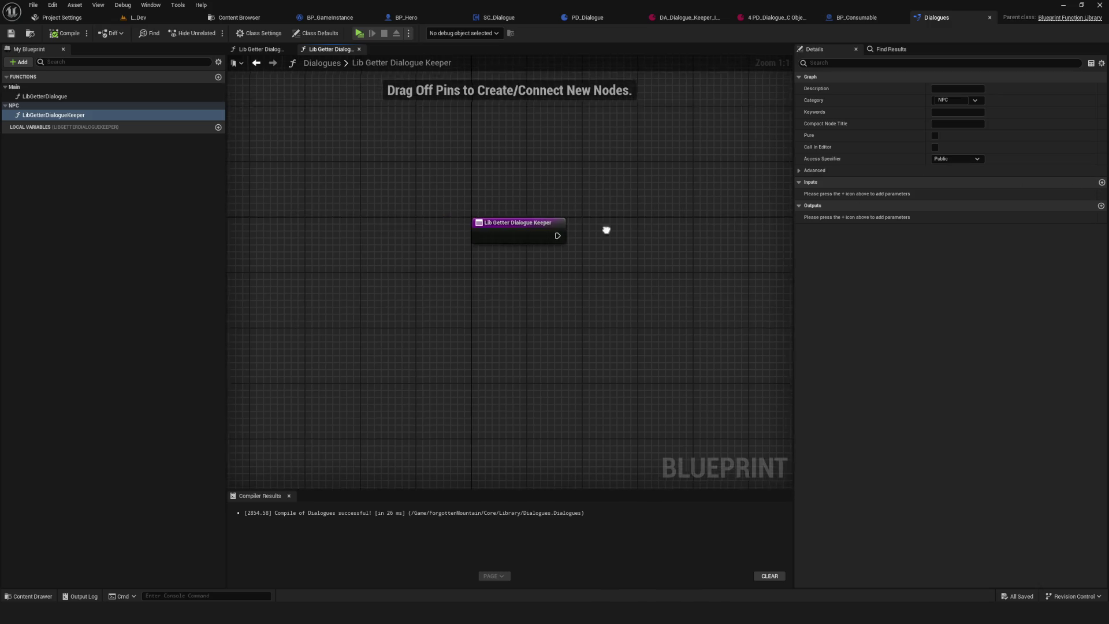
{"action": "left_click", "coordinate": [65, 121]}
{"action": "left_click", "coordinate": [218, 127]}
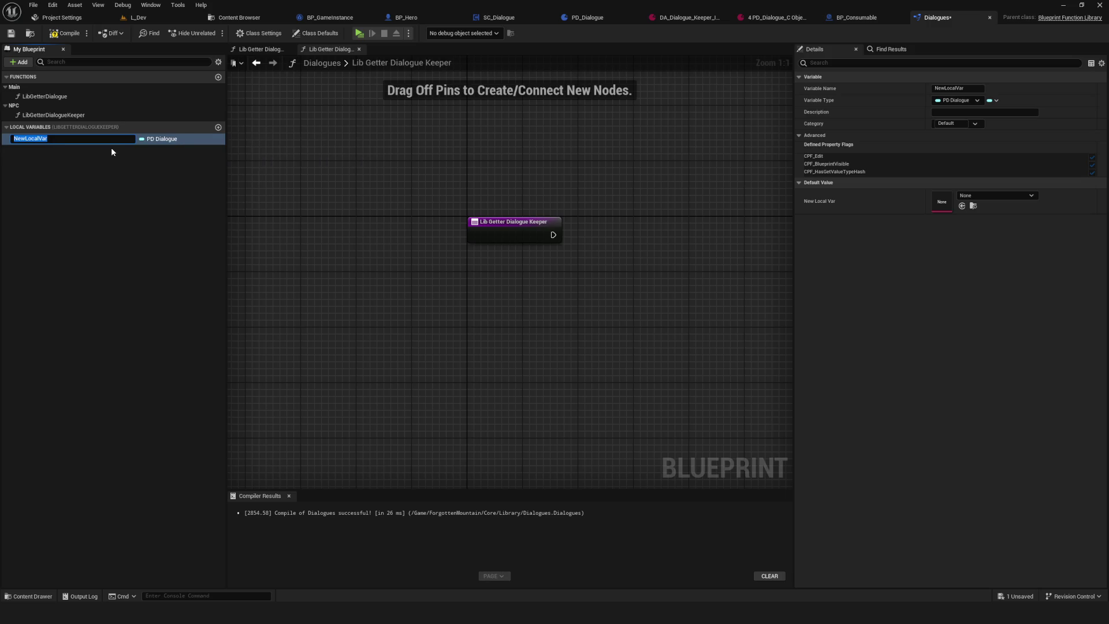
- Name the new local variable DA_Dialogue_Keeper after checking the Keeper's dialogue assets
{"action": "type", "text": "DA_"}
{"action": "left_click", "coordinate": [239, 17]}
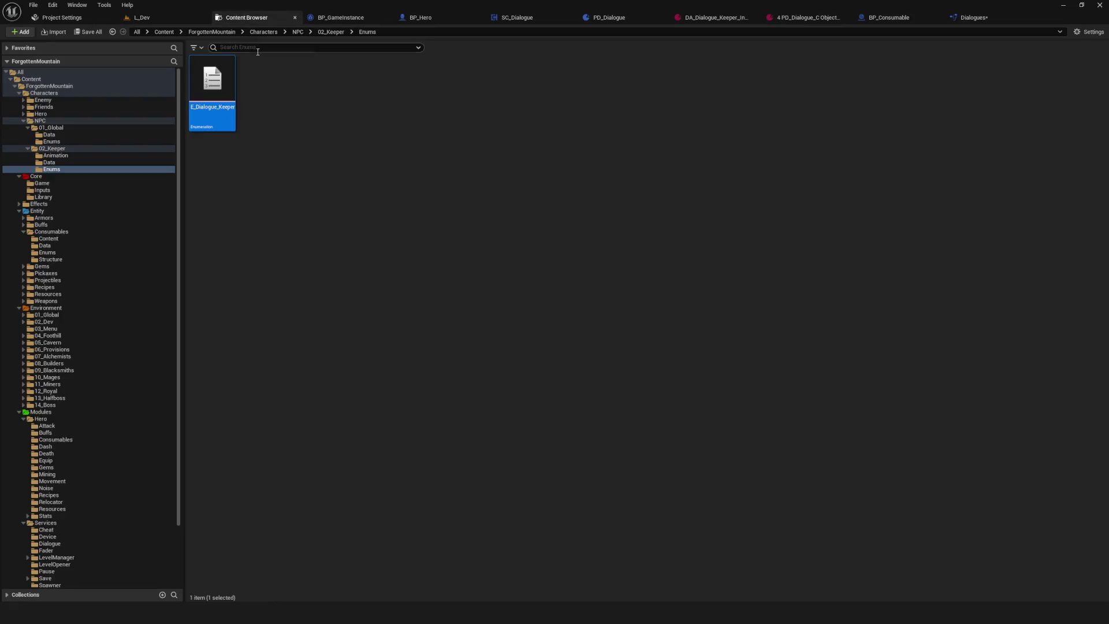
{"action": "left_click", "coordinate": [49, 163]}
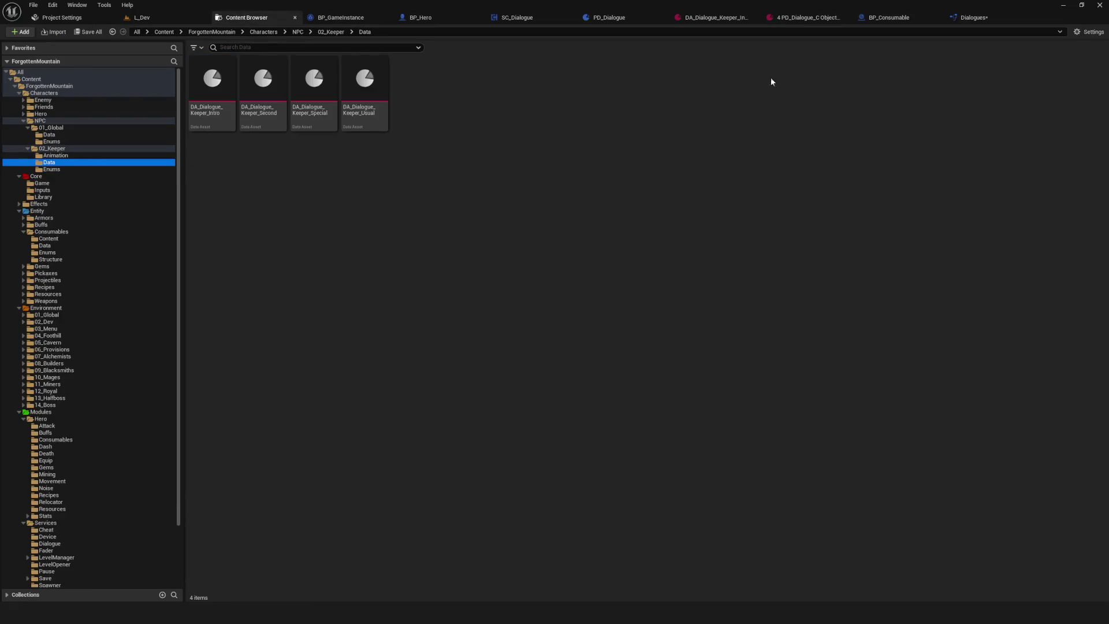
{"action": "left_click", "coordinate": [969, 17]}
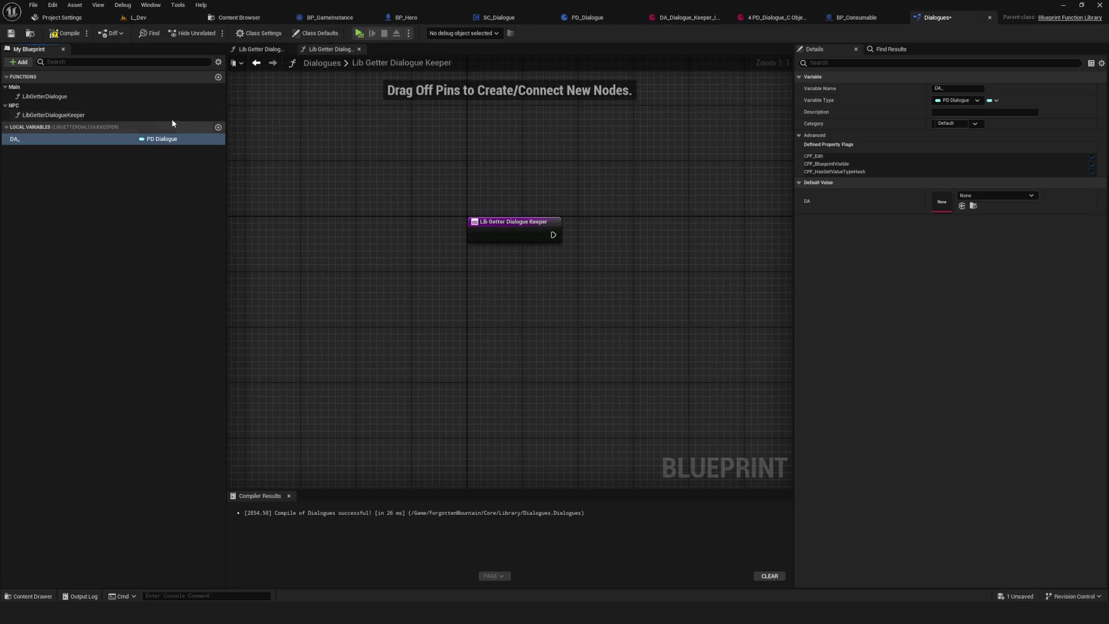
{"action": "double_click", "coordinate": [46, 138]}
{"action": "type", "text": "Dia"}
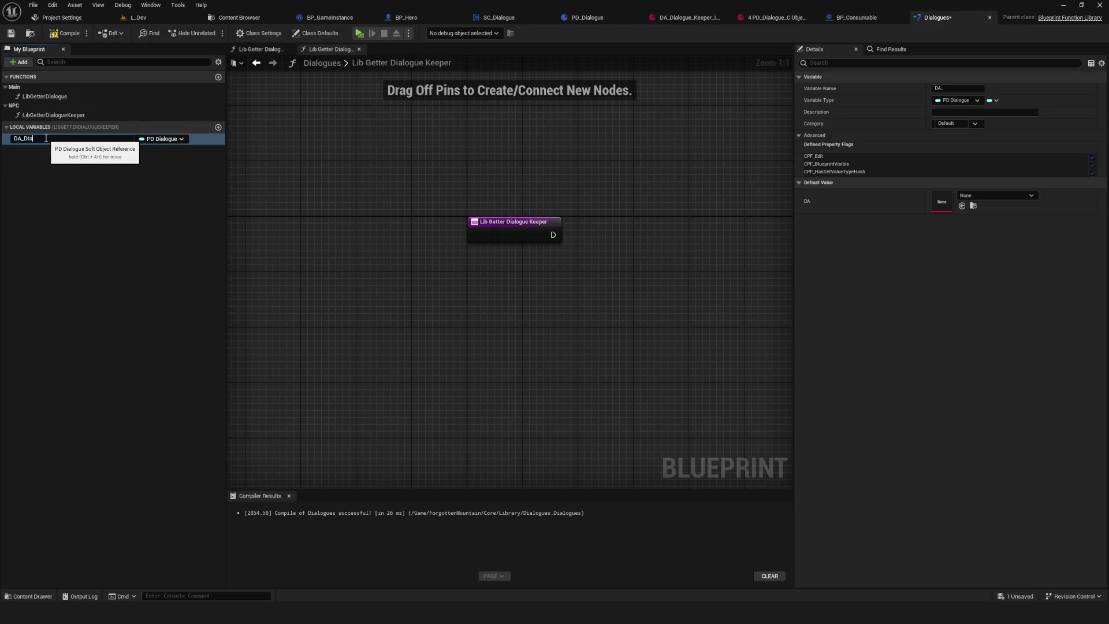
{"action": "type", "text": "logu"}
{"action": "type", "text": "e_Keeper"}
{"action": "key", "text": "Return"}
{"action": "key", "text": "ctrl+s"}
- Set DA_Dialogue_Keeper's type to E Dialogue Keeper and make it a Map
{"action": "left_click", "coordinate": [164, 139]}
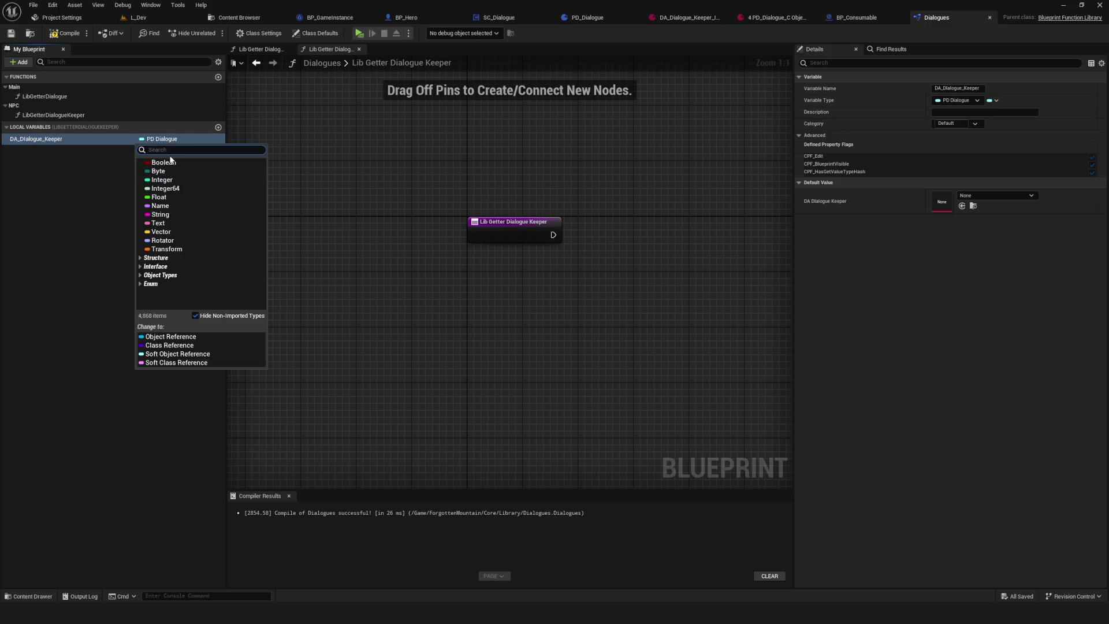
{"action": "type", "text": "E"}
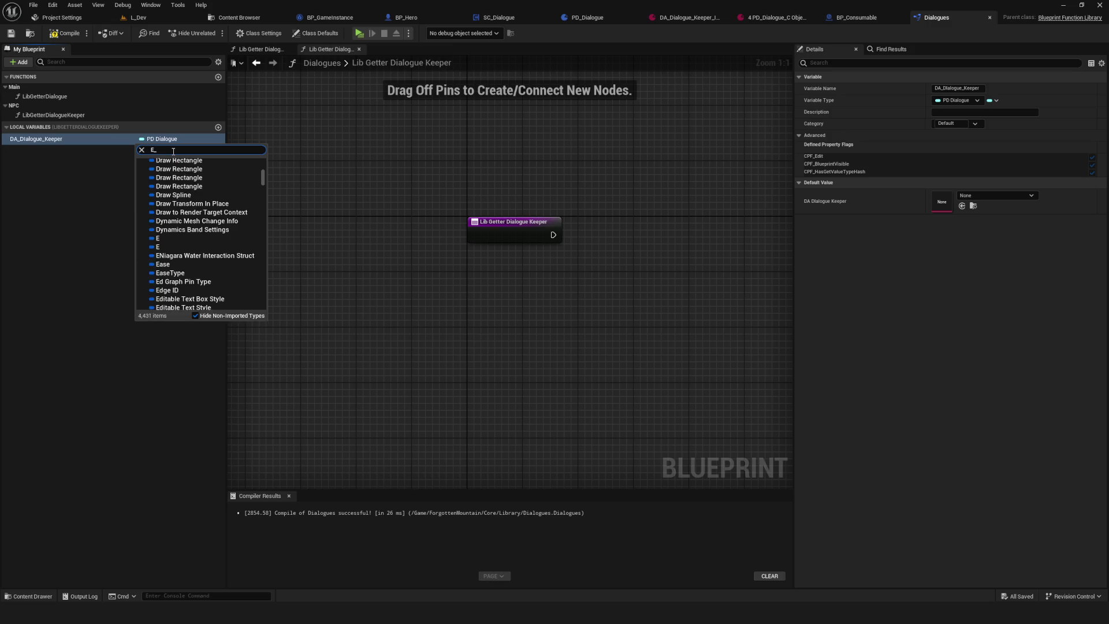
{"action": "type", "text": "_Dia"}
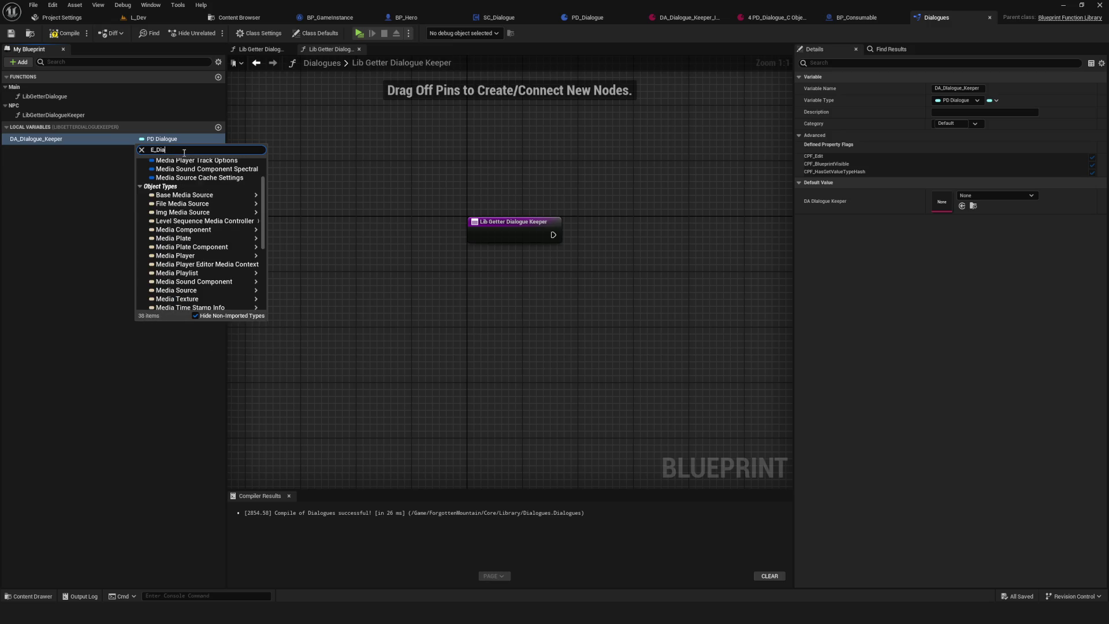
{"action": "scroll", "coordinate": [196, 232], "scroll_direction": "down", "scroll_amount": 3}
{"action": "left_click", "coordinate": [190, 223]}
{"action": "key", "text": "ctrl+s"}
{"action": "left_click", "coordinate": [996, 96]}
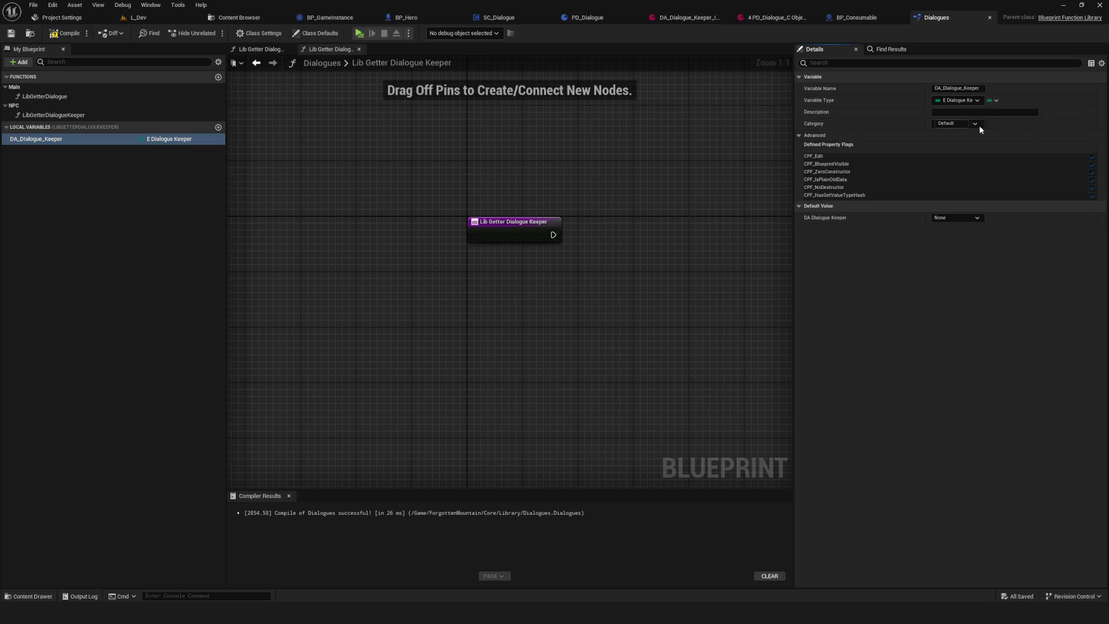
{"action": "left_click", "coordinate": [66, 34]}
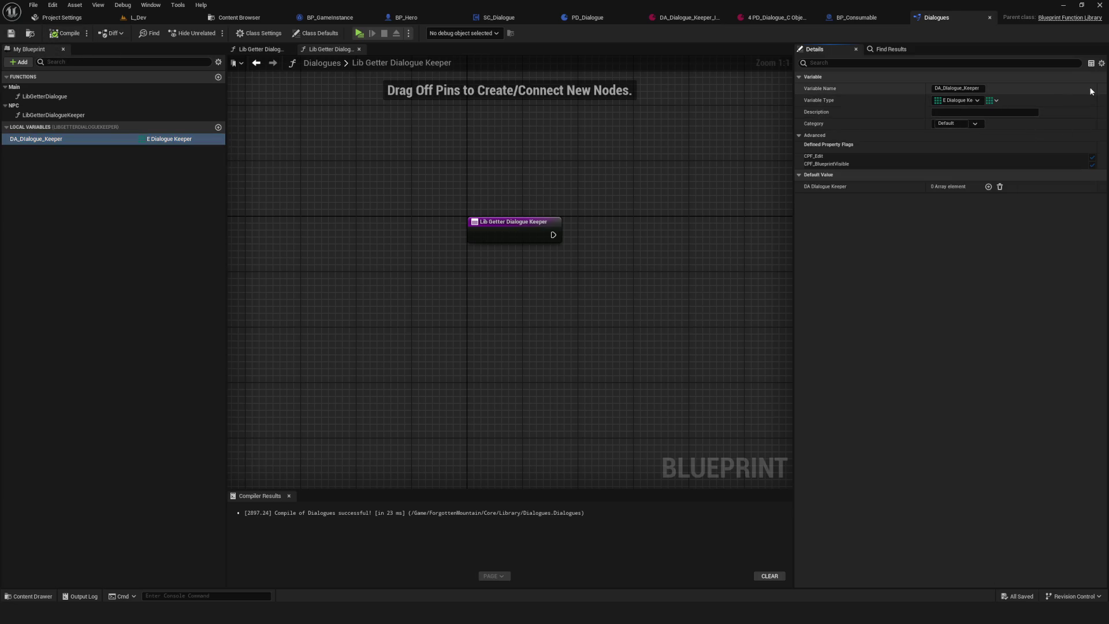
{"action": "left_click", "coordinate": [993, 100]}
{"action": "left_click", "coordinate": [1002, 143]}
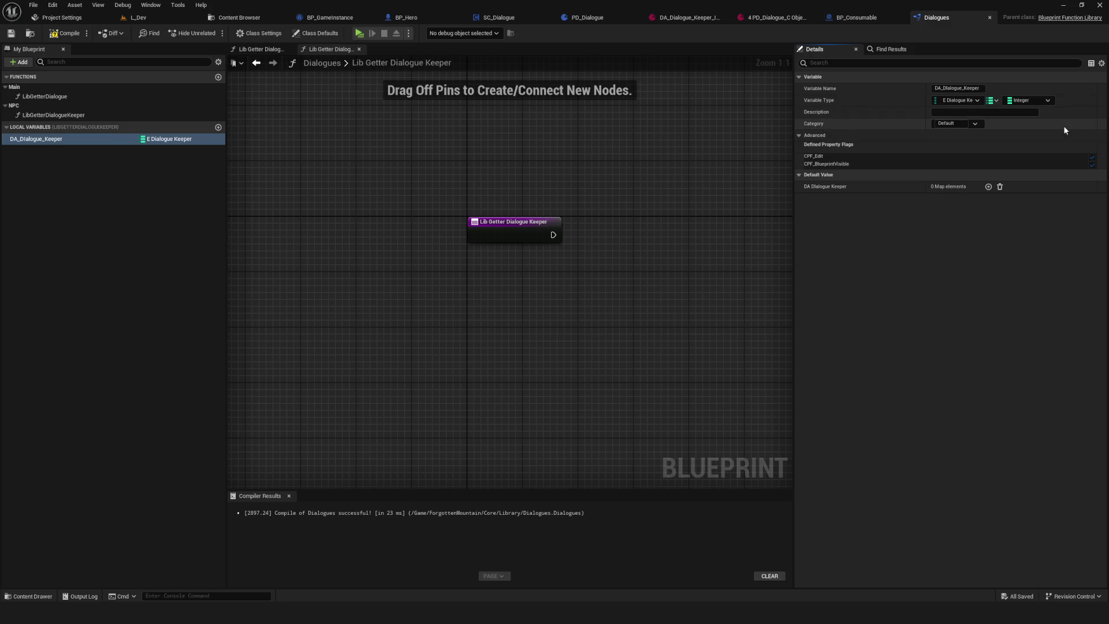
- Set the map values to PD Dialogue Soft Object Reference, compile, and place its getter
{"action": "left_click", "coordinate": [1043, 101]}
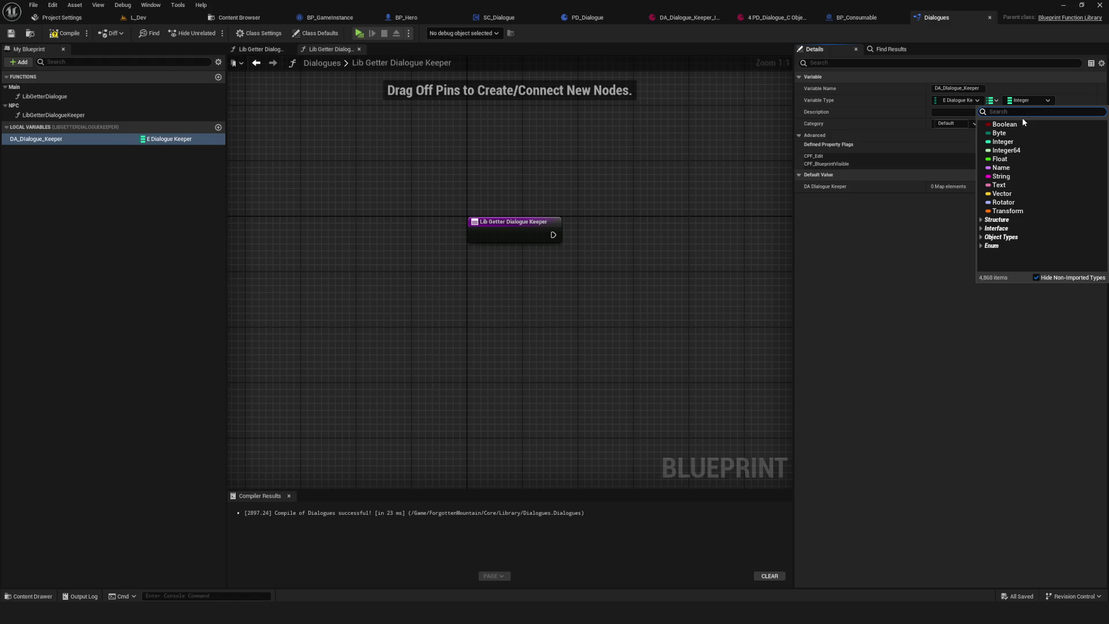
{"action": "type", "text": "PD_"}
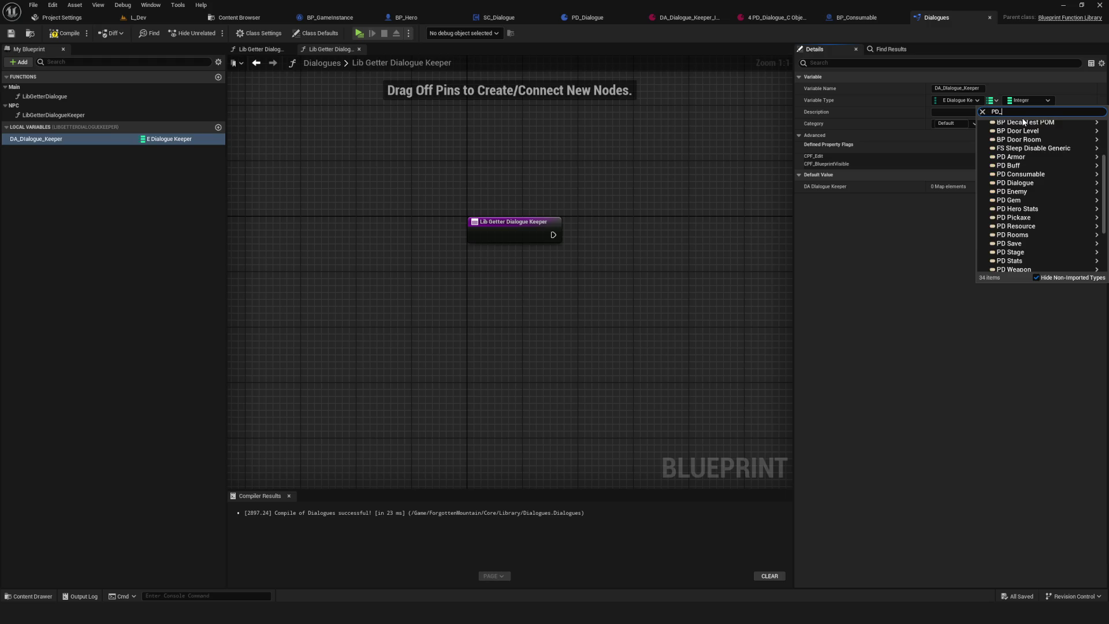
{"action": "type", "text": "Dia"}
{"action": "mouse_move", "coordinate": [1023, 133]}
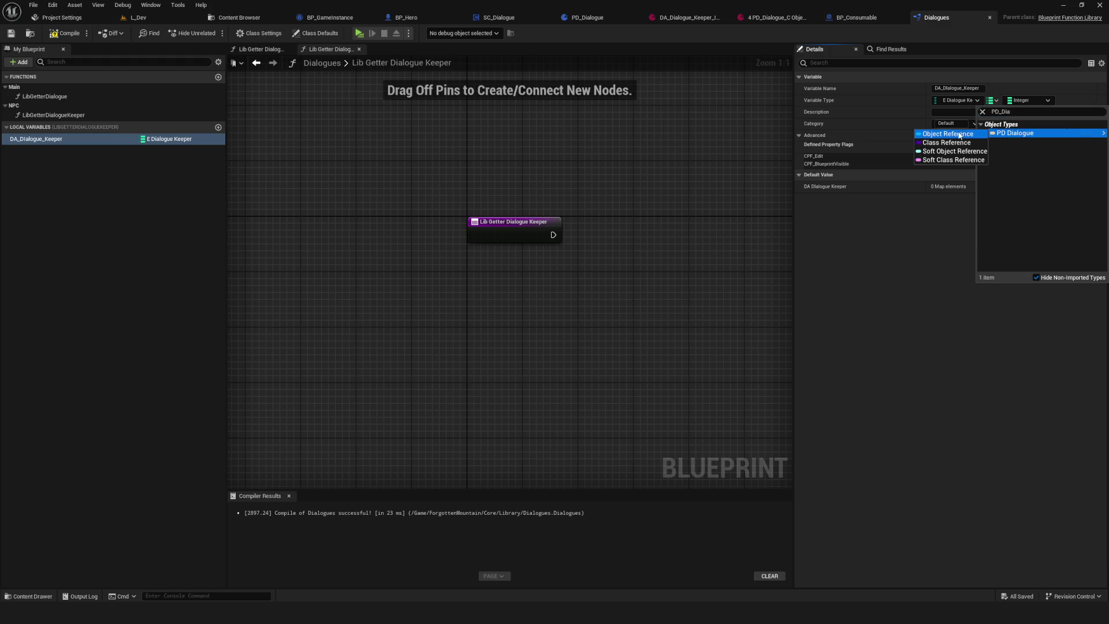
{"action": "left_click", "coordinate": [956, 152]}
{"action": "left_click", "coordinate": [60, 34]}
{"action": "left_click_drag", "start_coordinate": [520, 267], "coordinate": [363, 281]}
{"action": "mouse_move", "coordinate": [36, 139]}
{"action": "left_mouse_down"}
{"action": "mouse_move", "coordinate": [316, 326]}
{"action": "mouse_move", "coordinate": [318, 350]}
{"action": "mouse_move", "coordinate": [442, 320]}
{"action": "left_mouse_up"}
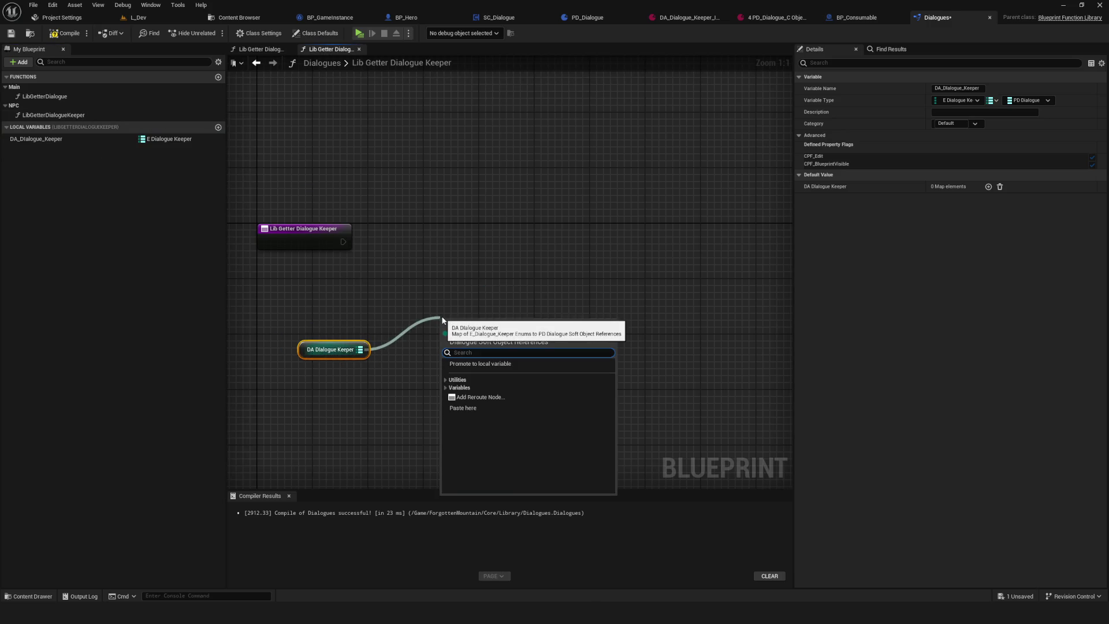
- Add a Find node on the map and promote its key to a function input named Dialogue
{"action": "type", "text": "find"}
{"action": "left_click", "coordinate": [473, 379]}
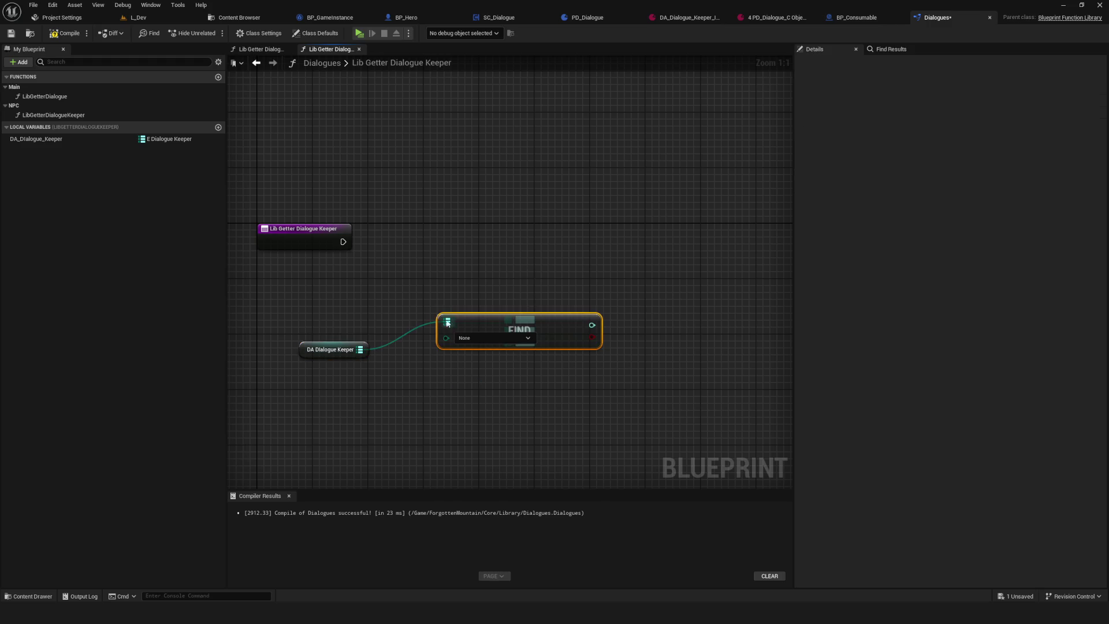
{"action": "left_click_drag", "start_coordinate": [473, 332], "coordinate": [338, 237]}
{"action": "left_click", "coordinate": [347, 243]}
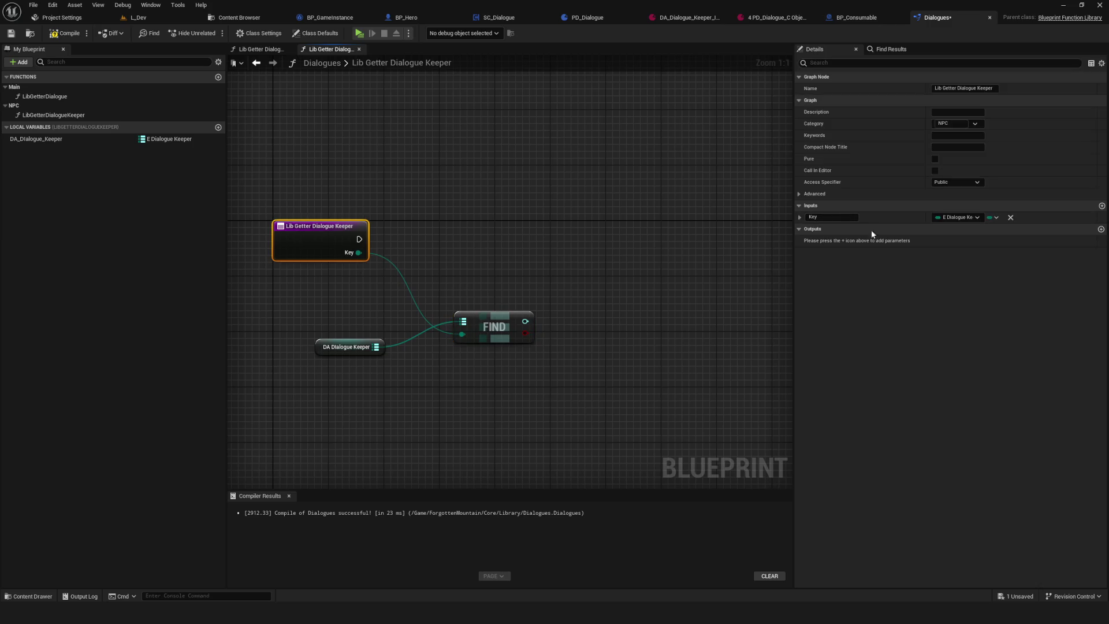
{"action": "left_click", "coordinate": [65, 33]}
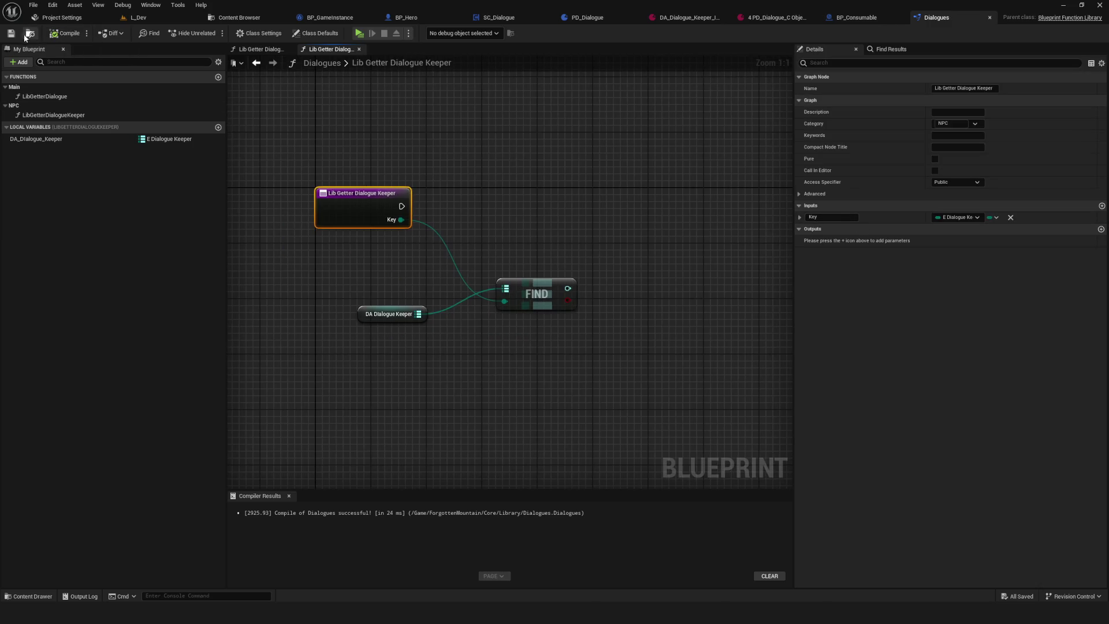
{"action": "left_click_drag", "start_coordinate": [312, 129], "coordinate": [520, 387]}
{"action": "left_click", "coordinate": [682, 350]}
{"action": "left_click", "coordinate": [351, 225]}
{"action": "left_click", "coordinate": [819, 217]}
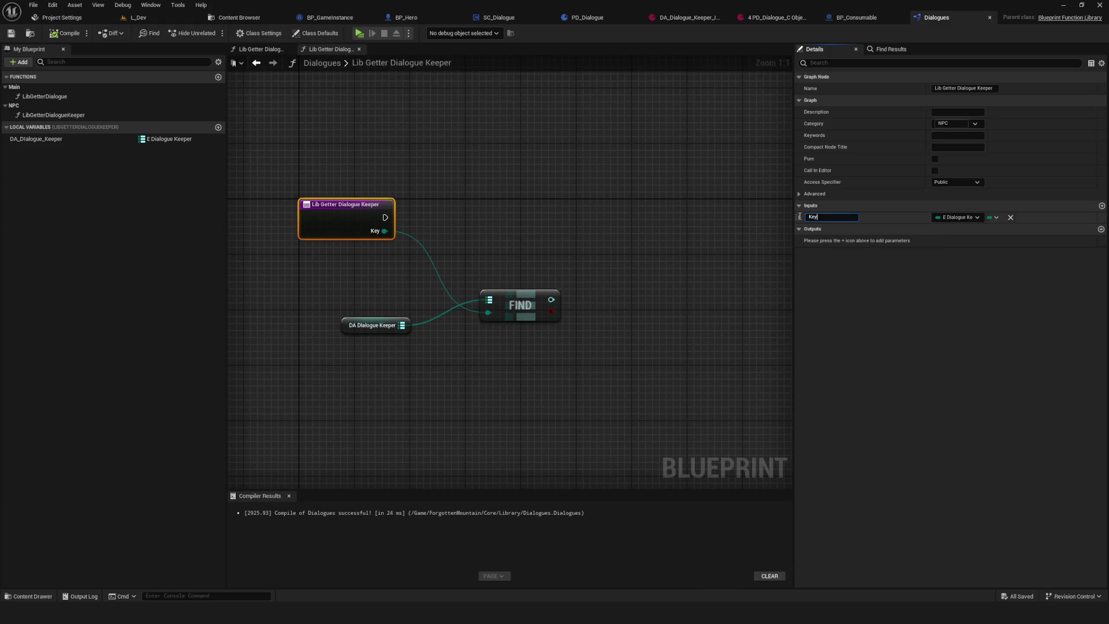
{"action": "type", "text": "Dialo"}
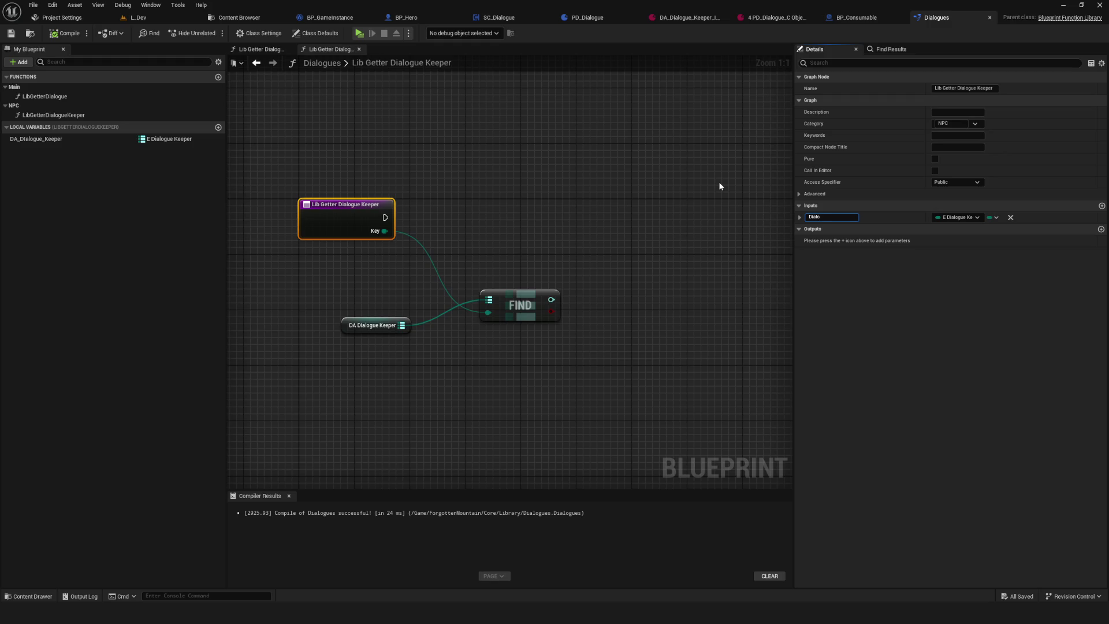
{"action": "type", "text": "e"}
{"action": "key", "text": "Return"}
- Load the found dialogue with Load Asset Blocking, executed from the function entry
{"action": "left_click_drag", "start_coordinate": [268, 284], "coordinate": [417, 366]}
{"action": "left_click_drag", "start_coordinate": [373, 325], "coordinate": [373, 318]}
{"action": "left_click_drag", "start_coordinate": [460, 254], "coordinate": [495, 315]}
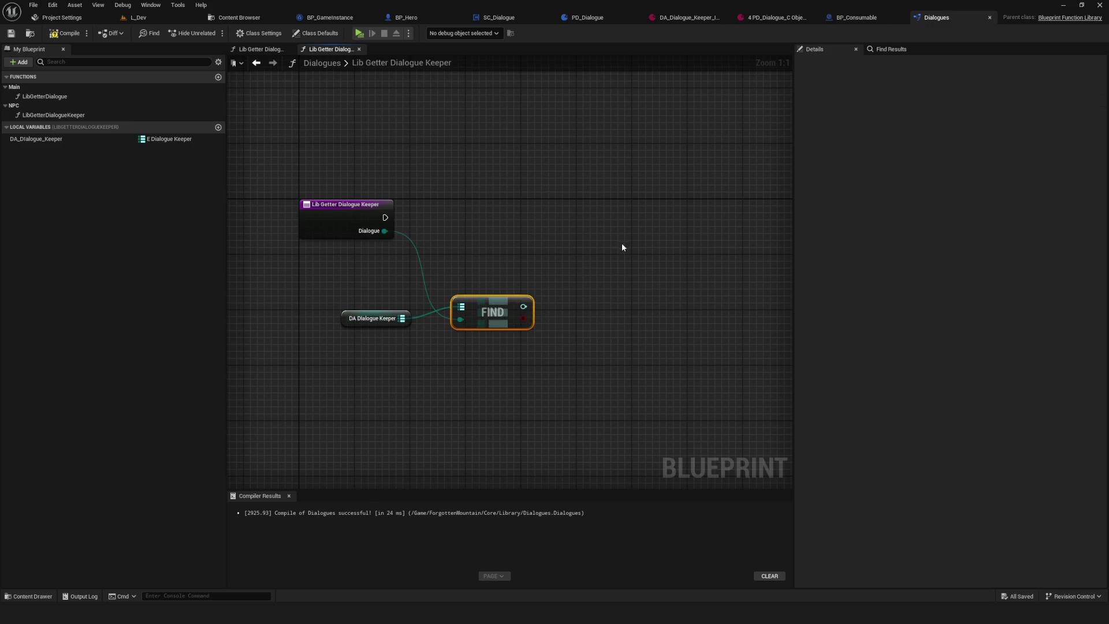
{"action": "left_click_drag", "start_coordinate": [548, 243], "coordinate": [486, 248]}
{"action": "mouse_move", "coordinate": [462, 301]}
{"action": "left_mouse_down"}
{"action": "mouse_move", "coordinate": [525, 252]}
{"action": "mouse_move", "coordinate": [532, 230]}
{"action": "left_mouse_up"}
{"action": "type", "text": "load"}
{"action": "left_click", "coordinate": [615, 291]}
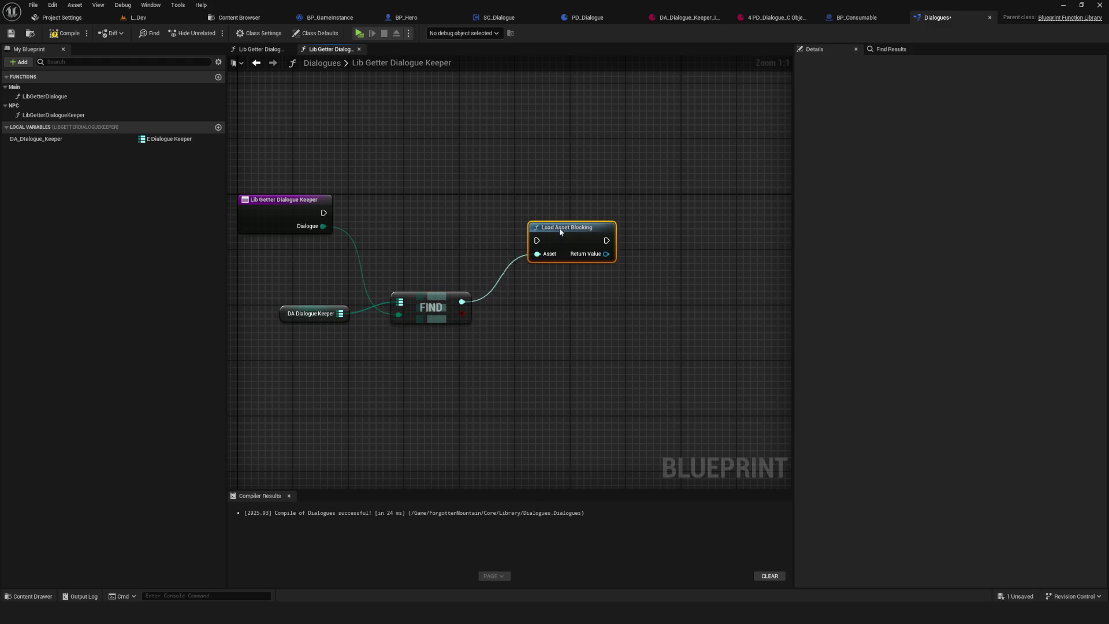
{"action": "left_click_drag", "start_coordinate": [572, 222], "coordinate": [564, 199]}
{"action": "left_click_drag", "start_coordinate": [323, 213], "coordinate": [532, 210]}
{"action": "key", "text": "ctrl+s"}
- Cast the loaded asset to PD_Dialogue and save the blueprint
{"action": "left_click_drag", "start_coordinate": [607, 216], "coordinate": [678, 211]}
{"action": "type", "text": "cast"}
{"action": "scroll", "coordinate": [752, 246], "scroll_direction": "down", "scroll_amount": 10}
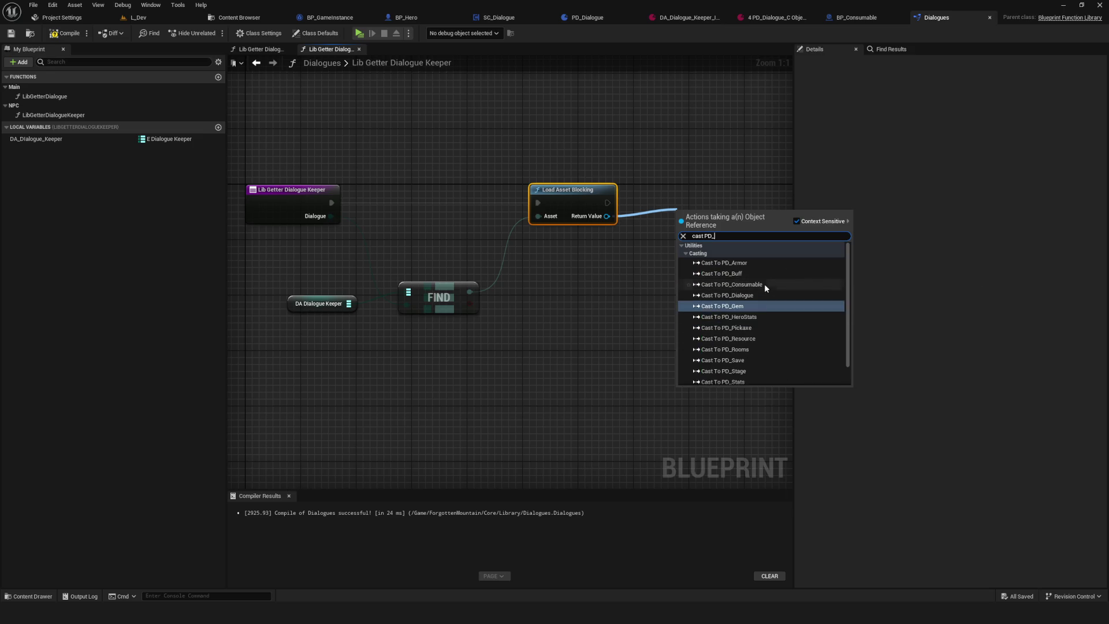
{"action": "type", "text": "PD_Dial"}
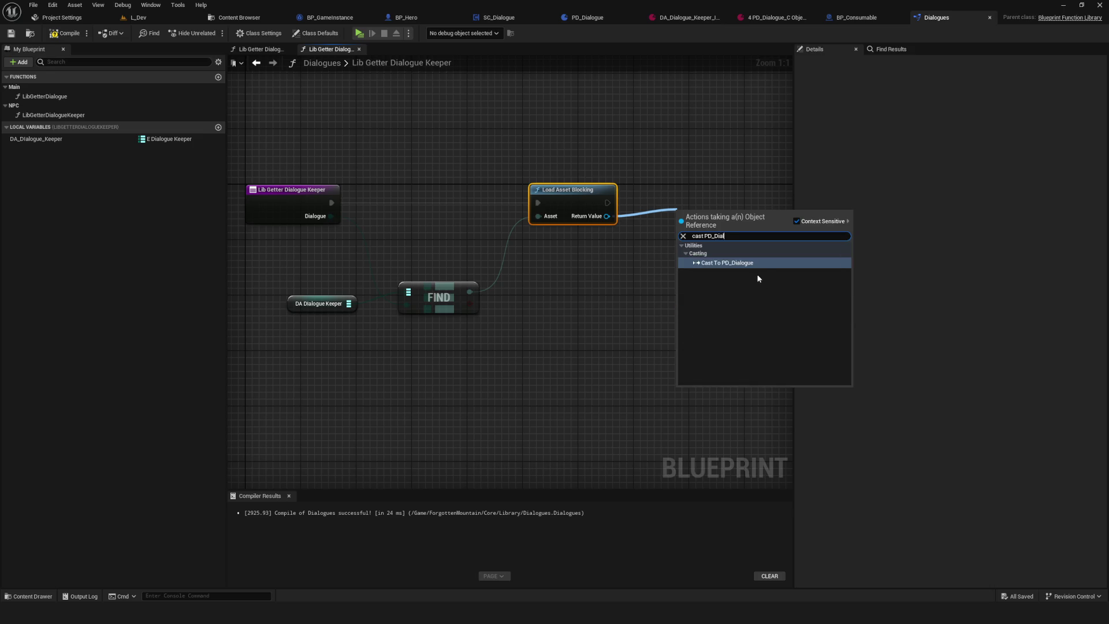
{"action": "left_click", "coordinate": [751, 263]}
{"action": "left_click_drag", "start_coordinate": [736, 199], "coordinate": [625, 214]}
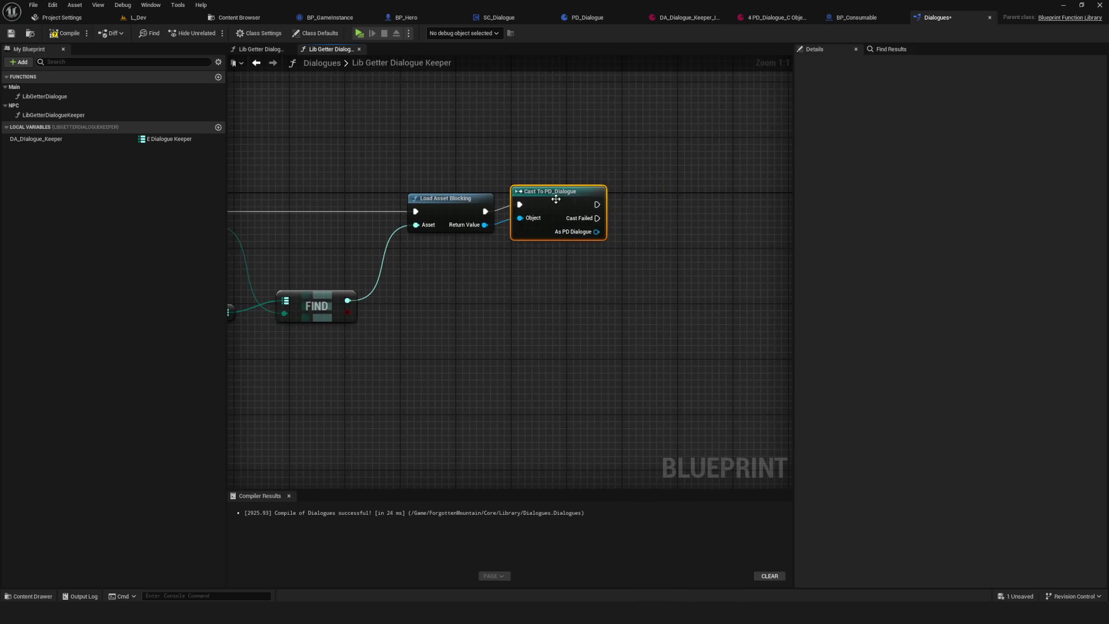
{"action": "scroll", "coordinate": [379, 252], "scroll_direction": "down", "scroll_amount": 3}
{"action": "key", "text": "ctrl+s"}
{"action": "scroll", "coordinate": [379, 251], "scroll_direction": "up", "scroll_amount": 2}
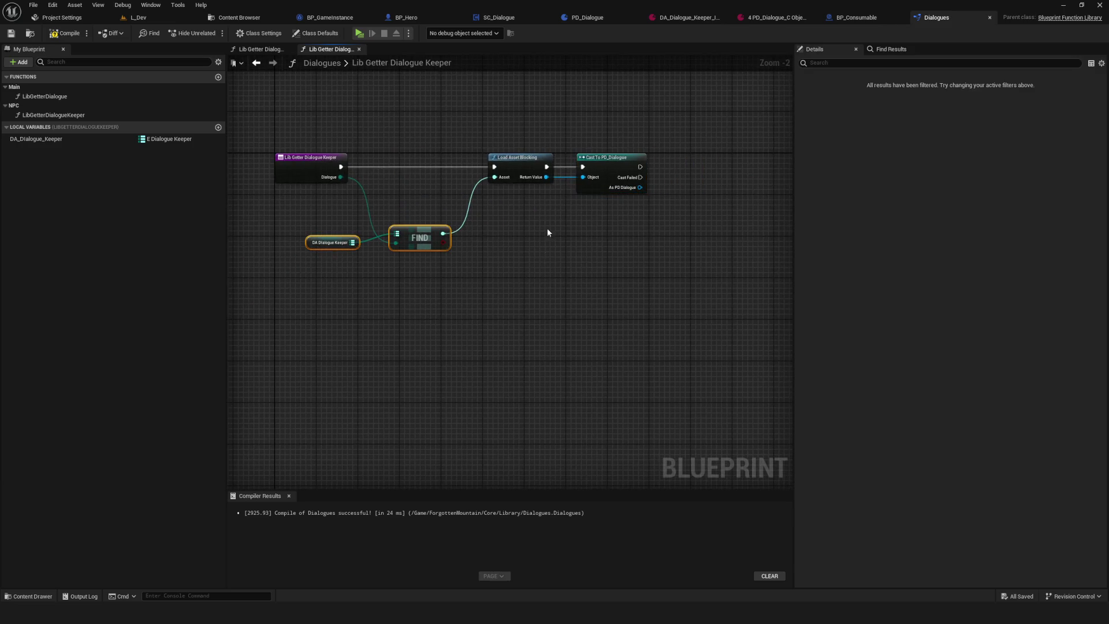
{"action": "left_click_drag", "start_coordinate": [632, 166], "coordinate": [663, 166]}
- Wire the successful cast and its As PD Dialogue result into a return node
{"action": "left_click", "coordinate": [341, 172]}
{"action": "left_click", "coordinate": [1102, 229]}
{"action": "left_click", "coordinate": [956, 240]}
{"action": "left_click", "coordinate": [1011, 240]}
{"action": "mouse_move", "coordinate": [368, 155]}
{"action": "left_mouse_down"}
{"action": "mouse_move", "coordinate": [577, 176]}
{"action": "mouse_move", "coordinate": [538, 176]}
{"action": "left_mouse_up"}
{"action": "mouse_move", "coordinate": [415, 185]}
{"action": "left_mouse_down"}
{"action": "mouse_move", "coordinate": [530, 186]}
{"action": "mouse_move", "coordinate": [495, 185]}
{"action": "left_mouse_up"}
{"action": "left_click_drag", "start_coordinate": [414, 206], "coordinate": [494, 188]}
- Rename the function's output to PD_Dialogue and compile the library
{"action": "key", "text": "ctrl+s"}
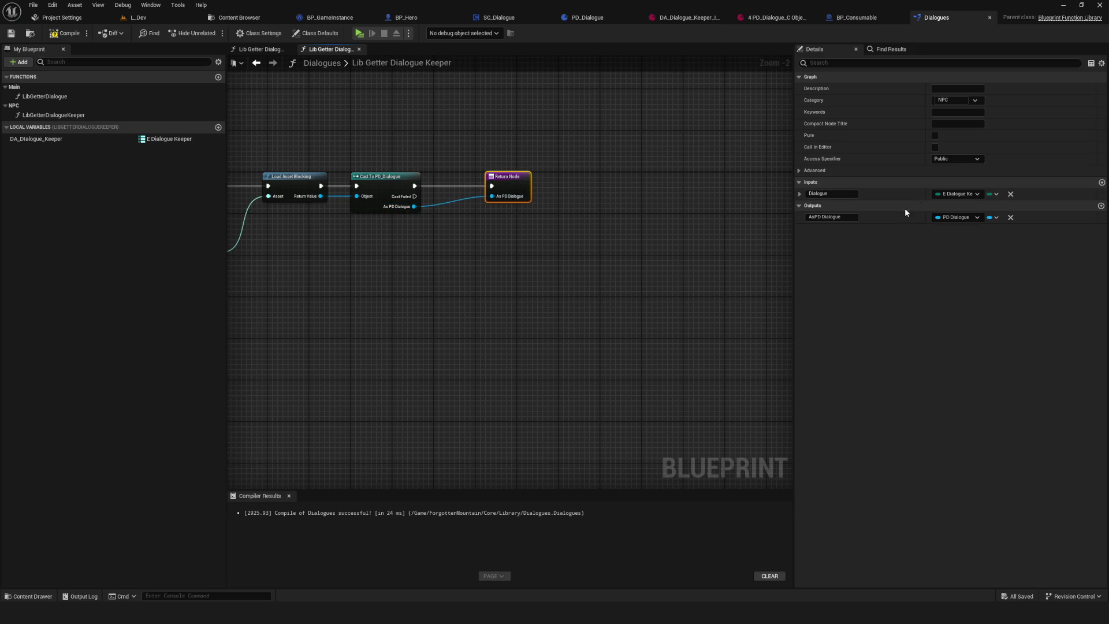
{"action": "left_click", "coordinate": [826, 217]}
{"action": "type", "text": "Dia"}
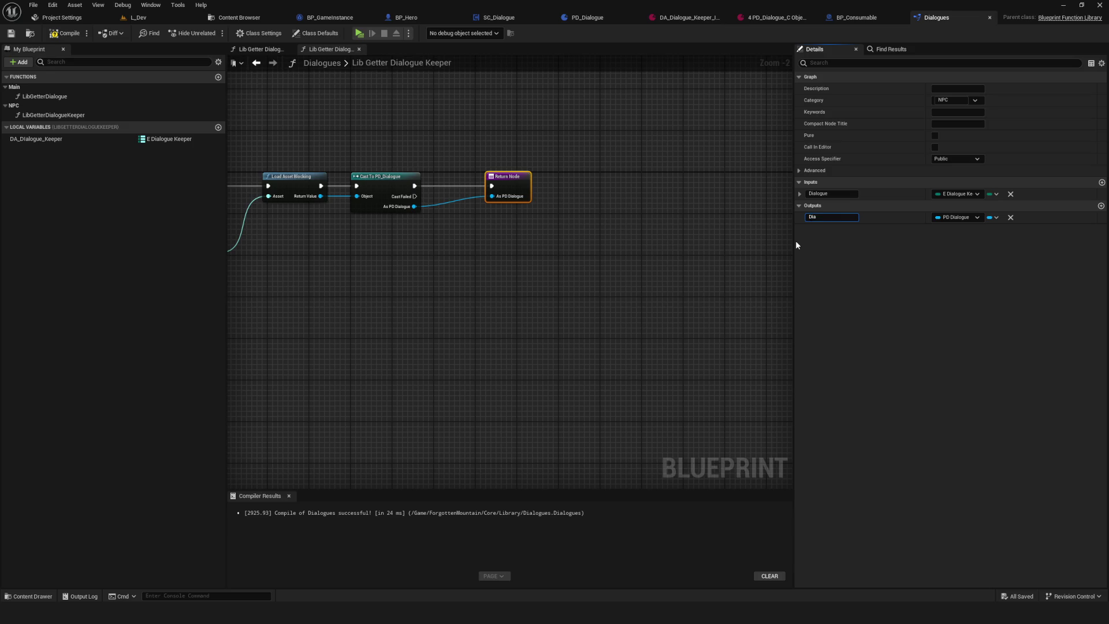
{"action": "type", "text": "logue"}
{"action": "key", "text": "Return"}
{"action": "left_click", "coordinate": [832, 217]}
{"action": "type", "text": "P"}
{"action": "key", "text": "BackSpace"}
{"action": "key", "text": "BackSpace"}
{"action": "key", "text": "BackSpace"}
{"action": "type", "text": "PD_Dia"}
{"action": "type", "text": "logue"}
{"action": "key", "text": "Return"}
{"action": "scroll", "coordinate": [670, 246], "scroll_direction": "down", "scroll_amount": 1}
{"action": "scroll", "coordinate": [675, 238], "scroll_direction": "up", "scroll_amount": 3}
{"action": "scroll", "coordinate": [678, 232], "scroll_direction": "down", "scroll_amount": 6}
{"action": "scroll", "coordinate": [660, 267], "scroll_direction": "up", "scroll_amount": 2}
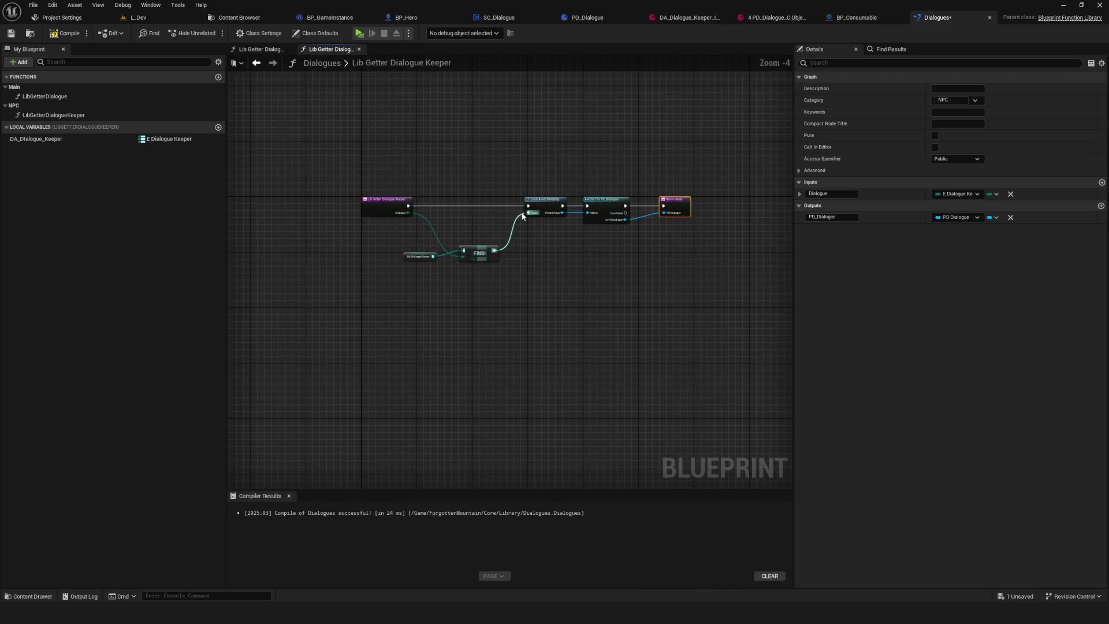
{"action": "left_click", "coordinate": [65, 33]}
- Review the Keeper graph, then open Lib Getter Dialogue and select its entry node
{"action": "left_click_drag", "start_coordinate": [318, 168], "coordinate": [789, 319]}
{"action": "scroll", "coordinate": [584, 300], "scroll_direction": "up", "scroll_amount": 4}
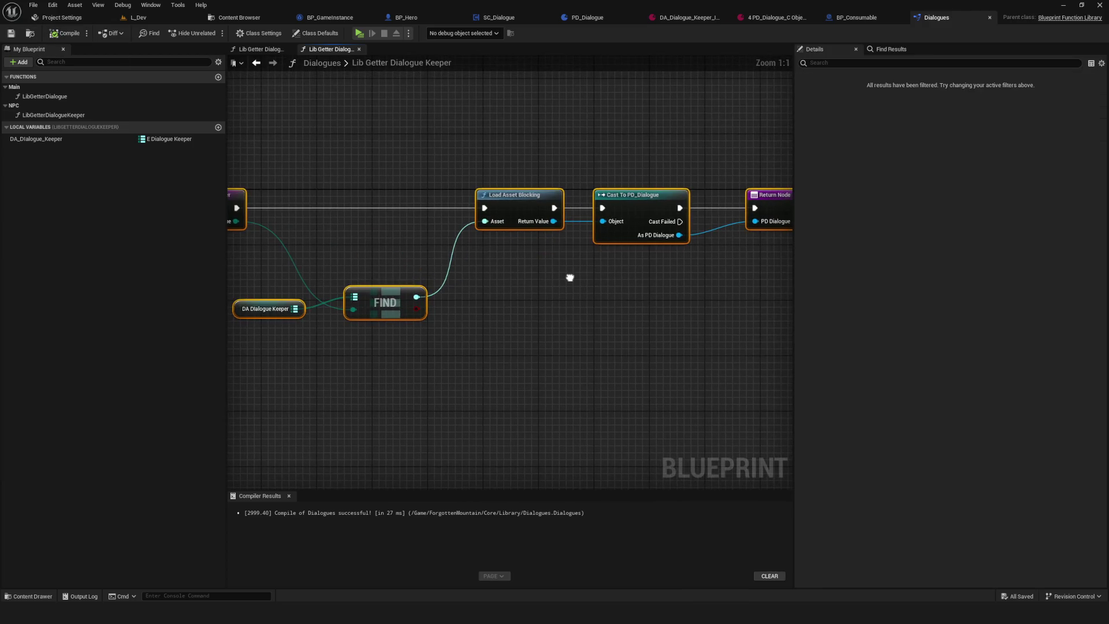
{"action": "left_click_drag", "start_coordinate": [570, 278], "coordinate": [636, 270]}
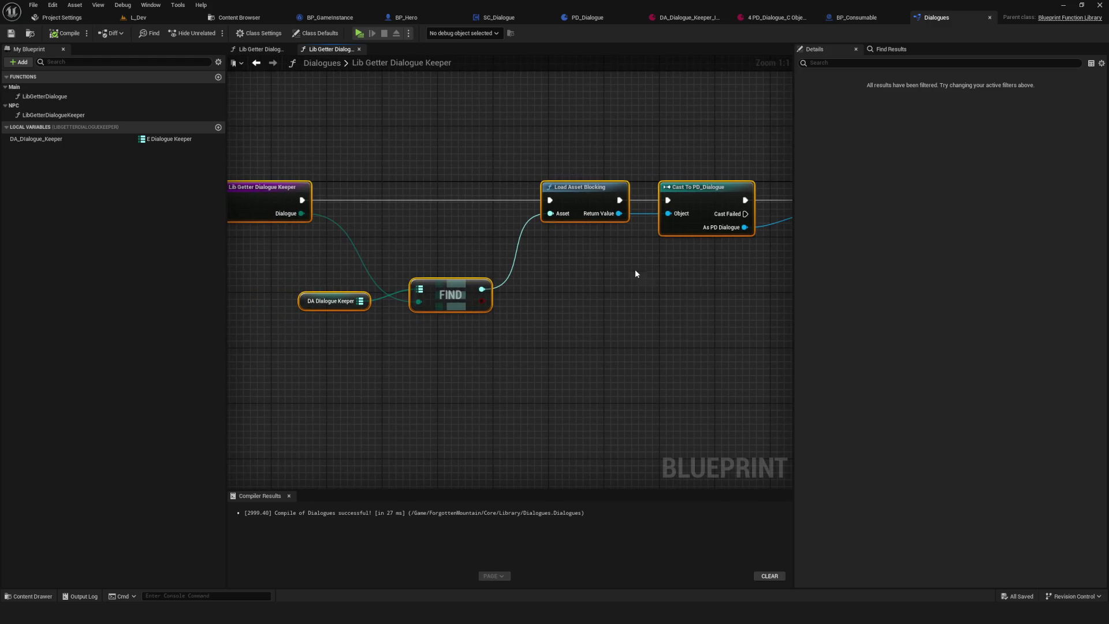
{"action": "scroll", "coordinate": [578, 269], "scroll_direction": "down", "scroll_amount": 7}
{"action": "scroll", "coordinate": [566, 267], "scroll_direction": "up", "scroll_amount": 4}
{"action": "left_click_drag", "start_coordinate": [540, 307], "coordinate": [533, 294]}
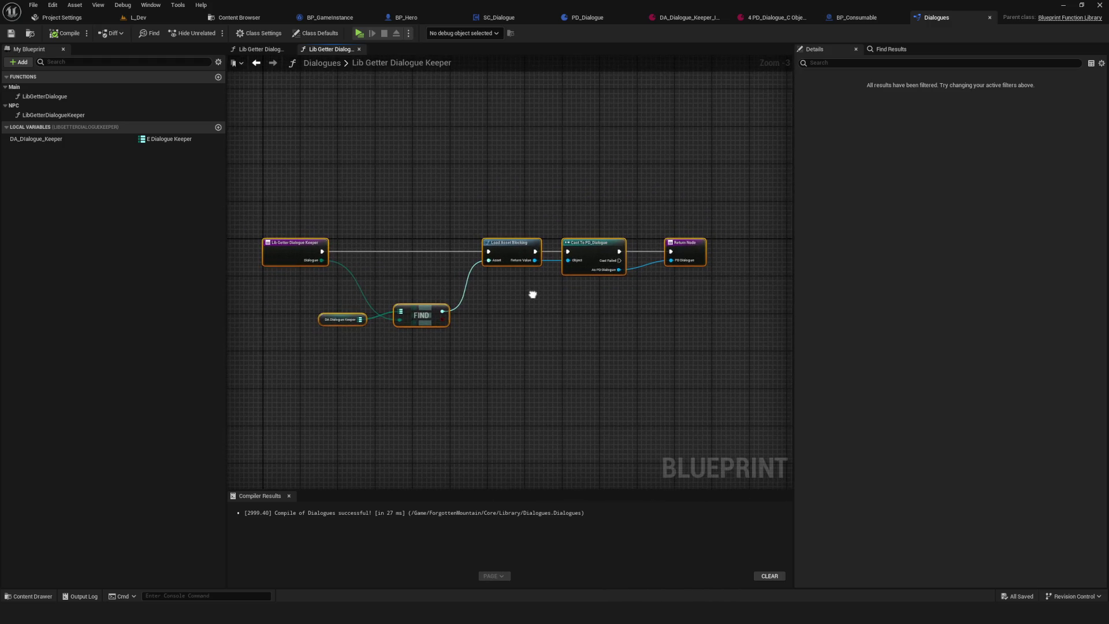
{"action": "double_click", "coordinate": [45, 97]}
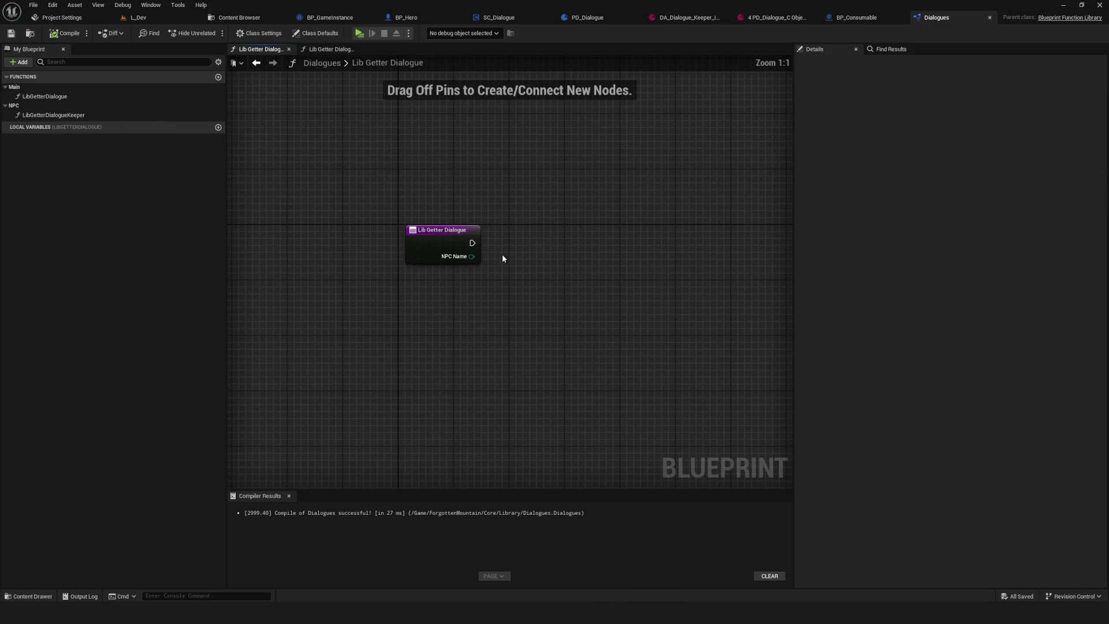
{"action": "left_click", "coordinate": [453, 230]}
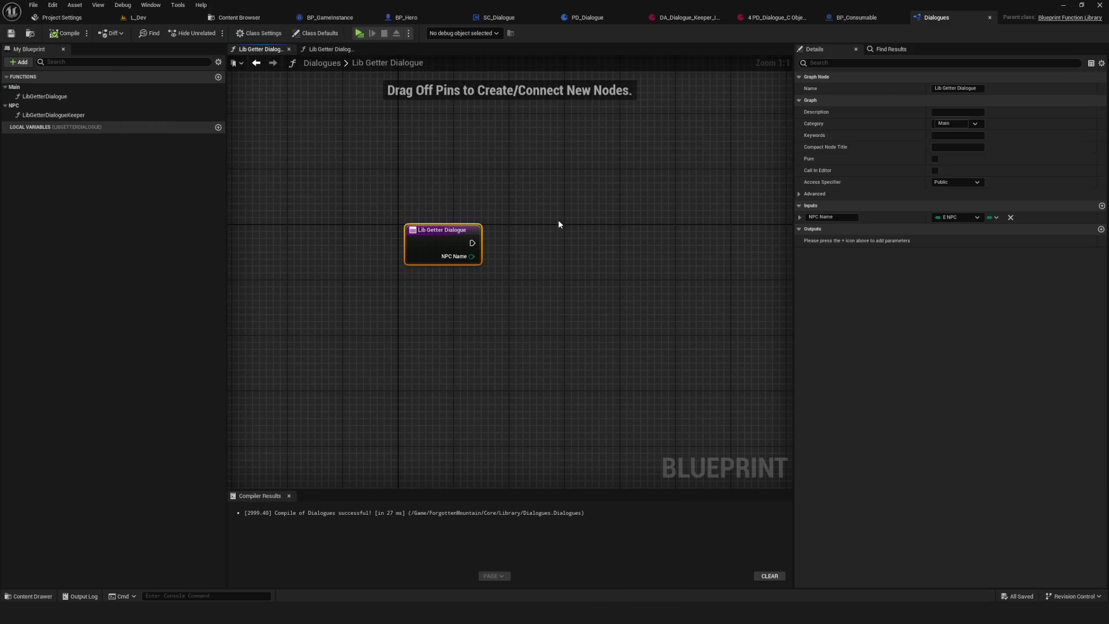
- Add Switch on E_NPC from NPC Name, route its Keeper case into Lib Getter Dialogue Keeper, and save
{"action": "left_click_drag", "start_coordinate": [54, 115], "coordinate": [564, 207]}
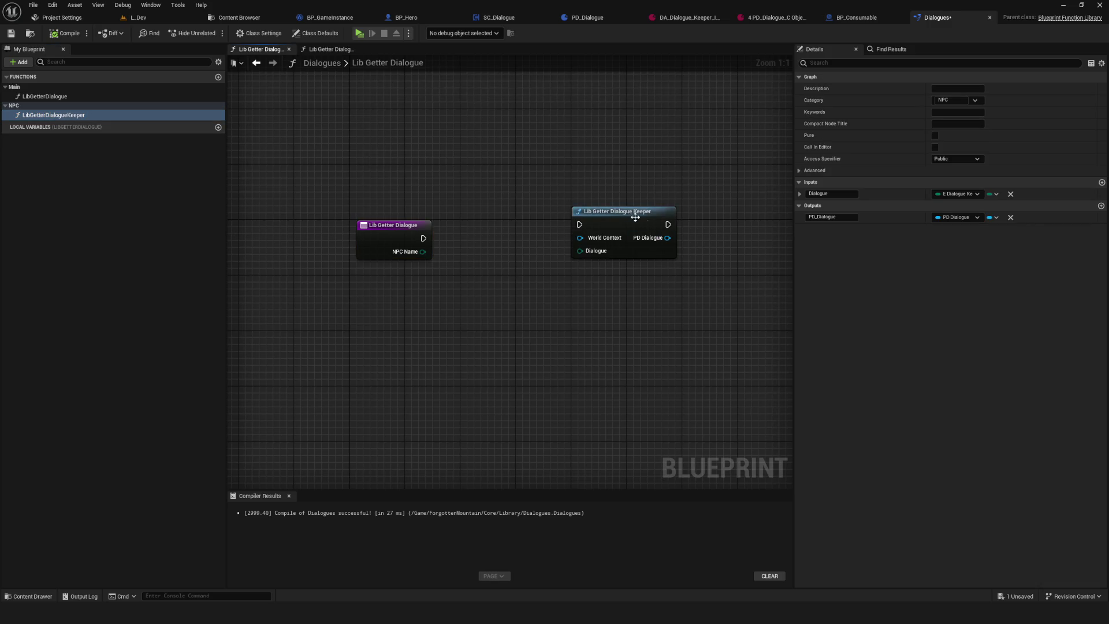
{"action": "left_click_drag", "start_coordinate": [636, 218], "coordinate": [636, 231]}
{"action": "left_click_drag", "start_coordinate": [423, 238], "coordinate": [580, 238]}
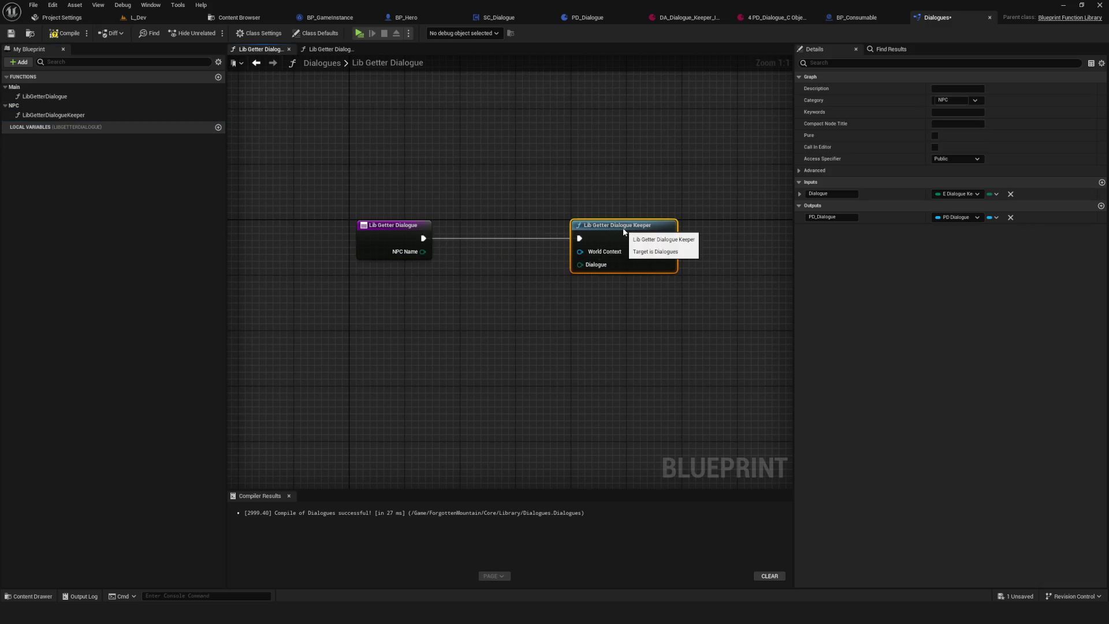
{"action": "key", "text": "ctrl+z"}
{"action": "key", "text": "ctrl+z"}
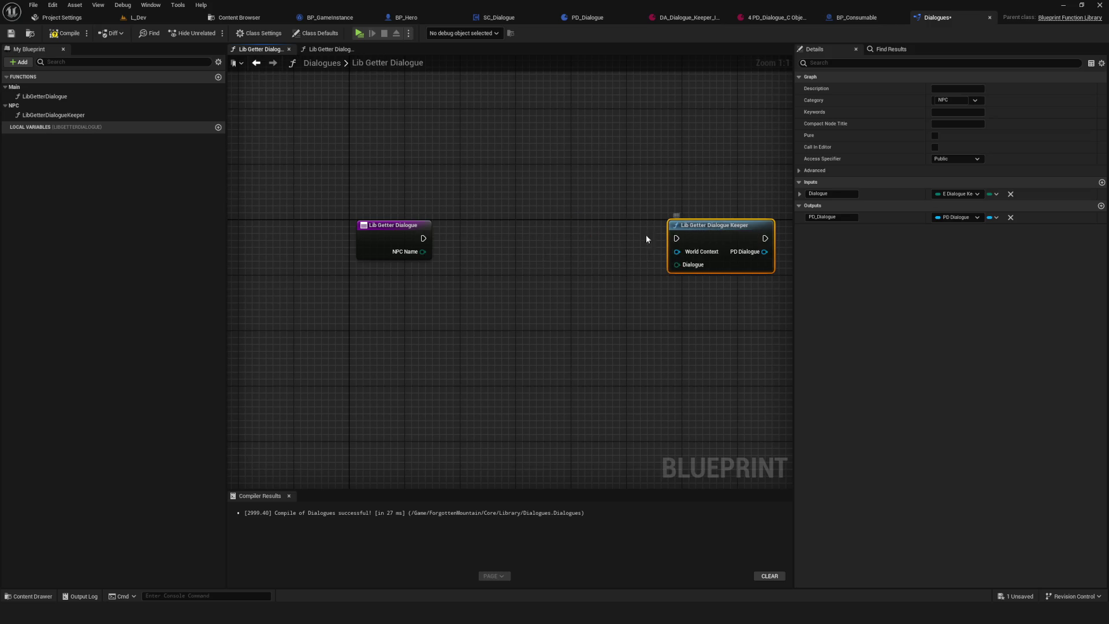
{"action": "left_click_drag", "start_coordinate": [422, 251], "coordinate": [518, 250]}
{"action": "type", "text": "switch"}
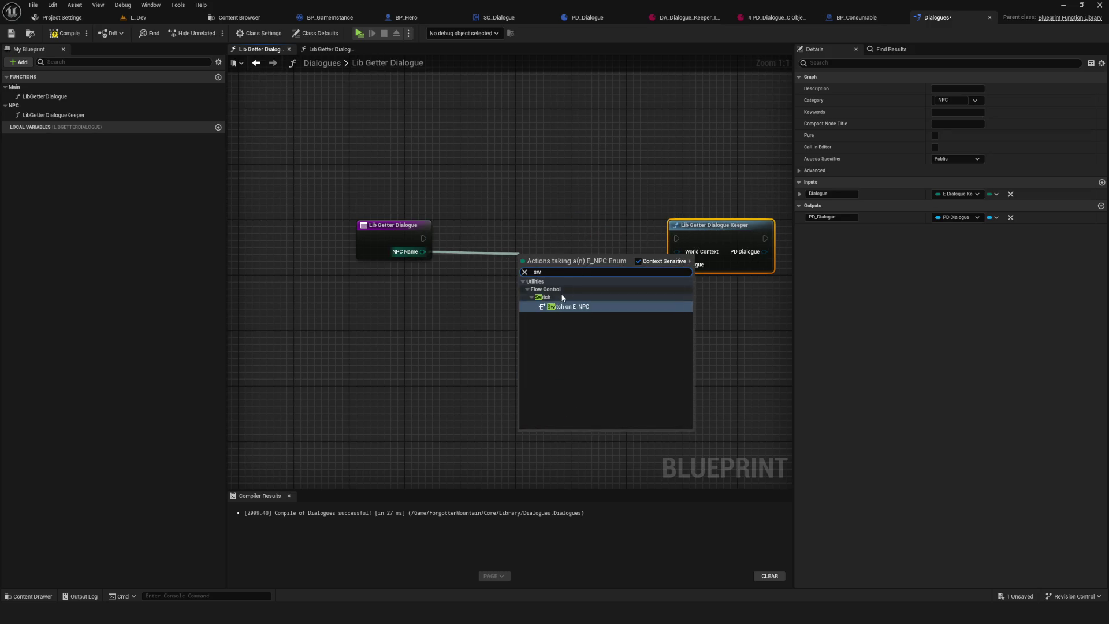
{"action": "key", "text": "Return"}
{"action": "mouse_move", "coordinate": [580, 249]}
{"action": "left_mouse_down"}
{"action": "mouse_move", "coordinate": [737, 232]}
{"action": "mouse_move", "coordinate": [724, 252]}
{"action": "left_mouse_up"}
{"action": "left_click", "coordinate": [727, 213]}
{"action": "key", "text": "ctrl+s"}
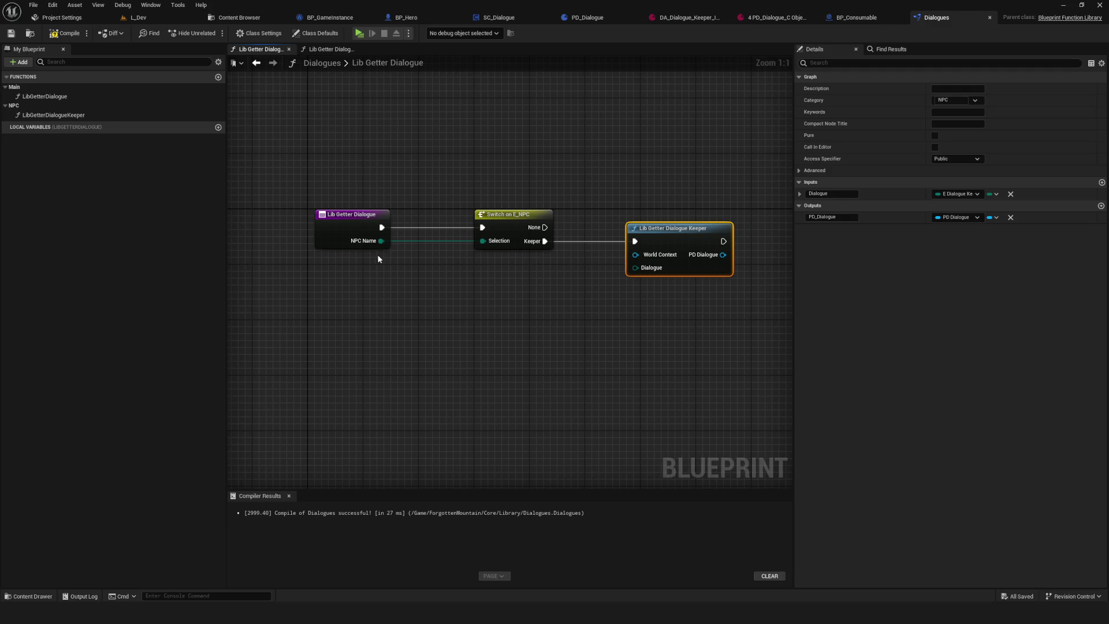
{"action": "left_click", "coordinate": [377, 248]}
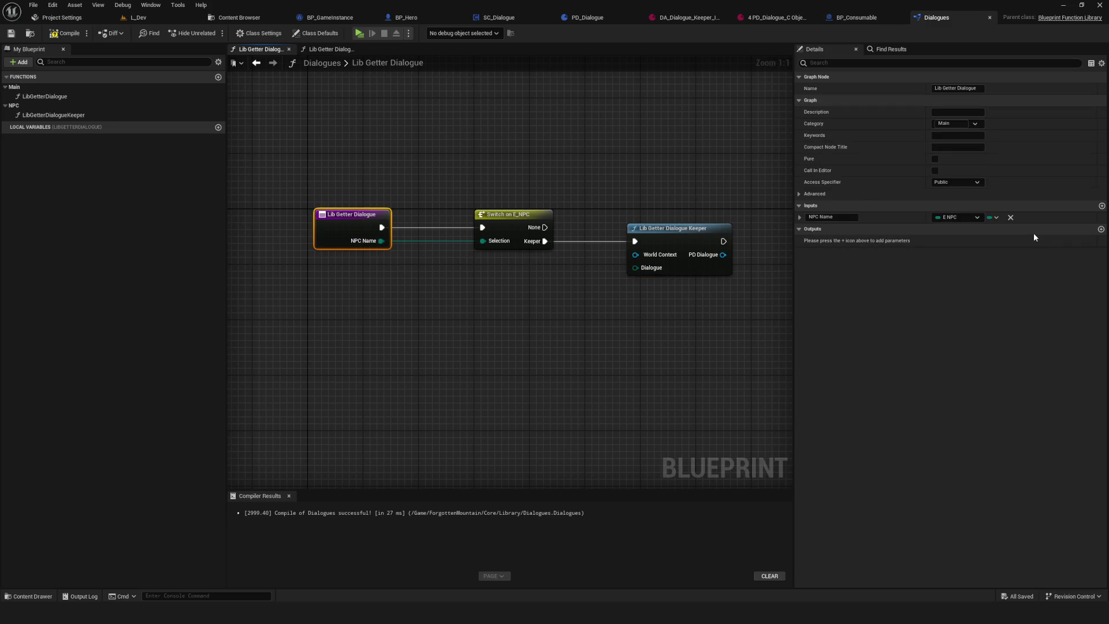
- Compile the Dialogues library and add a new Lib Getter Dialogue input named Dialogue
{"action": "left_click", "coordinate": [65, 33]}
{"action": "left_click", "coordinate": [1101, 205]}
{"action": "left_click", "coordinate": [843, 229]}
{"action": "type", "text": "Dia"}
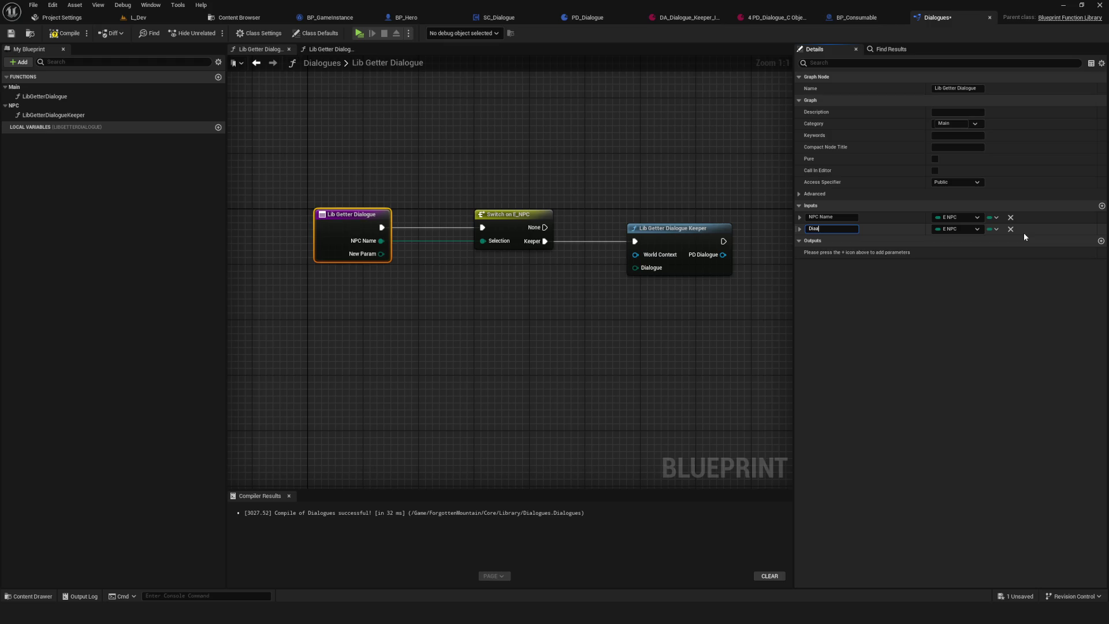
{"action": "key", "text": "BackSpace"}
{"action": "key", "text": "BackSpace"}
{"action": "key", "text": "BackSpace"}
{"action": "type", "text": "alo"}
{"action": "key", "text": "Return"}
- Save the library, undo a stray connection, and set the Dialogue input's type to E Dialogue Keeper
{"action": "left_click", "coordinate": [683, 275]}
{"action": "key", "text": "ctrl+s"}
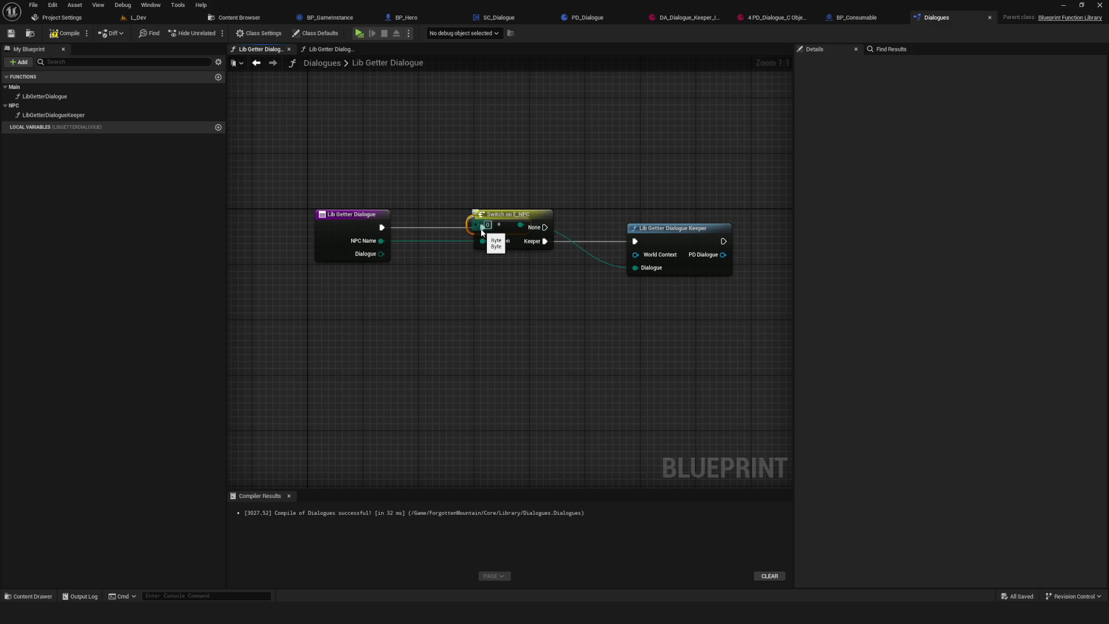
{"action": "key", "text": "ctrl+z"}
{"action": "left_click", "coordinate": [383, 260]}
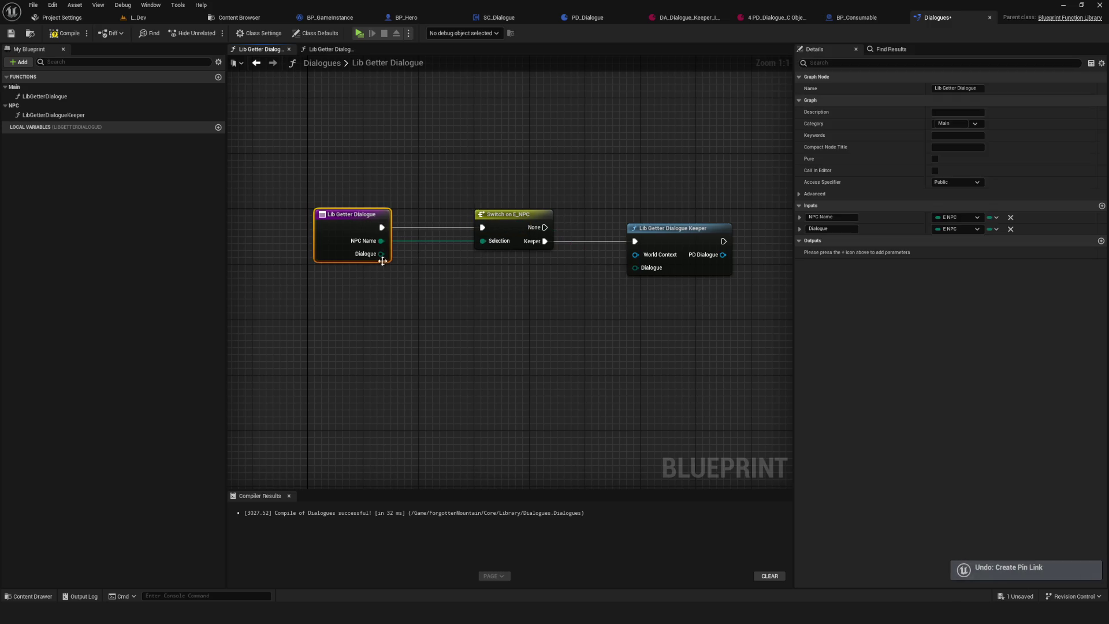
{"action": "left_click", "coordinate": [958, 229]}
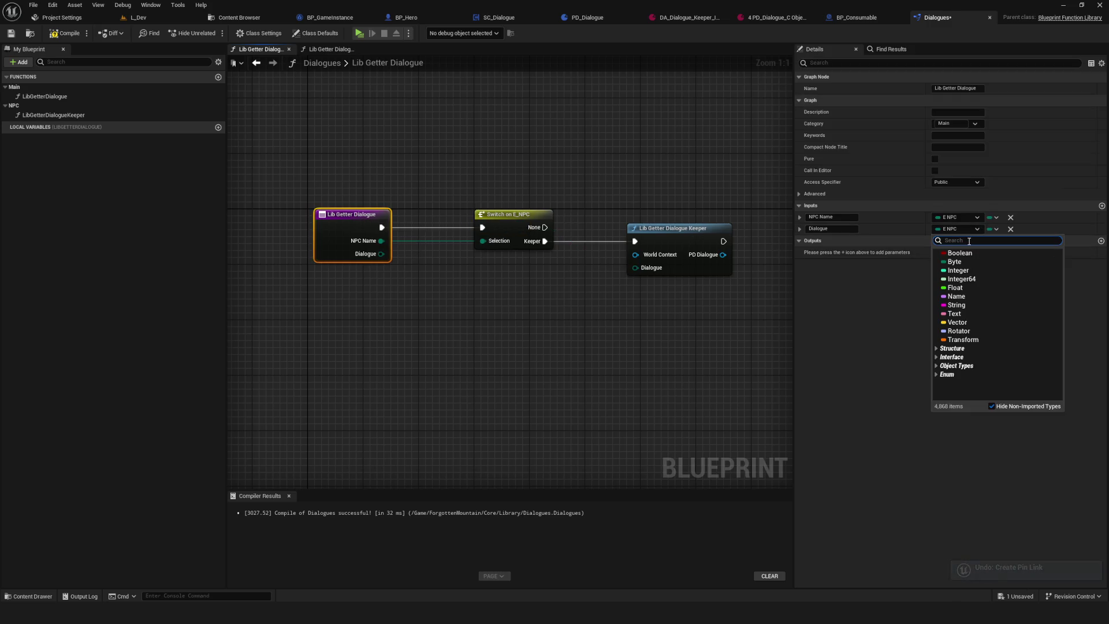
{"action": "type", "text": "Dialogu"}
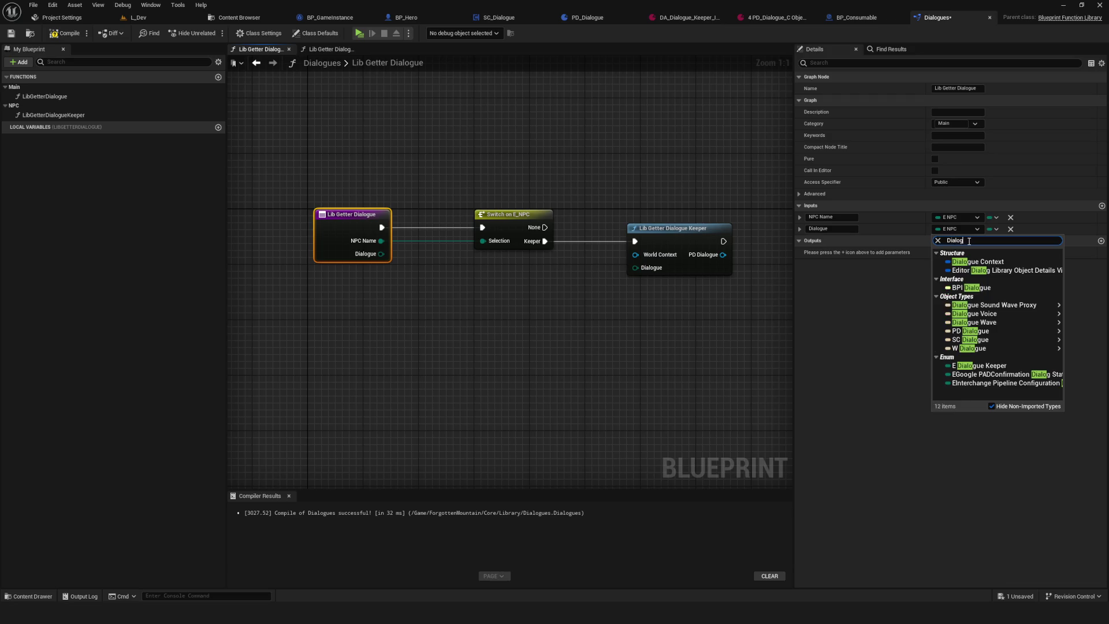
{"action": "left_click", "coordinate": [1001, 358]}
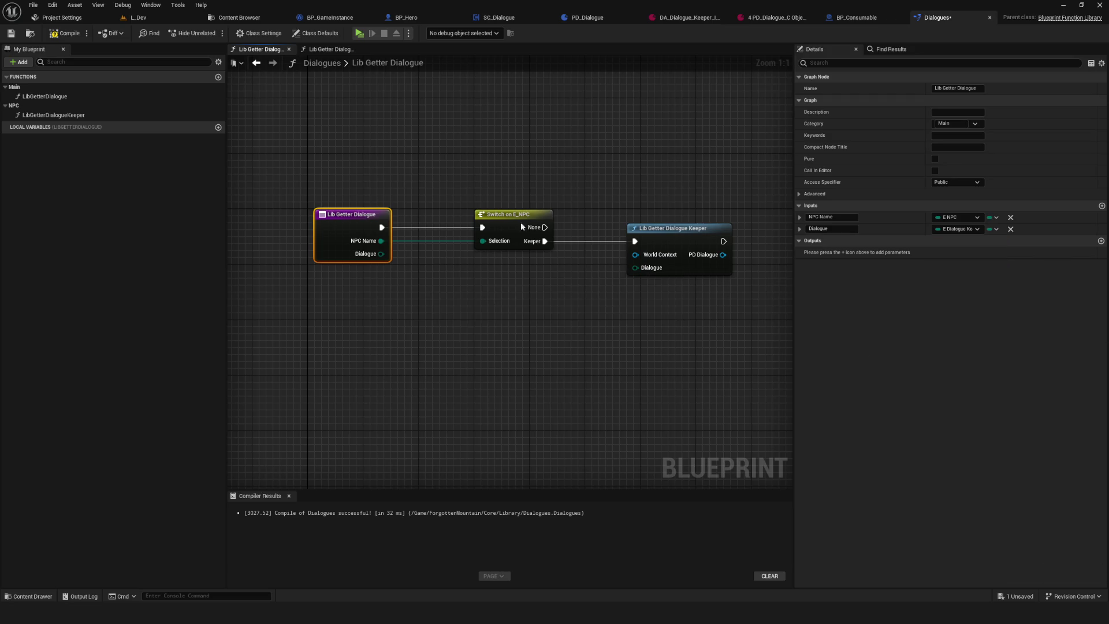
- Wire the entry's Dialogue input into the Keeper call's Dialogue pin and select the Keeper call
{"action": "left_click_drag", "start_coordinate": [381, 253], "coordinate": [635, 268]}
{"action": "left_click_drag", "start_coordinate": [484, 157], "coordinate": [477, 150]}
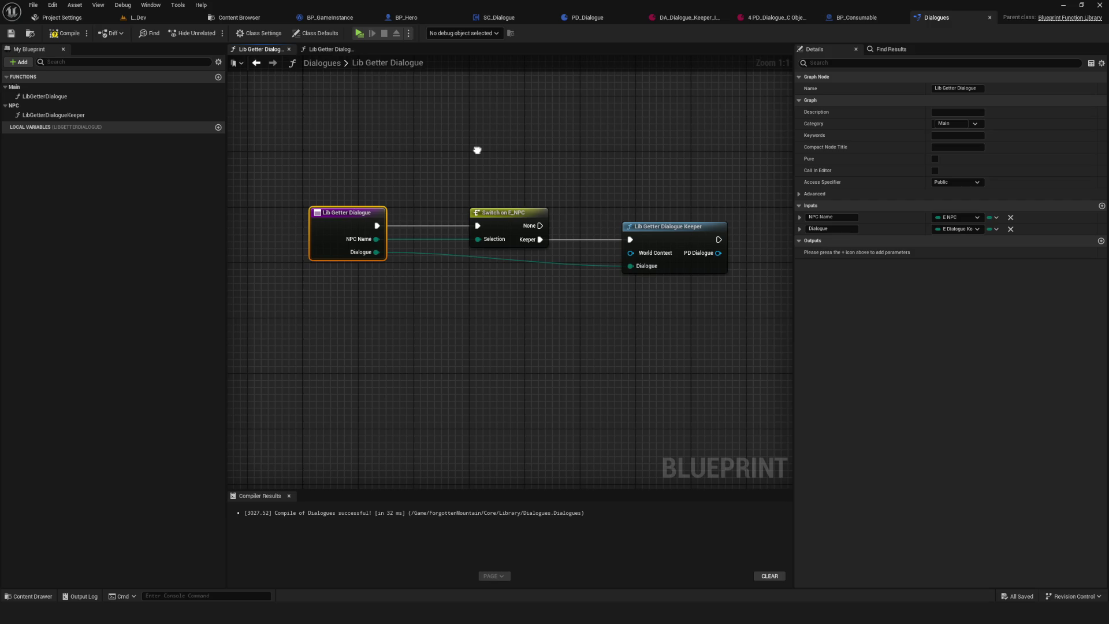
{"action": "left_click_drag", "start_coordinate": [477, 150], "coordinate": [285, 149]}
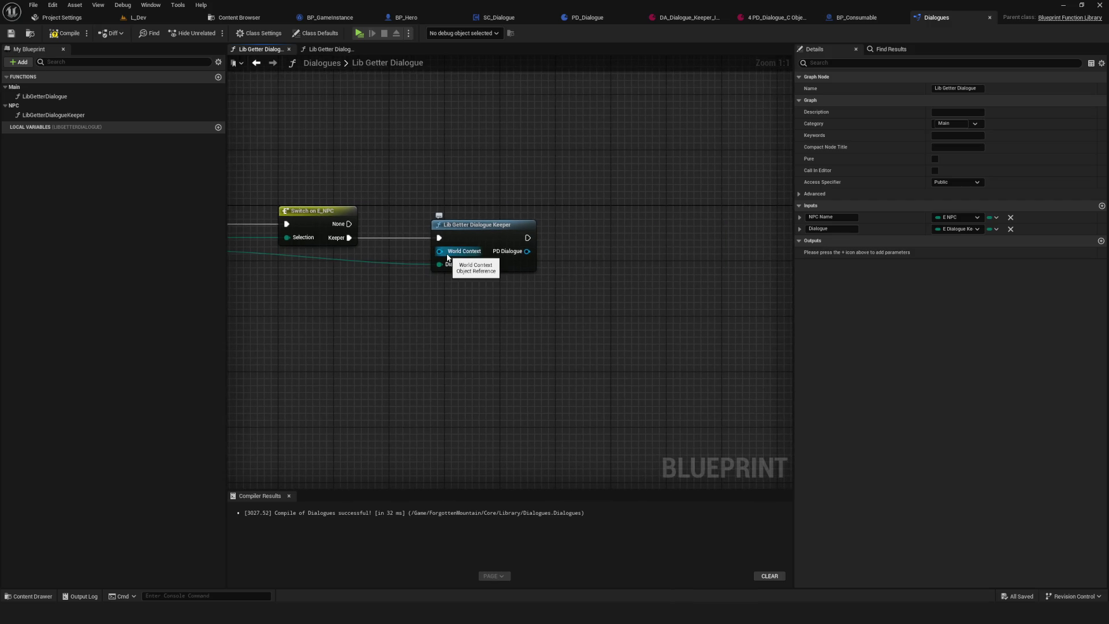
{"action": "left_click_drag", "start_coordinate": [448, 257], "coordinate": [658, 257]}
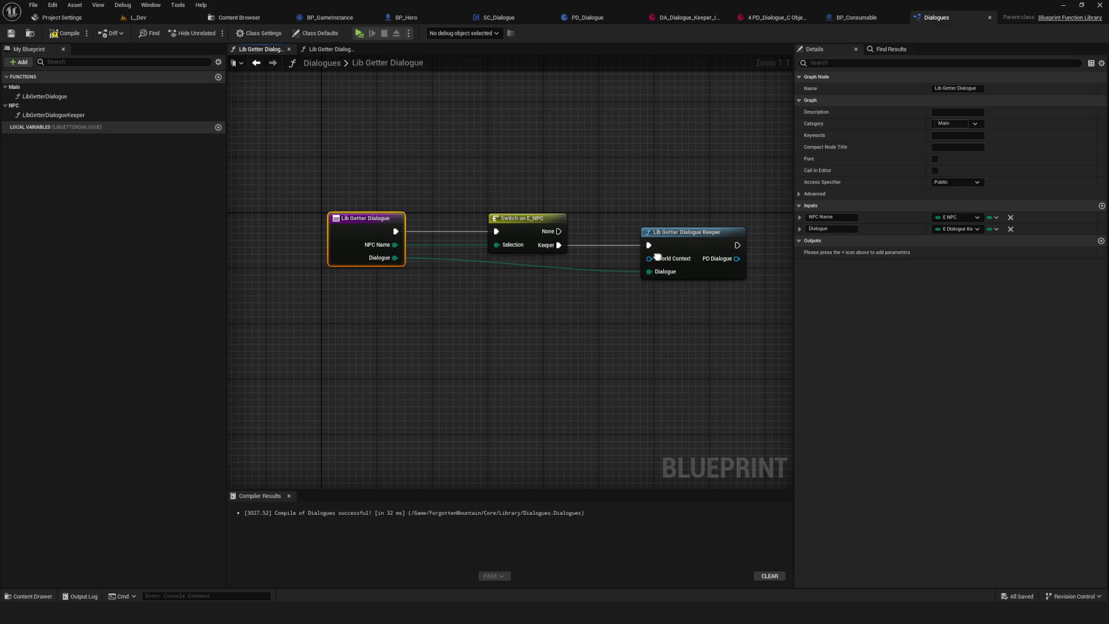
{"action": "left_click", "coordinate": [677, 237]}
{"action": "left_click", "coordinate": [115, 115]}
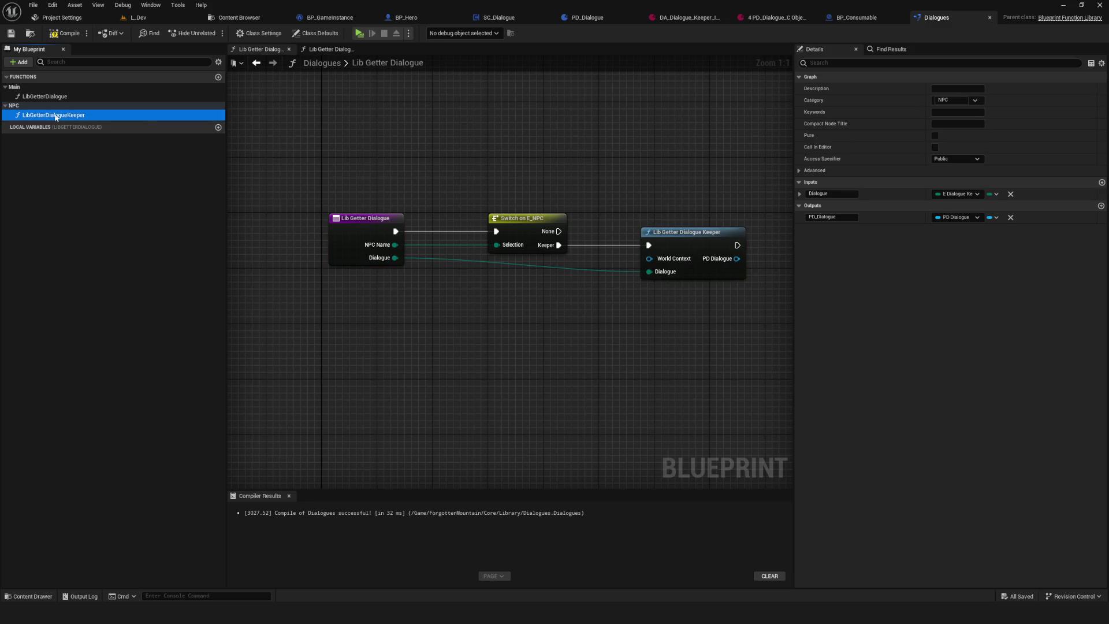
- Try making the Keeper getter pure and moving it below the Switch, then undo both changes
{"action": "left_click", "coordinate": [936, 135]}
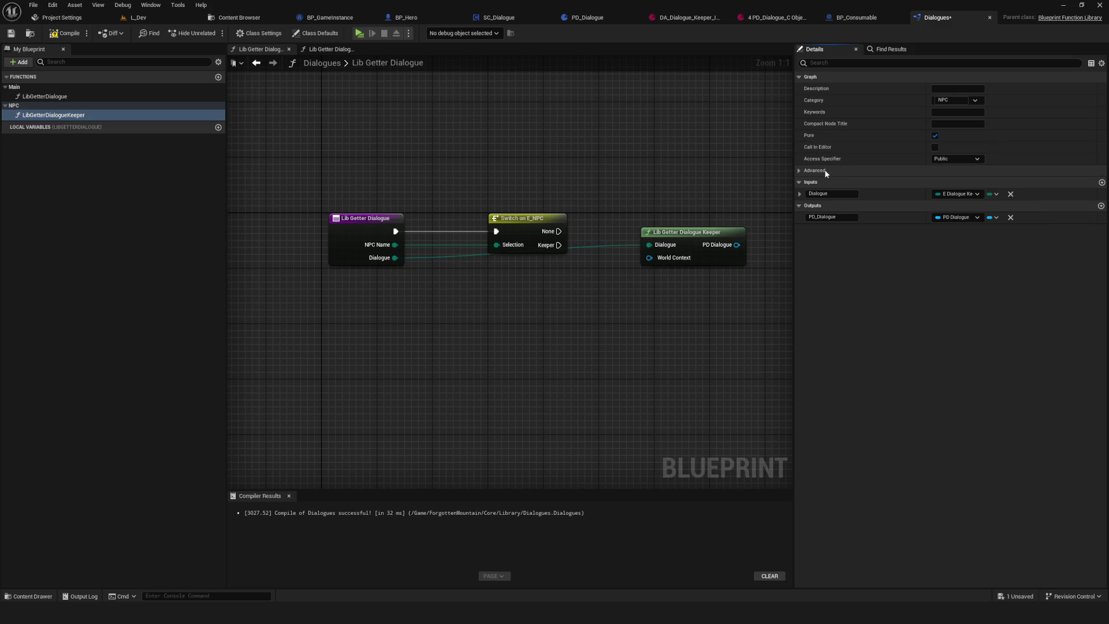
{"action": "mouse_move", "coordinate": [674, 238]}
{"action": "left_mouse_down"}
{"action": "mouse_move", "coordinate": [508, 307]}
{"action": "mouse_move", "coordinate": [527, 285]}
{"action": "left_mouse_up"}
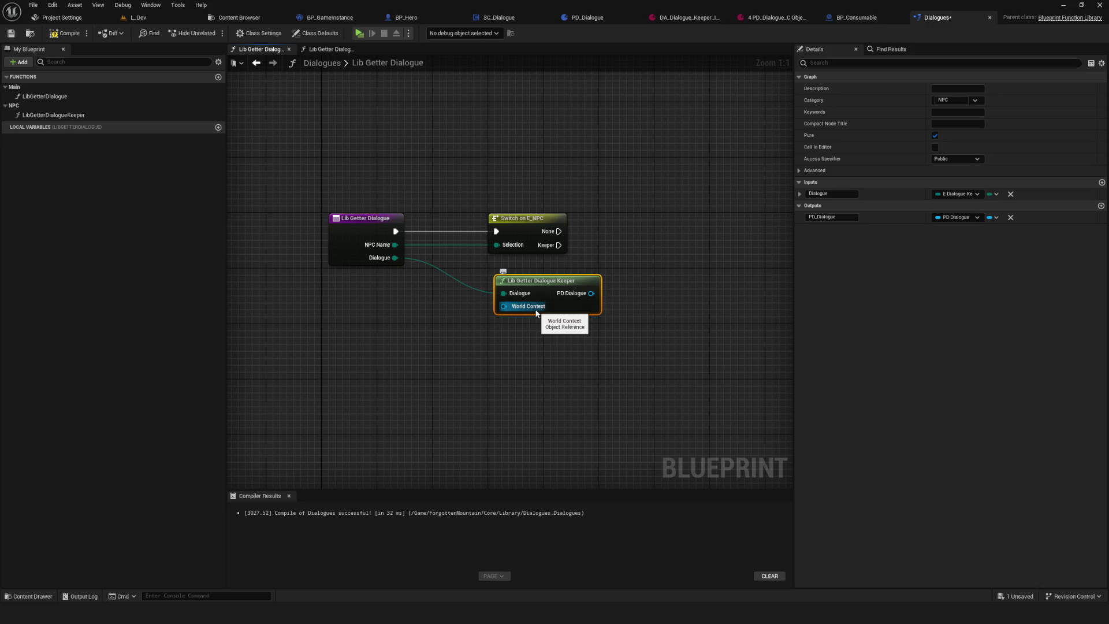
{"action": "mouse_move", "coordinate": [539, 292]}
{"action": "left_mouse_down"}
{"action": "mouse_move", "coordinate": [525, 286]}
{"action": "mouse_move", "coordinate": [542, 292]}
{"action": "left_mouse_up"}
{"action": "left_click_drag", "start_coordinate": [654, 275], "coordinate": [603, 274]}
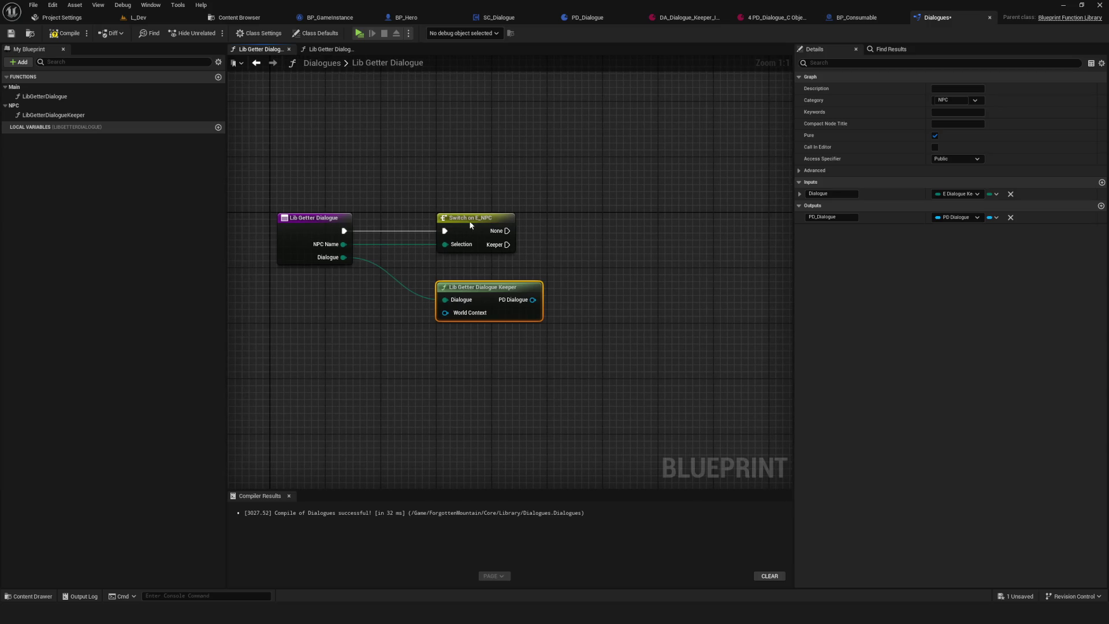
{"action": "left_click", "coordinate": [496, 238]}
{"action": "key", "text": "ctrl+z"}
{"action": "key", "text": "ctrl+z"}
{"action": "key", "text": "ctrl+z"}
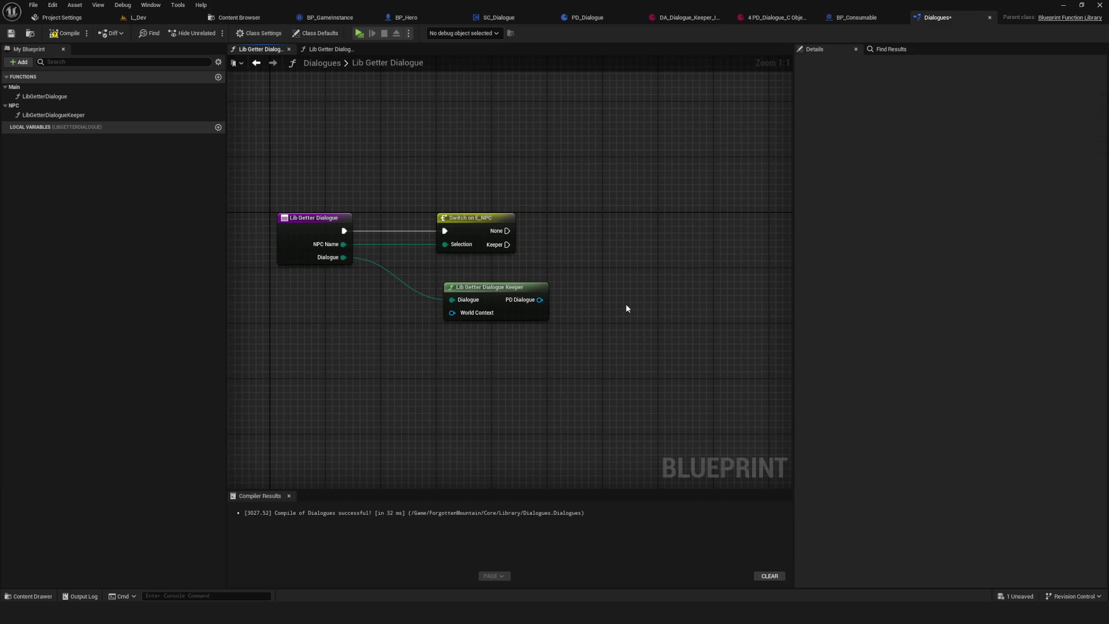
{"action": "key", "text": "ctrl+z"}
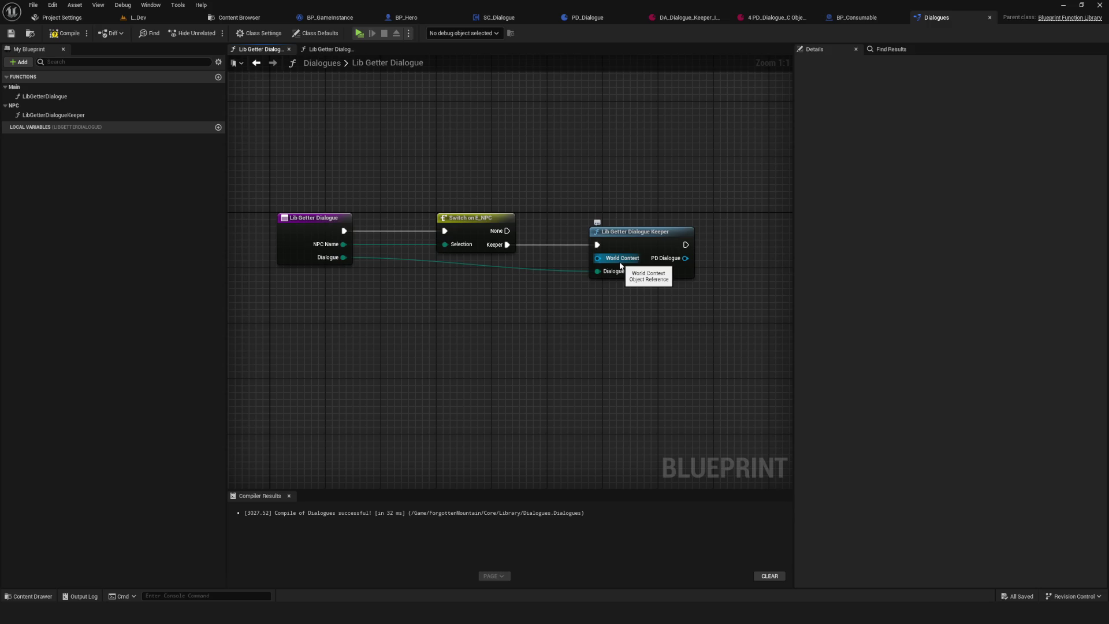
- Cancel a 'self' search off World Context, then compile the Dialogues library and select the function entry
{"action": "mouse_move", "coordinate": [598, 258]}
{"action": "left_mouse_down"}
{"action": "mouse_move", "coordinate": [492, 263]}
{"action": "mouse_move", "coordinate": [536, 258]}
{"action": "left_mouse_up"}
{"action": "type", "text": "self"}
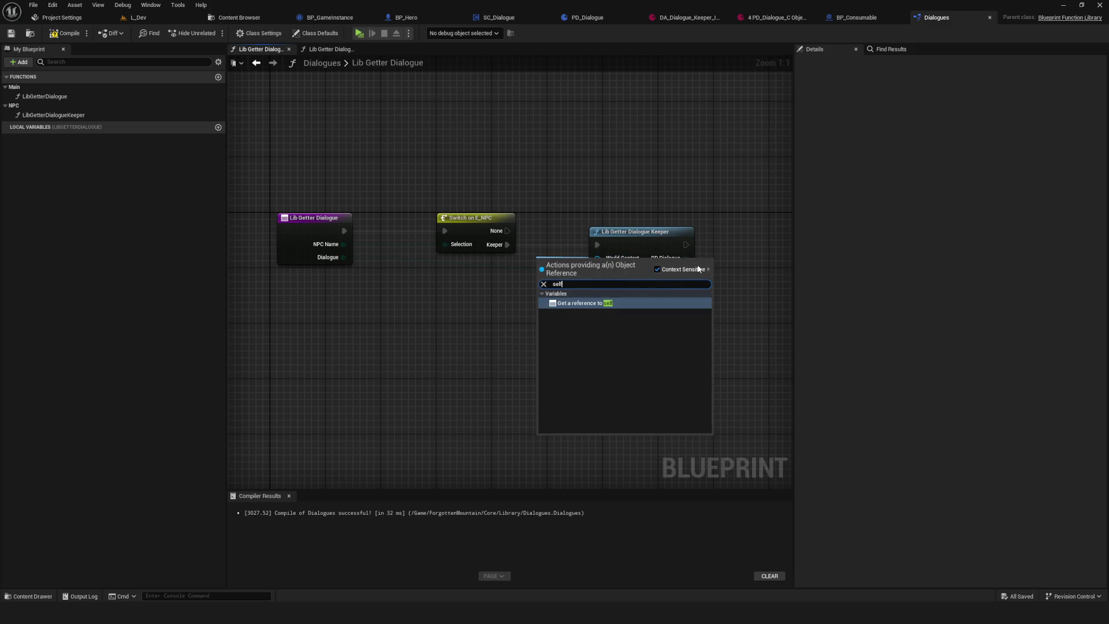
{"action": "key", "text": "Escape"}
{"action": "left_click_drag", "start_coordinate": [661, 250], "coordinate": [621, 263]}
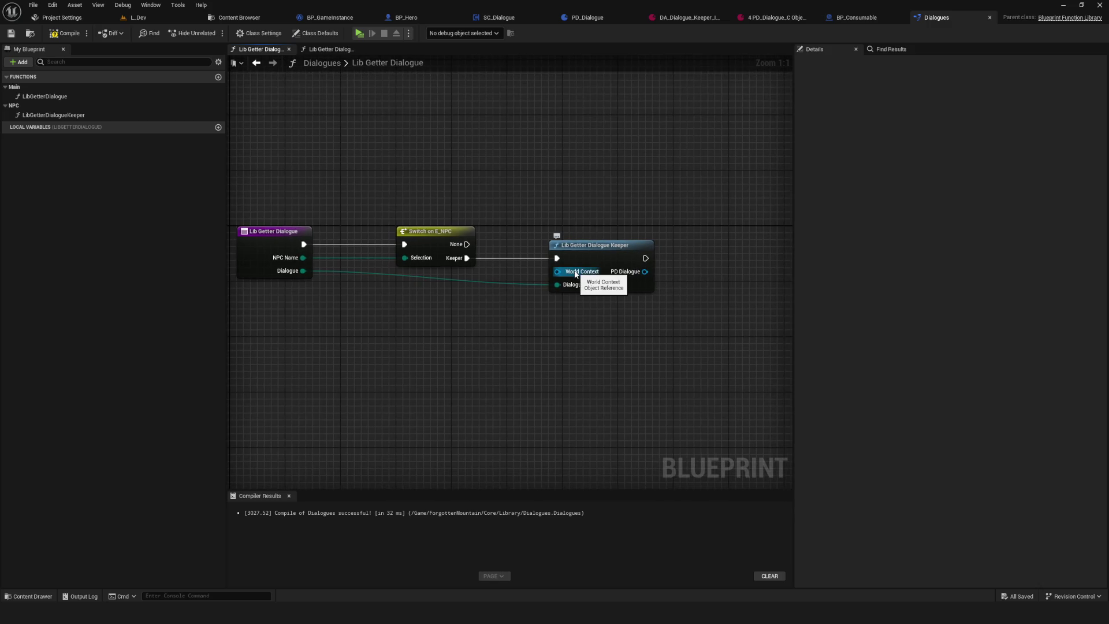
{"action": "mouse_move", "coordinate": [585, 275]}
{"action": "left_mouse_down"}
{"action": "mouse_move", "coordinate": [693, 273]}
{"action": "mouse_move", "coordinate": [589, 281]}
{"action": "left_mouse_up"}
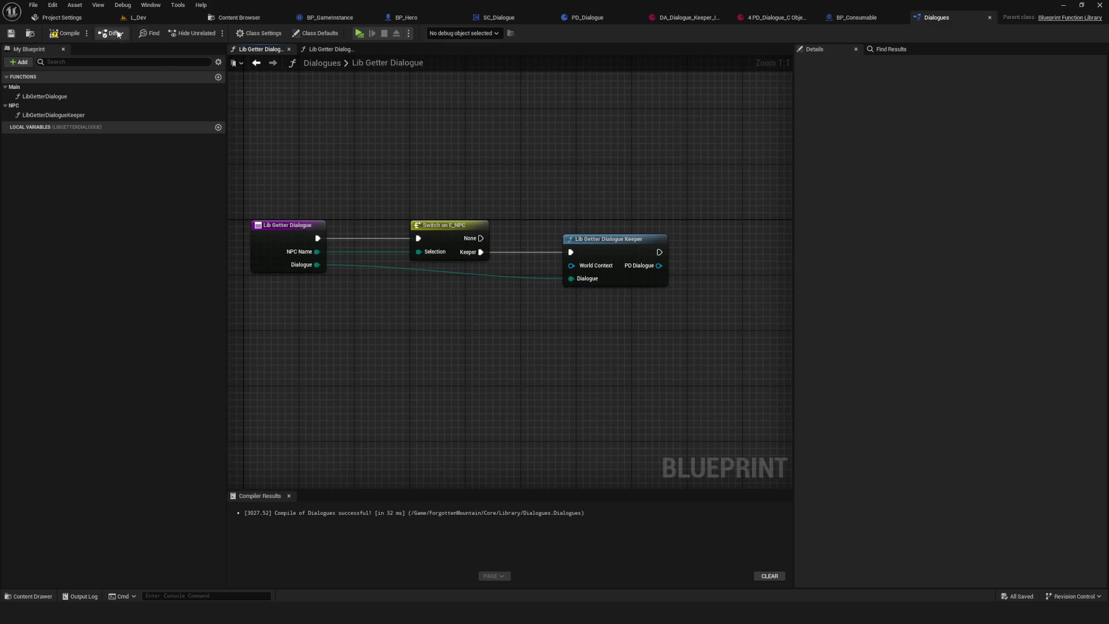
{"action": "left_click", "coordinate": [65, 33]}
{"action": "left_click_drag", "start_coordinate": [463, 358], "coordinate": [501, 353]}
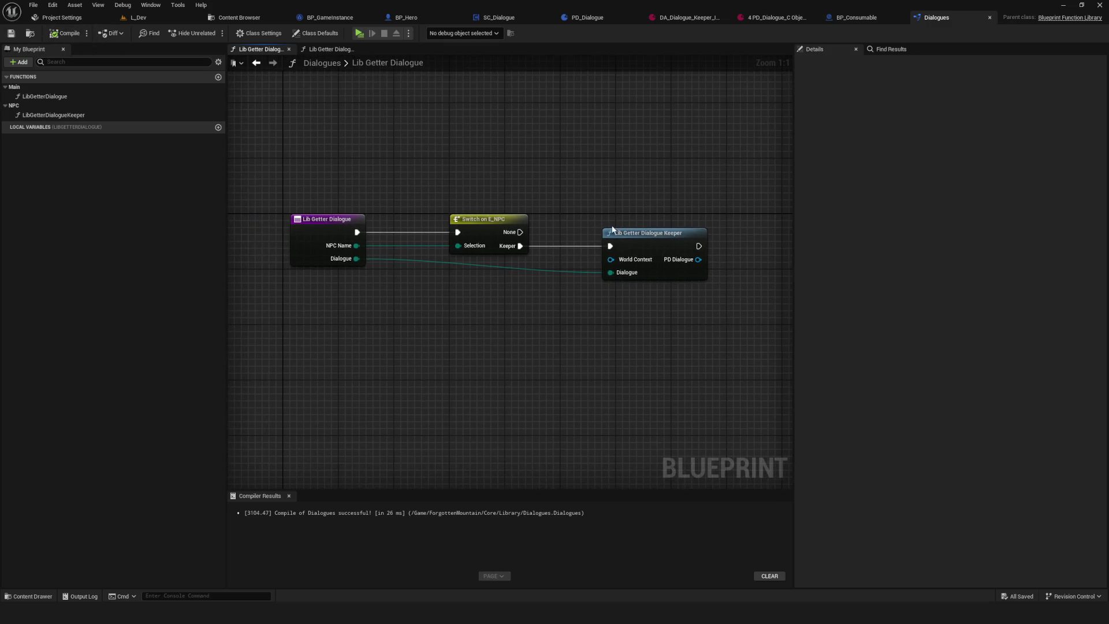
{"action": "left_click", "coordinate": [653, 234]}
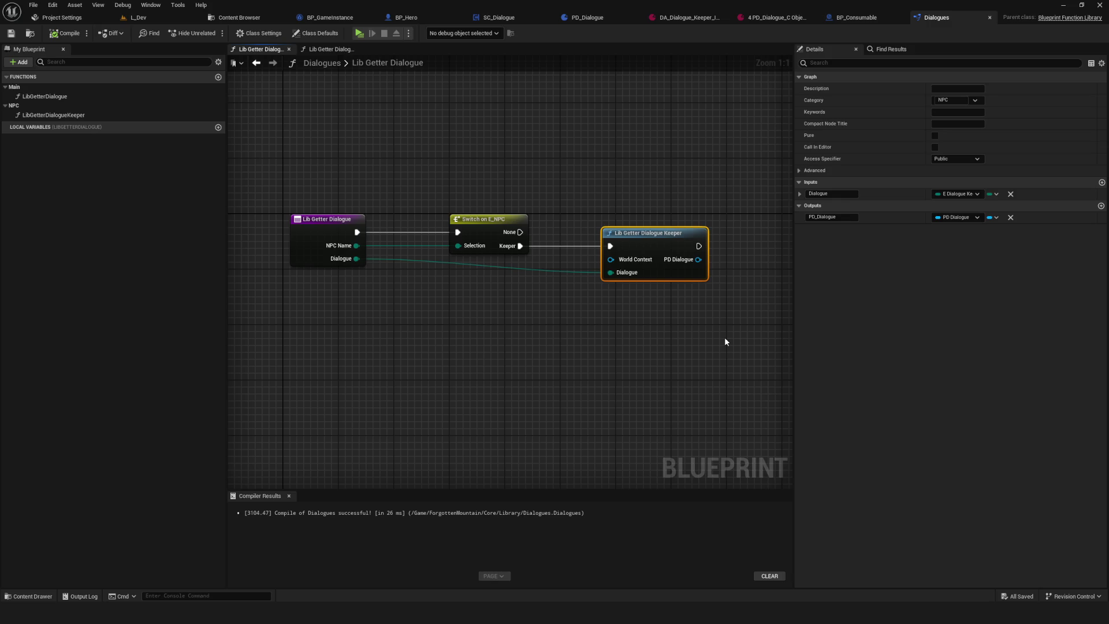
{"action": "left_click", "coordinate": [337, 220]}
- Add a PD Dialogue object reference output and feed the Return Node from the Keeper call's result
{"action": "left_click_drag", "start_coordinate": [747, 174], "coordinate": [613, 185]}
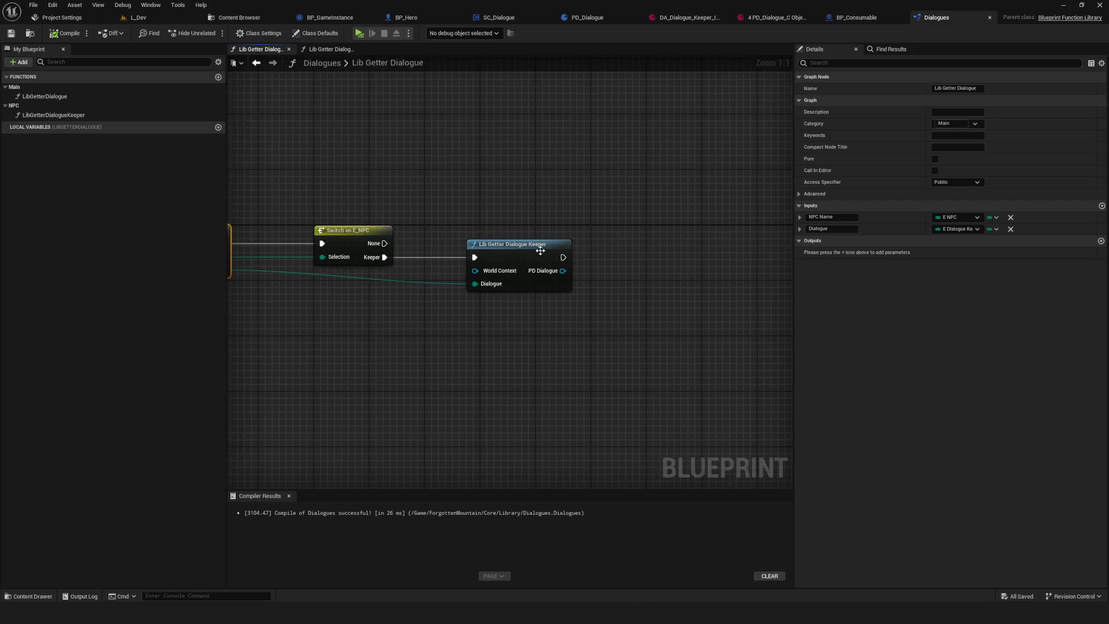
{"action": "left_click", "coordinate": [1101, 241]}
{"action": "left_click", "coordinate": [957, 253]}
{"action": "type", "text": "PD Dialog"}
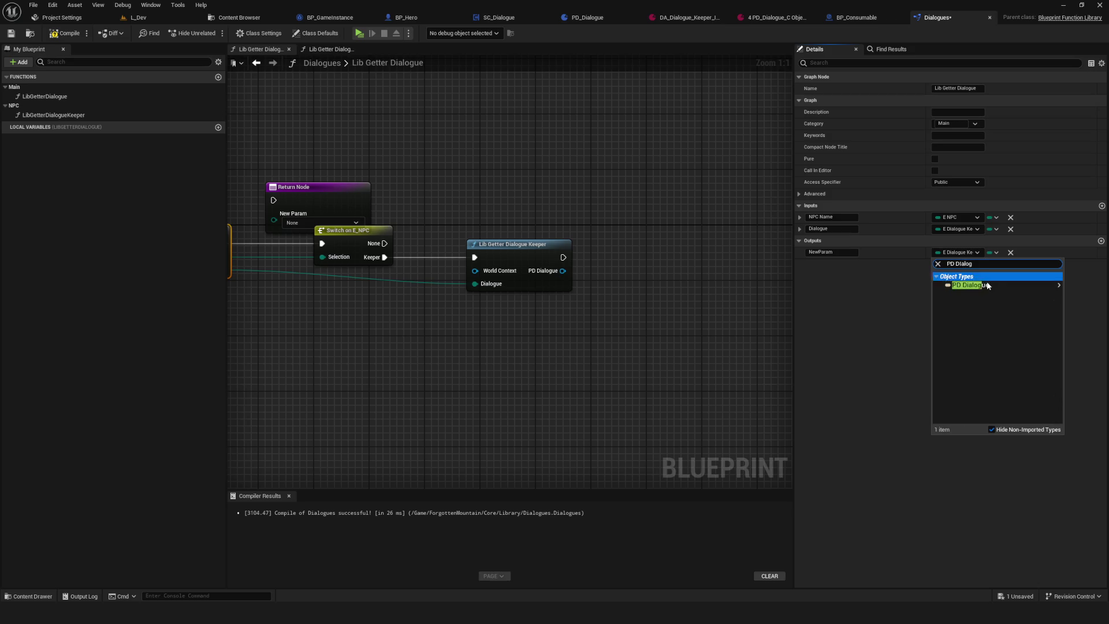
{"action": "mouse_move", "coordinate": [977, 283]}
{"action": "left_click", "coordinate": [902, 284]}
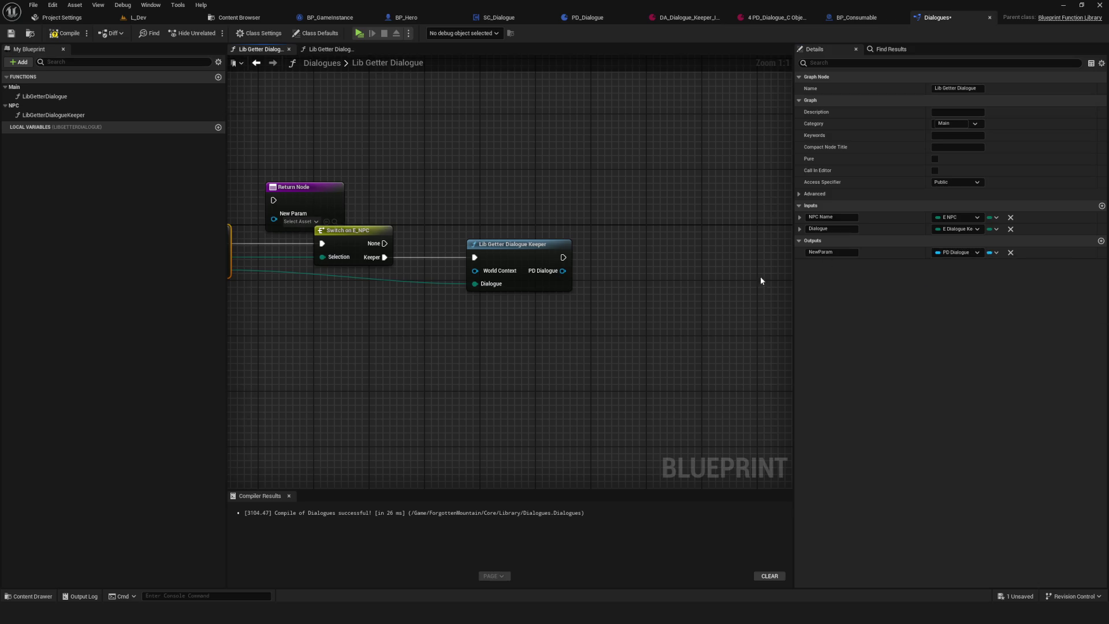
{"action": "mouse_move", "coordinate": [408, 195]}
{"action": "left_mouse_down"}
{"action": "mouse_move", "coordinate": [700, 227]}
{"action": "mouse_move", "coordinate": [623, 222]}
{"action": "mouse_move", "coordinate": [664, 233]}
{"action": "left_mouse_up"}
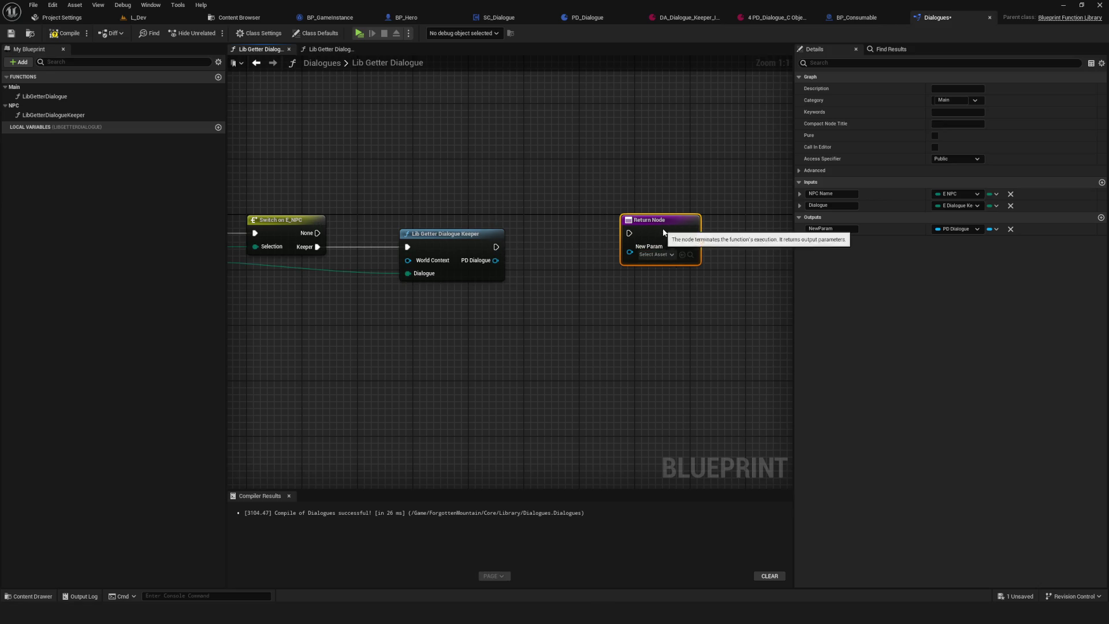
{"action": "mouse_move", "coordinate": [496, 247]}
{"action": "left_mouse_down"}
{"action": "mouse_move", "coordinate": [638, 232]}
{"action": "mouse_move", "coordinate": [627, 233]}
{"action": "left_mouse_up"}
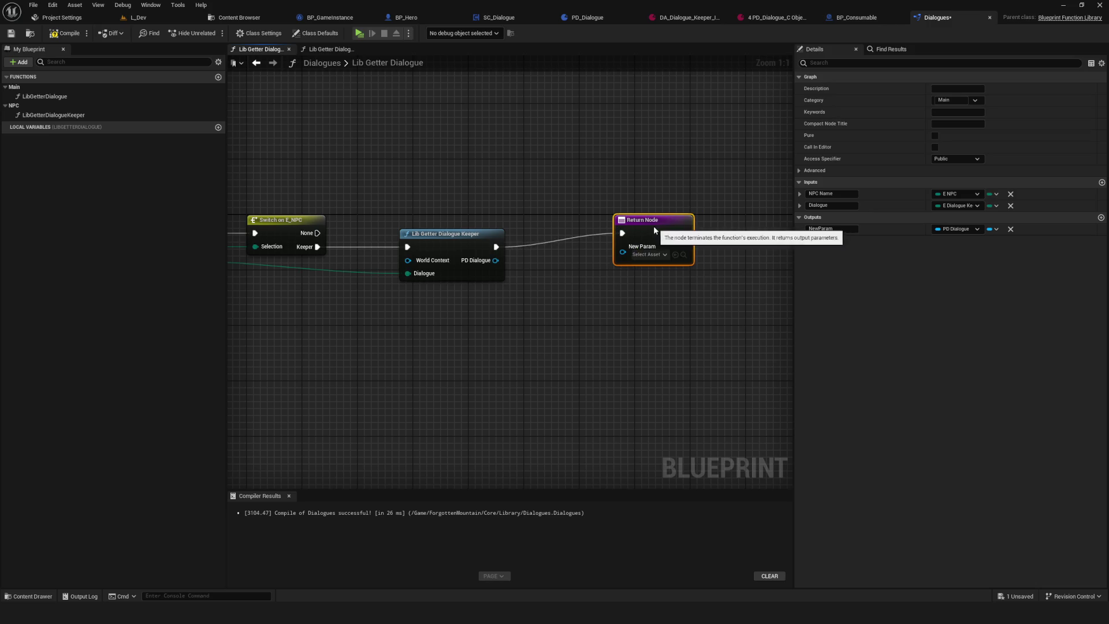
{"action": "mouse_move", "coordinate": [495, 260]}
{"action": "left_mouse_down"}
{"action": "mouse_move", "coordinate": [649, 261]}
{"action": "mouse_move", "coordinate": [588, 244]}
{"action": "left_mouse_up"}
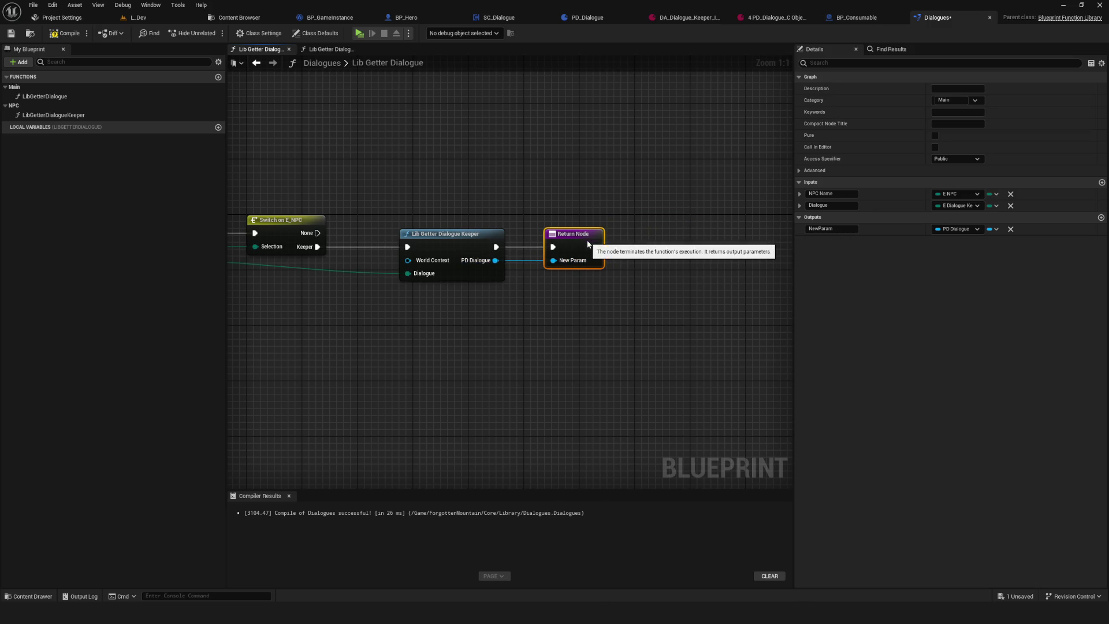
- Name the new output Dialogue
{"action": "left_click", "coordinate": [832, 229]}
{"action": "type", "text": "Dia"}
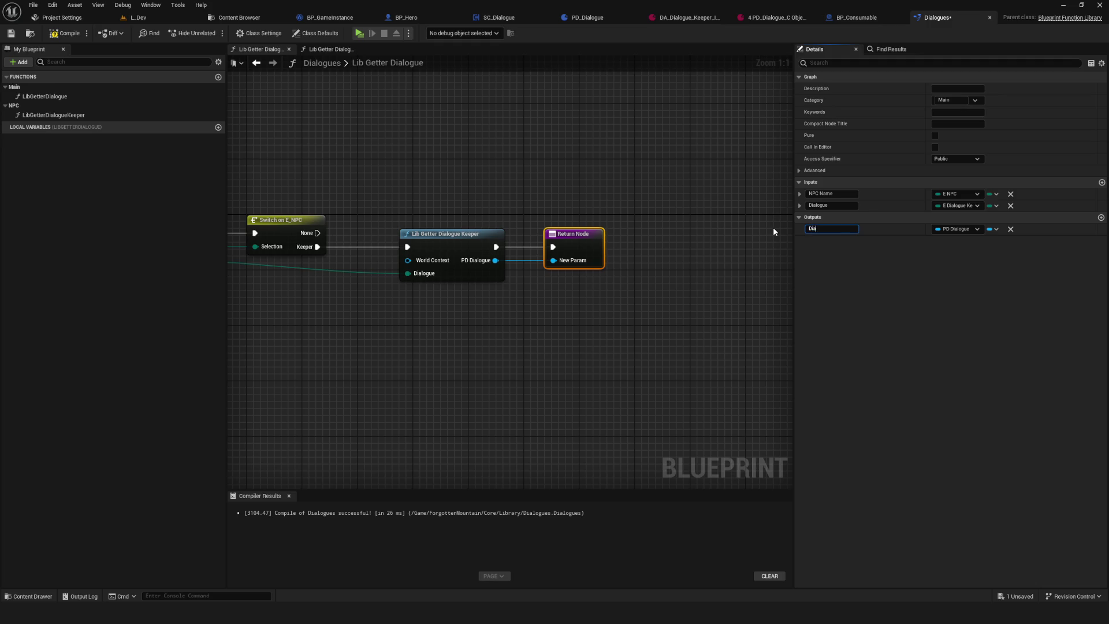
{"action": "type", "text": "logue"}
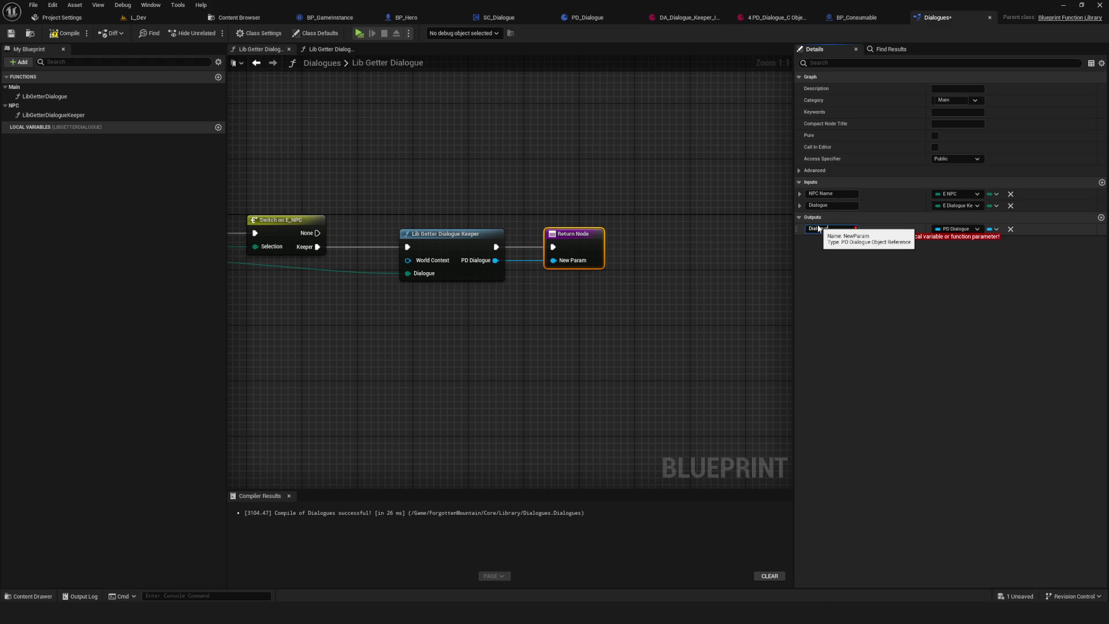
{"action": "left_click_drag", "start_coordinate": [374, 273], "coordinate": [591, 265]}
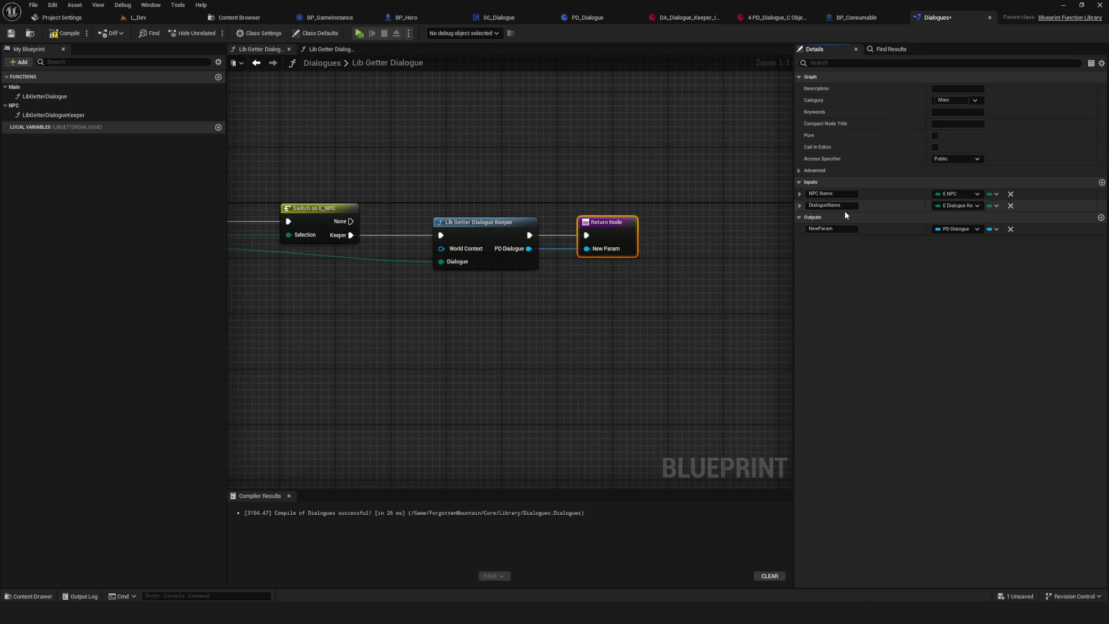
{"action": "left_click", "coordinate": [843, 229]}
{"action": "type", "text": "D"}
{"action": "type", "text": "ue"}
{"action": "key", "text": "Return"}
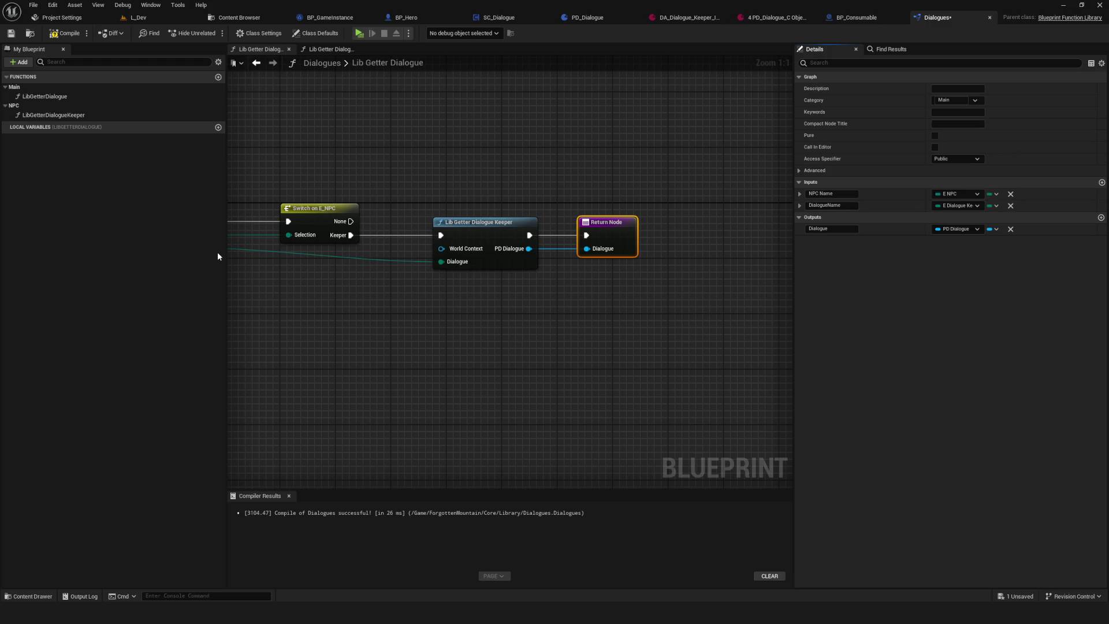
- Shift the Keeper call and Return Node left and search actions for 'get name wor'
{"action": "scroll", "coordinate": [405, 266], "scroll_direction": "down", "scroll_amount": 10}
{"action": "scroll", "coordinate": [435, 277], "scroll_direction": "up", "scroll_amount": 7}
{"action": "scroll", "coordinate": [515, 283], "scroll_direction": "up", "scroll_amount": 3}
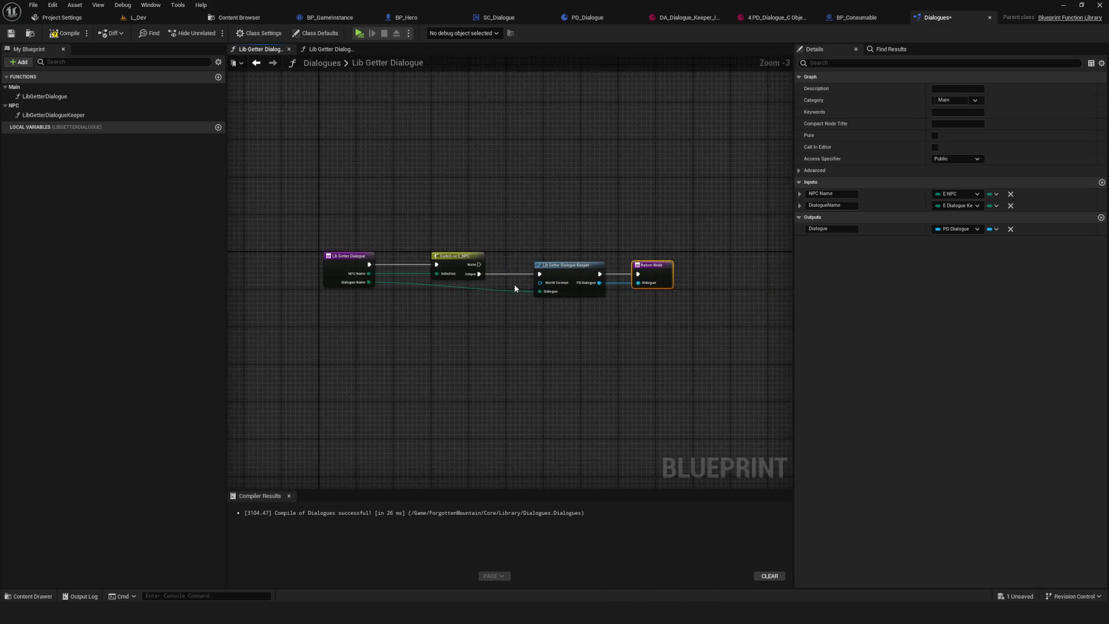
{"action": "left_click_drag", "start_coordinate": [592, 173], "coordinate": [786, 312]}
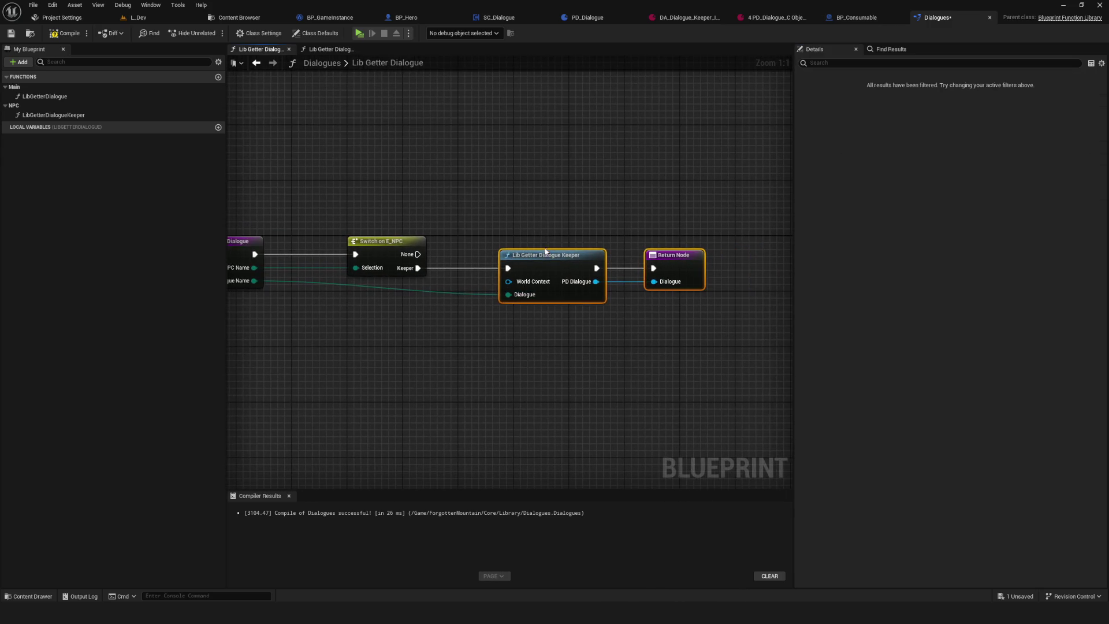
{"action": "left_click_drag", "start_coordinate": [532, 254], "coordinate": [495, 255]}
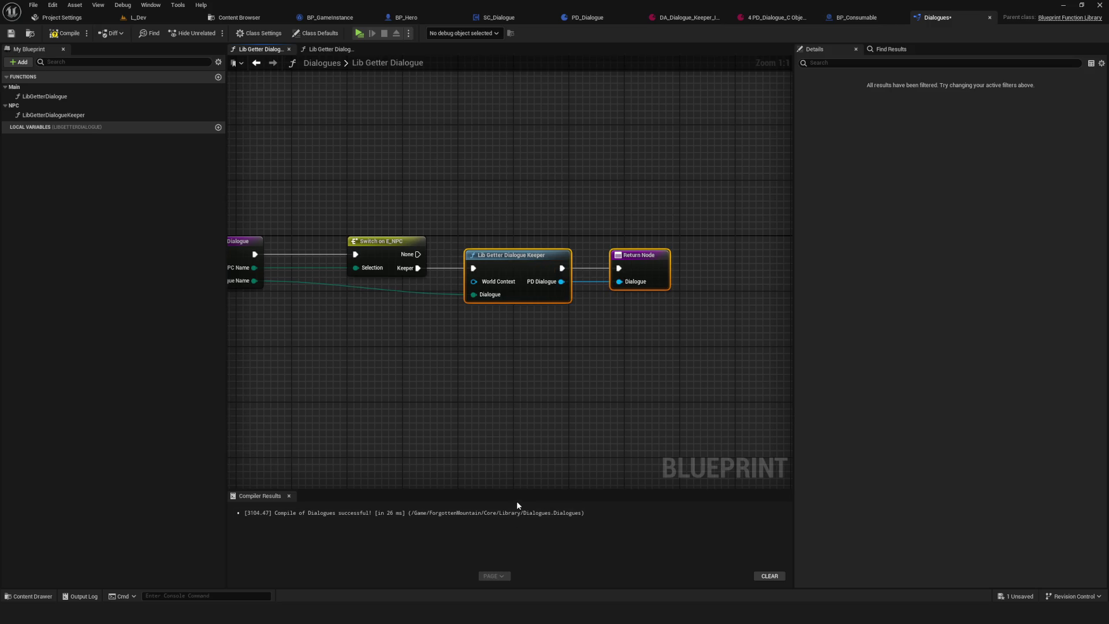
{"action": "mouse_move", "coordinate": [514, 467]}
{"action": "left_mouse_down"}
{"action": "mouse_move", "coordinate": [562, 384]}
{"action": "mouse_move", "coordinate": [555, 389]}
{"action": "left_mouse_up"}
{"action": "right_click", "coordinate": [481, 272]}
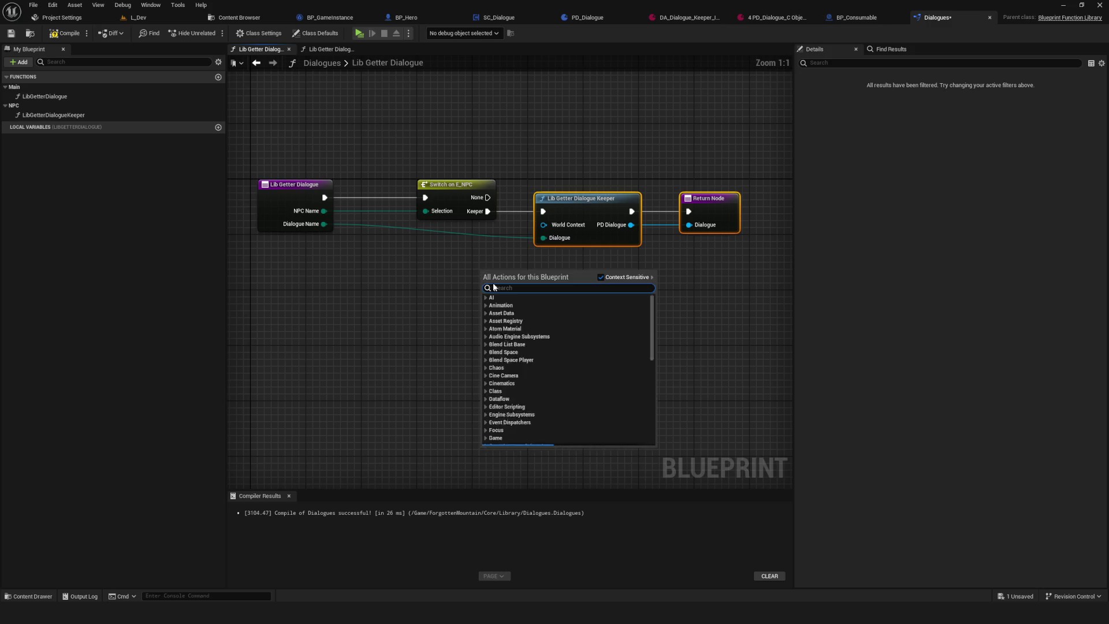
{"action": "type", "text": "get name wor"}
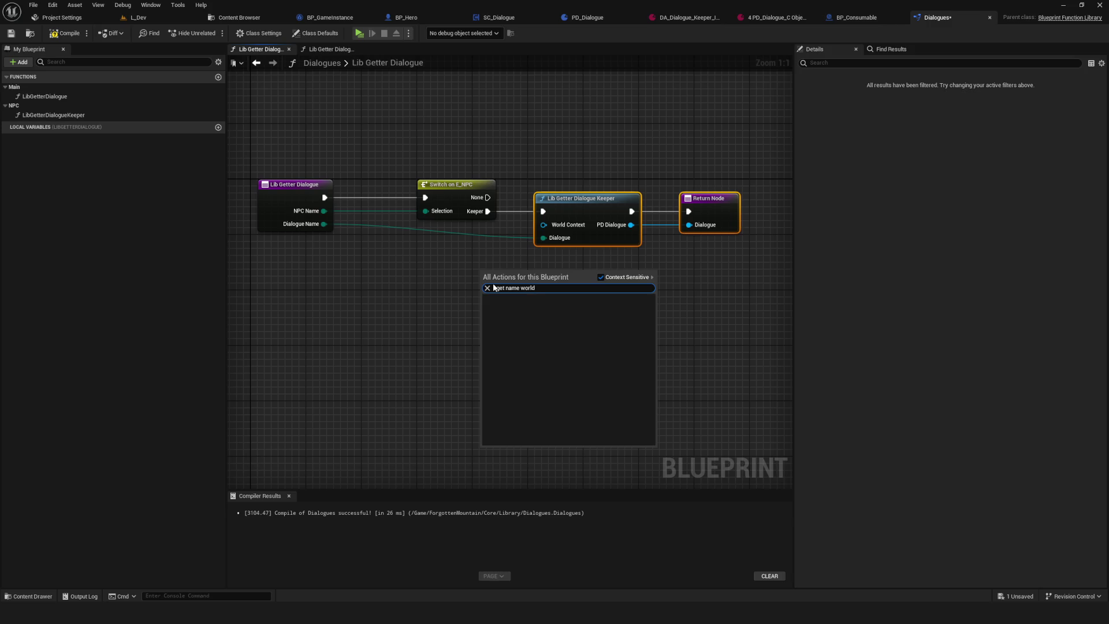
- Add a Get World Context node feeding the Keeper call's World Context pin
{"action": "mouse_move", "coordinate": [544, 225]}
{"action": "left_mouse_down"}
{"action": "mouse_move", "coordinate": [484, 252]}
{"action": "mouse_move", "coordinate": [461, 283]}
{"action": "left_mouse_up"}
{"action": "type", "text": "world"}
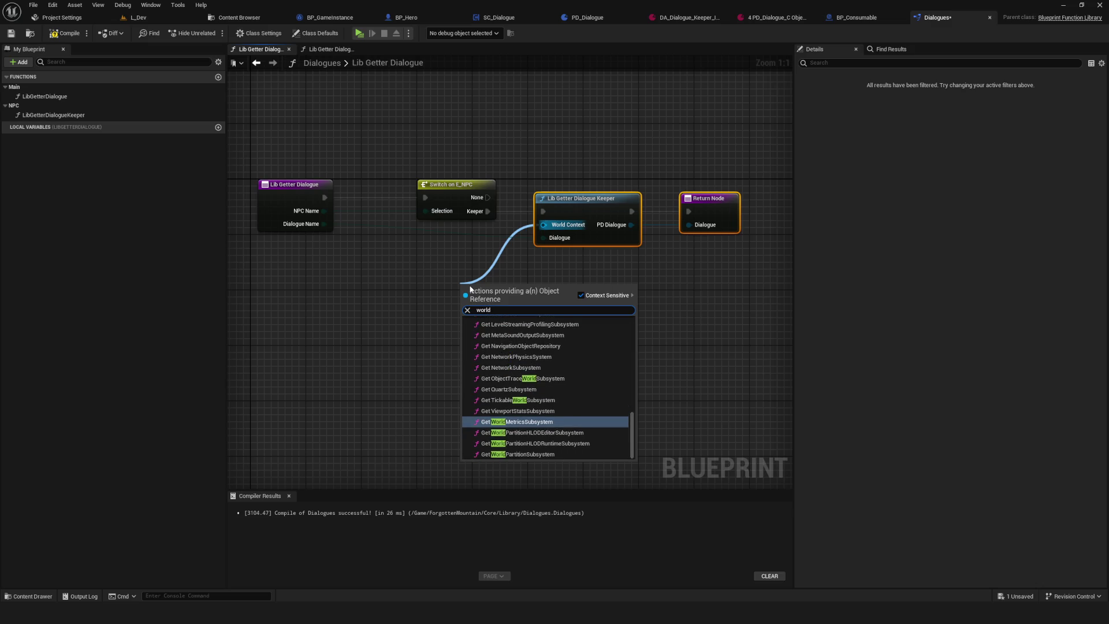
{"action": "scroll", "coordinate": [594, 393], "scroll_direction": "up", "scroll_amount": 15}
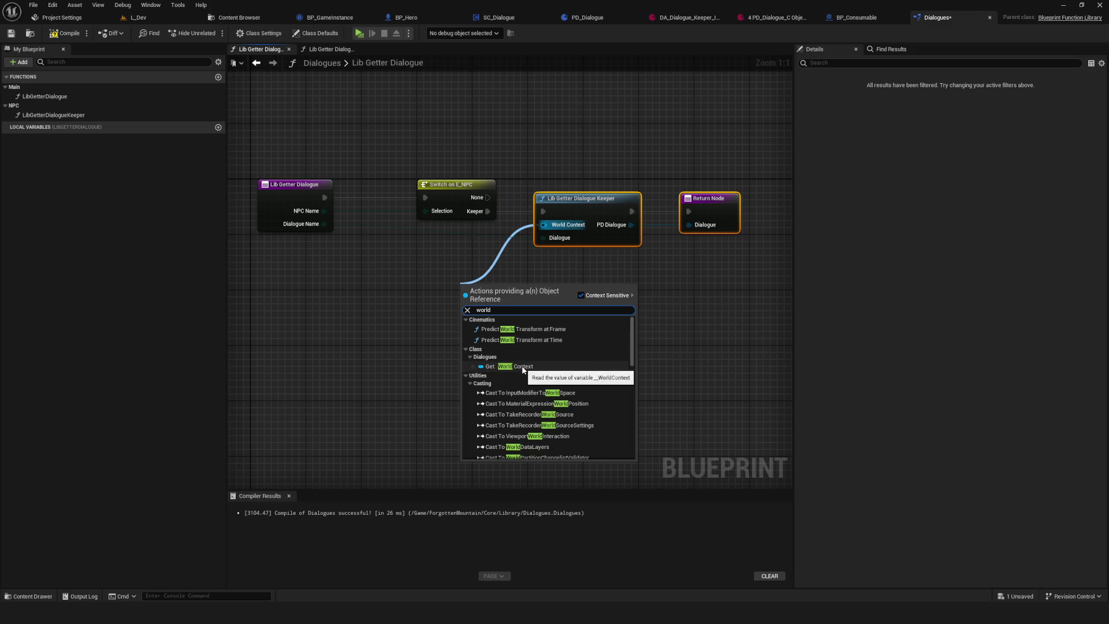
{"action": "left_click", "coordinate": [522, 367]}
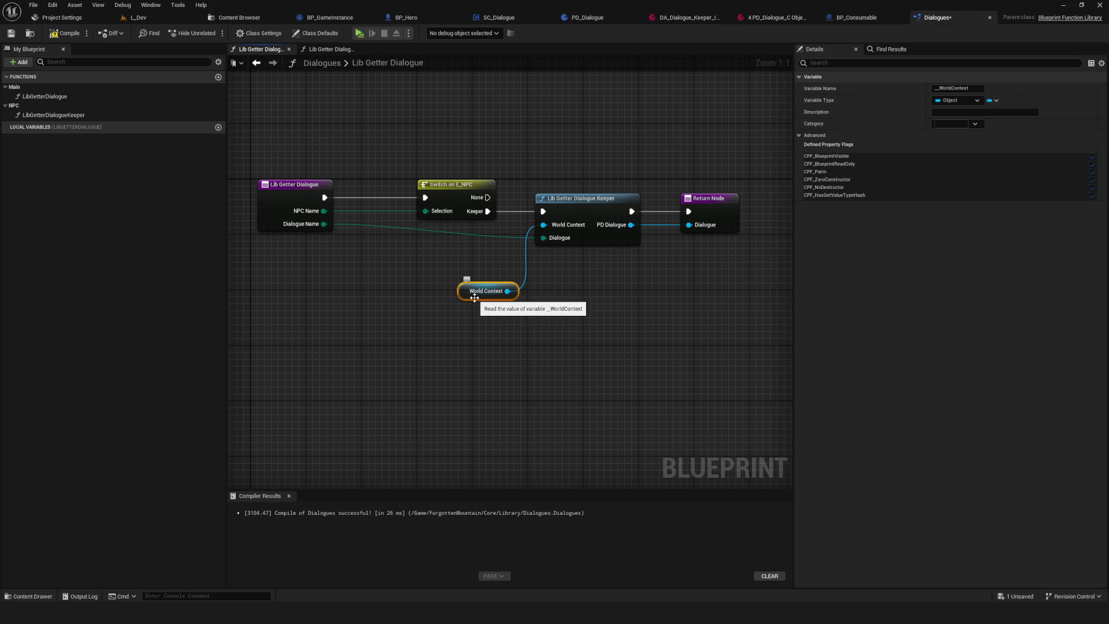
- Move the World Context getter beside the Keeper call, then compile and save the library
{"action": "left_click_drag", "start_coordinate": [445, 268], "coordinate": [554, 373]}
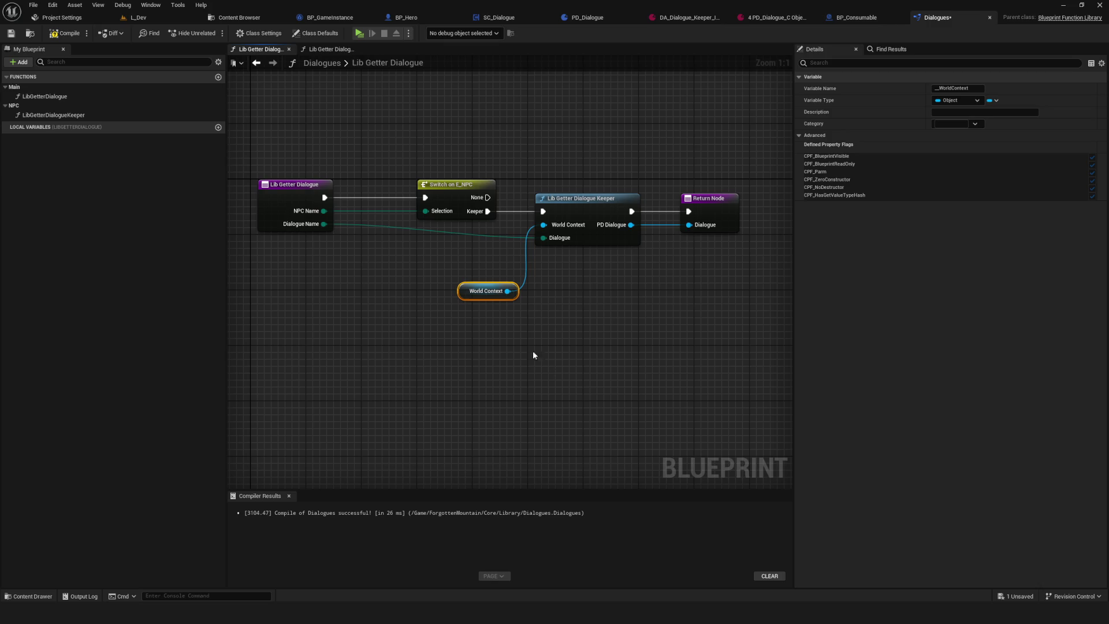
{"action": "left_click_drag", "start_coordinate": [493, 325], "coordinate": [466, 327]}
{"action": "left_click", "coordinate": [385, 268]}
{"action": "left_click", "coordinate": [457, 295]}
{"action": "right_click", "coordinate": [456, 258]}
{"action": "left_click_drag", "start_coordinate": [433, 292], "coordinate": [427, 258]}
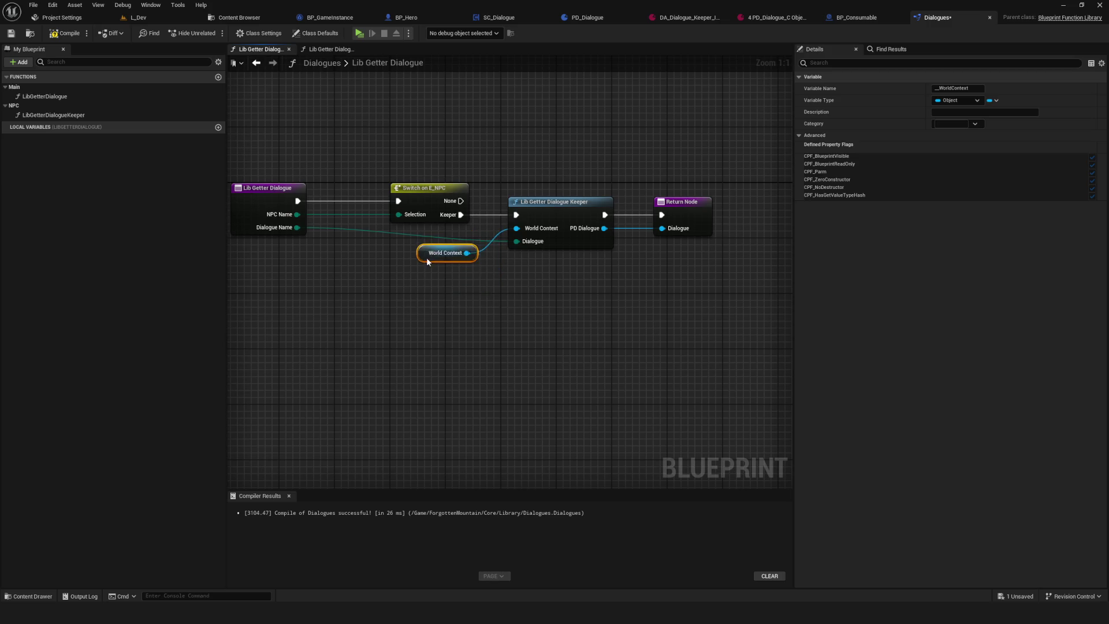
{"action": "left_click", "coordinate": [15, 35]}
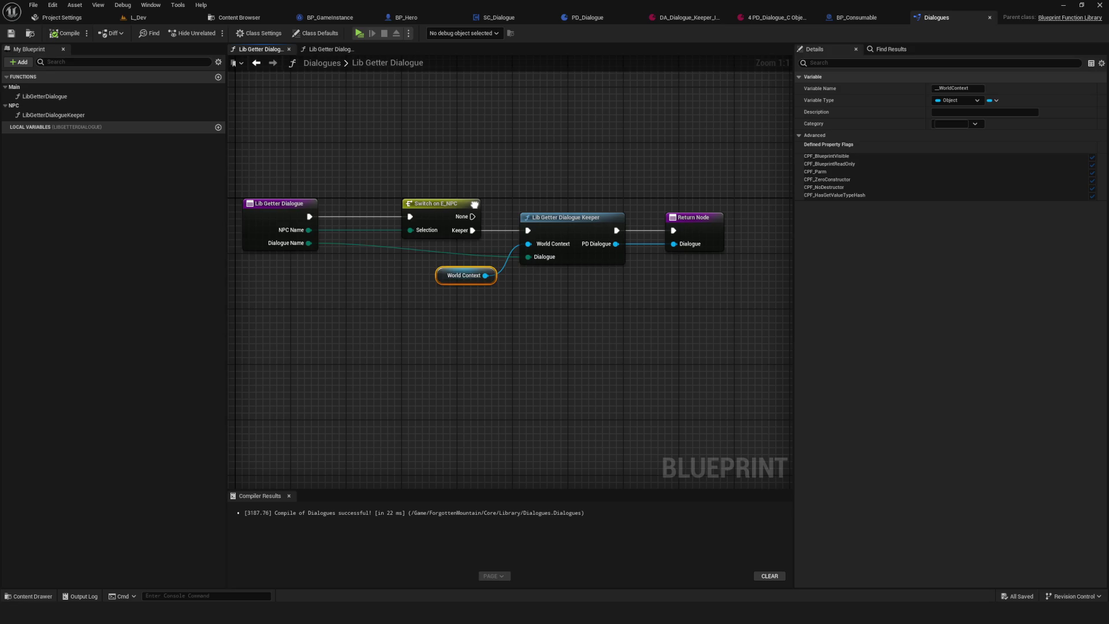
{"action": "mouse_move", "coordinate": [357, 131]}
{"action": "left_mouse_down"}
{"action": "mouse_move", "coordinate": [727, 318]}
{"action": "mouse_move", "coordinate": [266, 137]}
{"action": "mouse_move", "coordinate": [705, 310]}
{"action": "mouse_move", "coordinate": [713, 349]}
{"action": "left_mouse_up"}
{"action": "left_click", "coordinate": [713, 349]}
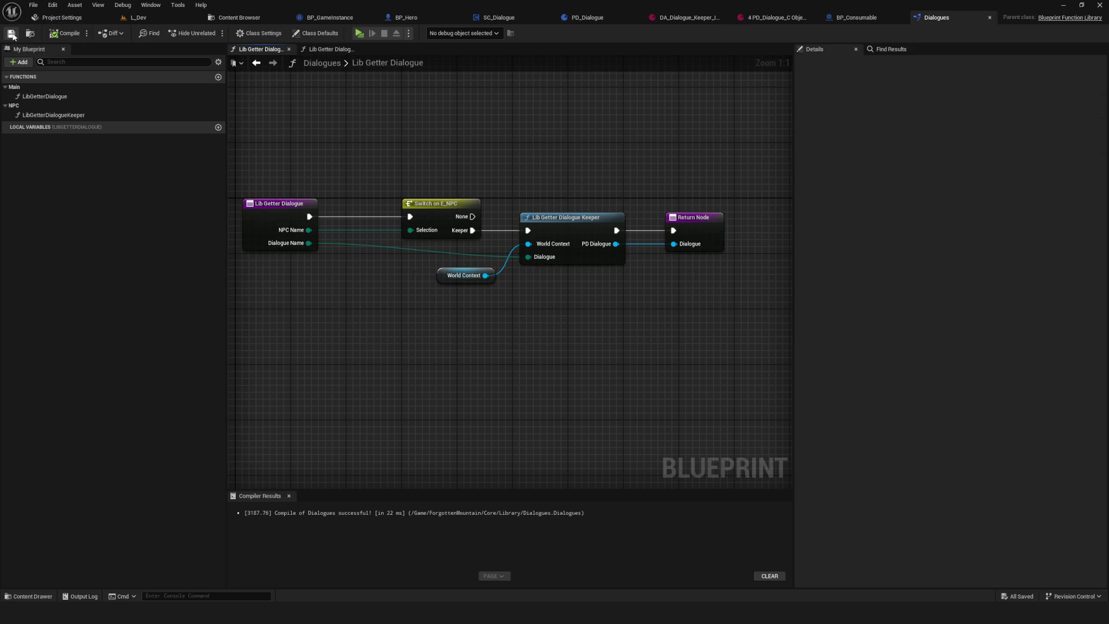
- Frame the Lib Getter Dialogue graph around the Keeper call and World Context getter
{"action": "key", "text": "Home"}
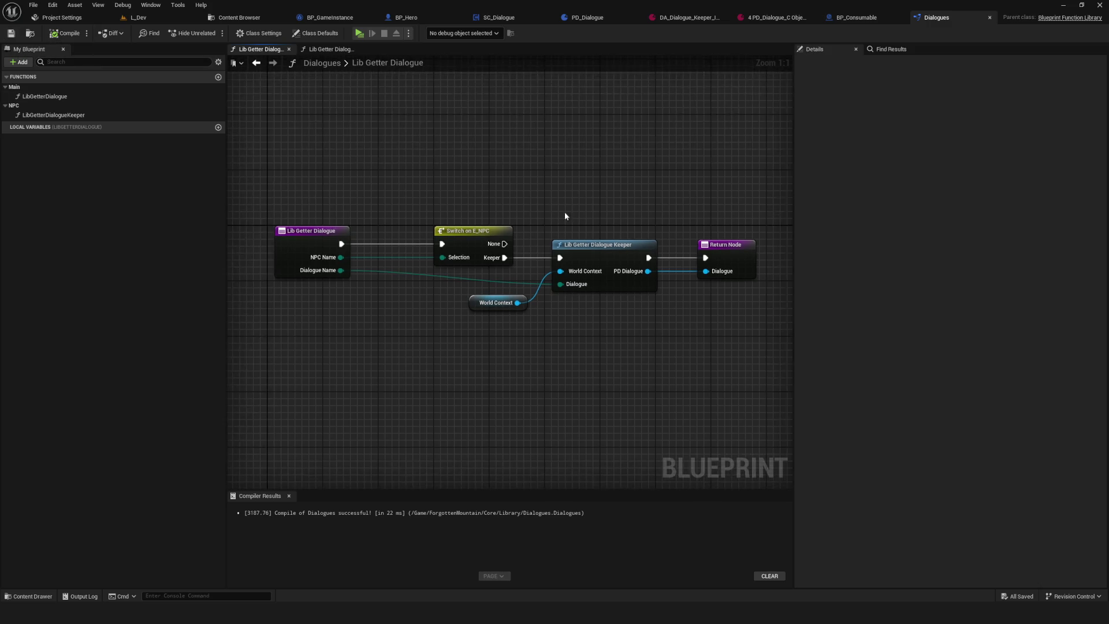
{"action": "scroll", "coordinate": [565, 216], "scroll_direction": "down", "scroll_amount": 6}
{"action": "scroll", "coordinate": [565, 216], "scroll_direction": "up", "scroll_amount": 4}
{"action": "mouse_move", "coordinate": [551, 235]}
{"action": "left_mouse_down"}
{"action": "mouse_move", "coordinate": [430, 228]}
{"action": "mouse_move", "coordinate": [438, 223]}
{"action": "left_mouse_up"}
{"action": "scroll", "coordinate": [439, 222], "scroll_direction": "up", "scroll_amount": 1}
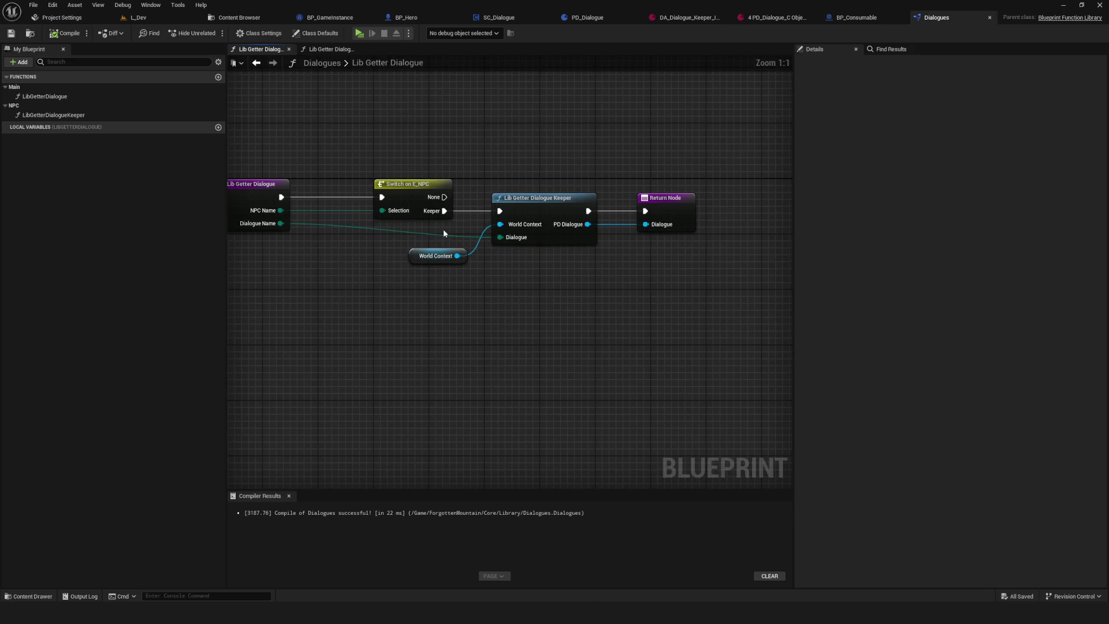
{"action": "scroll", "coordinate": [443, 228], "scroll_direction": "up", "scroll_amount": 1}
{"action": "left_click_drag", "start_coordinate": [231, 91], "coordinate": [761, 365]}
{"action": "mouse_move", "coordinate": [597, 319]}
{"action": "left_mouse_down"}
{"action": "mouse_move", "coordinate": [735, 341]}
{"action": "mouse_move", "coordinate": [550, 324]}
{"action": "mouse_move", "coordinate": [596, 309]}
{"action": "left_mouse_up"}
{"action": "left_click_drag", "start_coordinate": [537, 165], "coordinate": [469, 263]}
{"action": "key", "text": "Home"}
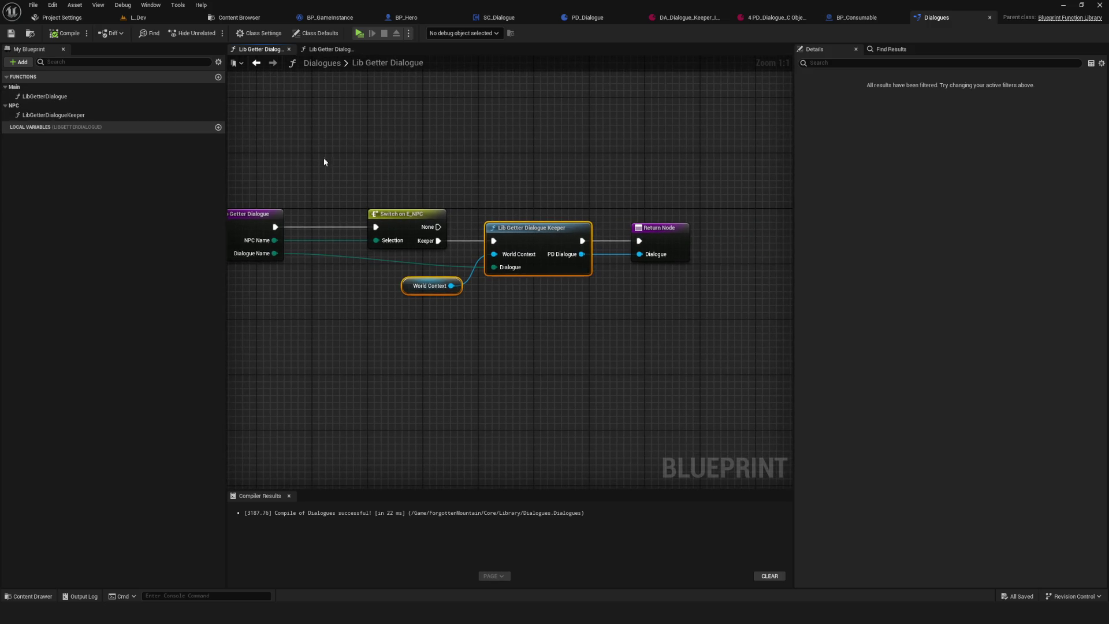
{"action": "left_click_drag", "start_coordinate": [590, 211], "coordinate": [523, 221]}
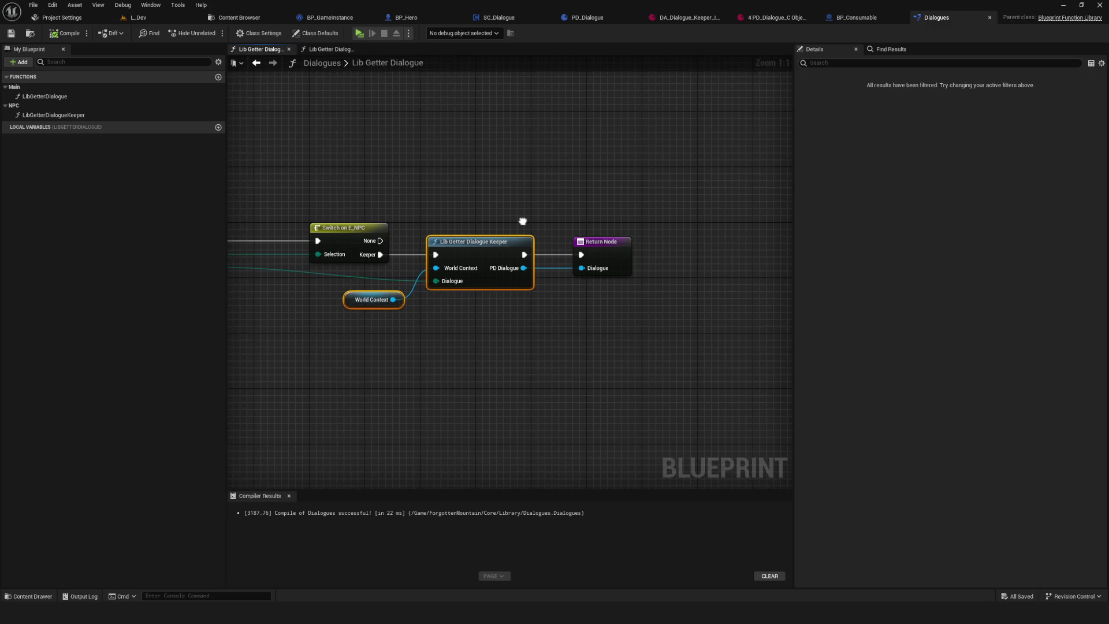
{"action": "left_click_drag", "start_coordinate": [523, 222], "coordinate": [571, 217]}
{"action": "left_click", "coordinate": [459, 330]}
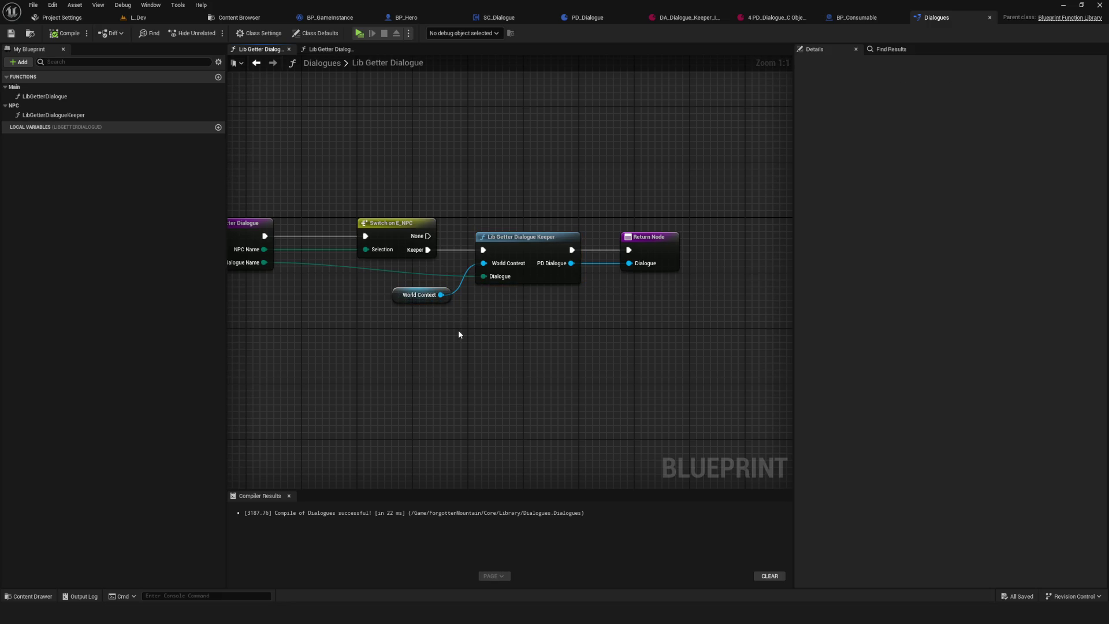
{"action": "left_click_drag", "start_coordinate": [459, 335], "coordinate": [493, 340]}
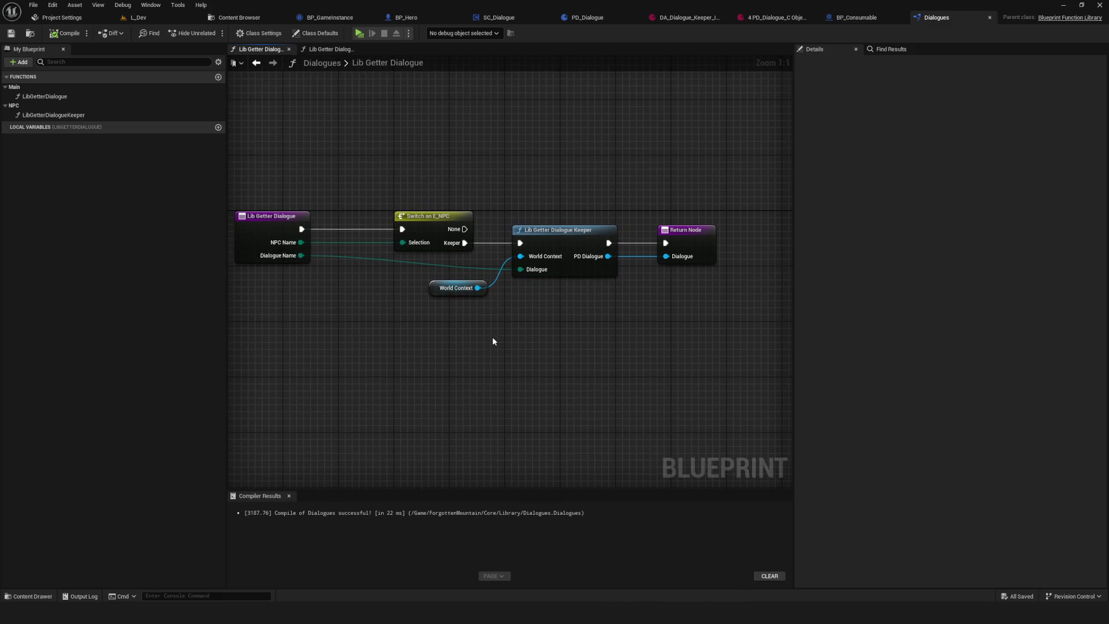
- Select the World Context getter and drag off its connection to open the full action list
{"action": "left_click", "coordinate": [447, 292]}
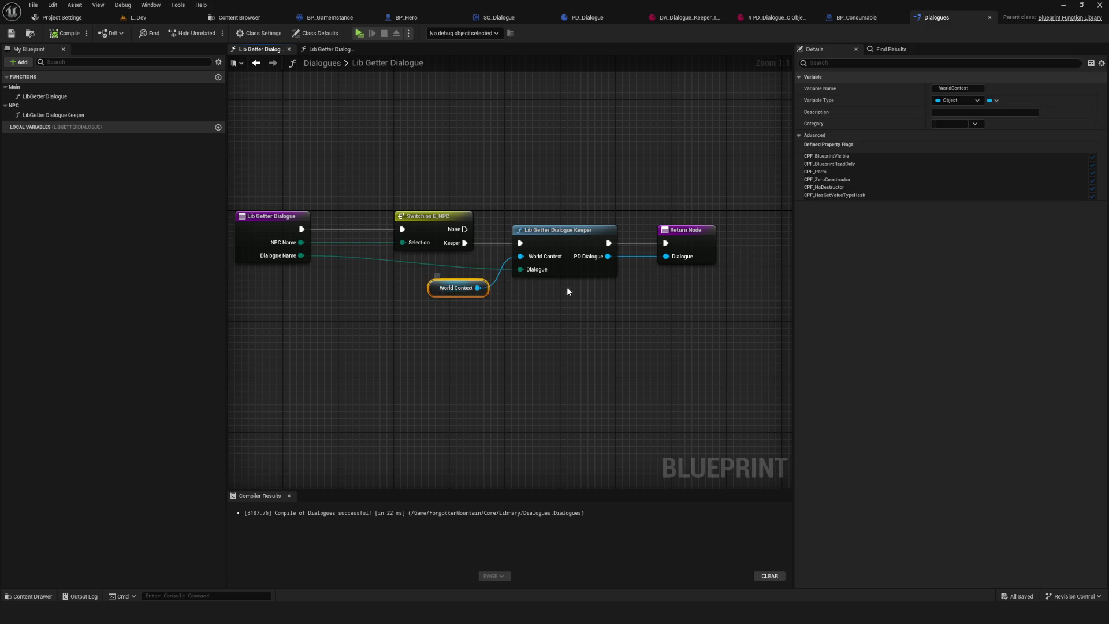
{"action": "left_click_drag", "start_coordinate": [568, 289], "coordinate": [535, 293]}
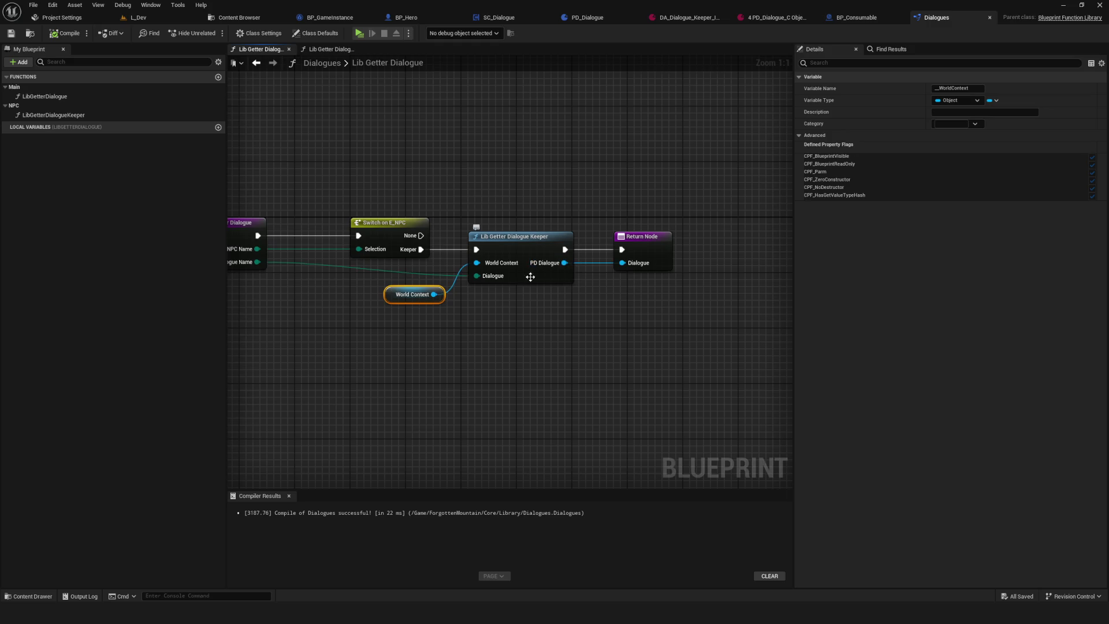
{"action": "left_click_drag", "start_coordinate": [545, 266], "coordinate": [727, 272]}
{"action": "mouse_move", "coordinate": [382, 299]}
{"action": "left_mouse_down"}
{"action": "mouse_move", "coordinate": [334, 338]}
{"action": "mouse_move", "coordinate": [352, 277]}
{"action": "left_mouse_up"}
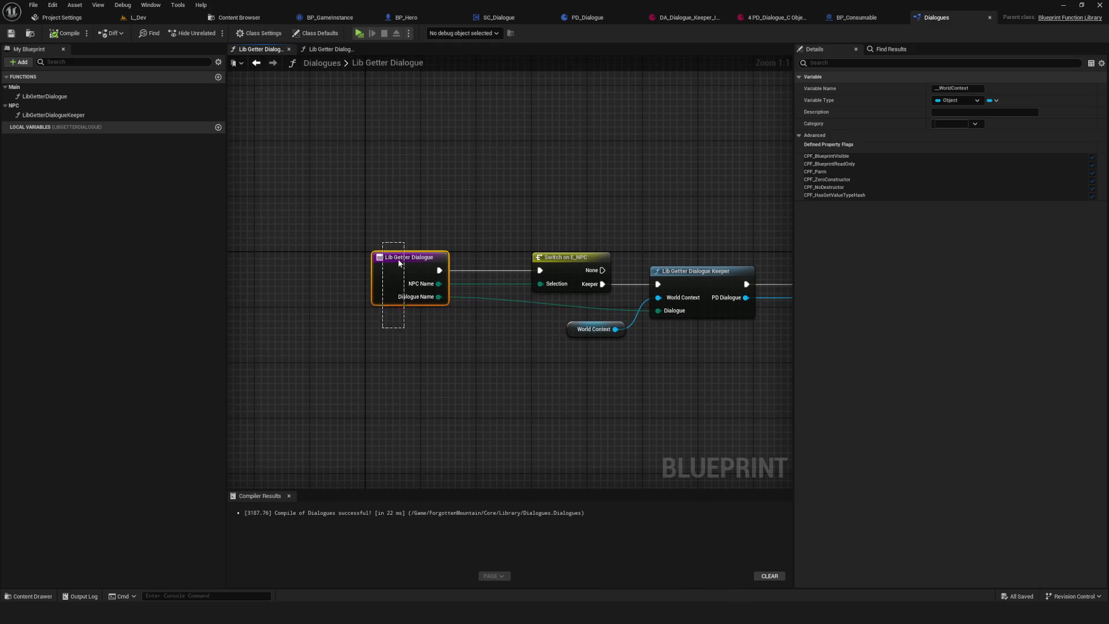
{"action": "key", "text": "Home"}
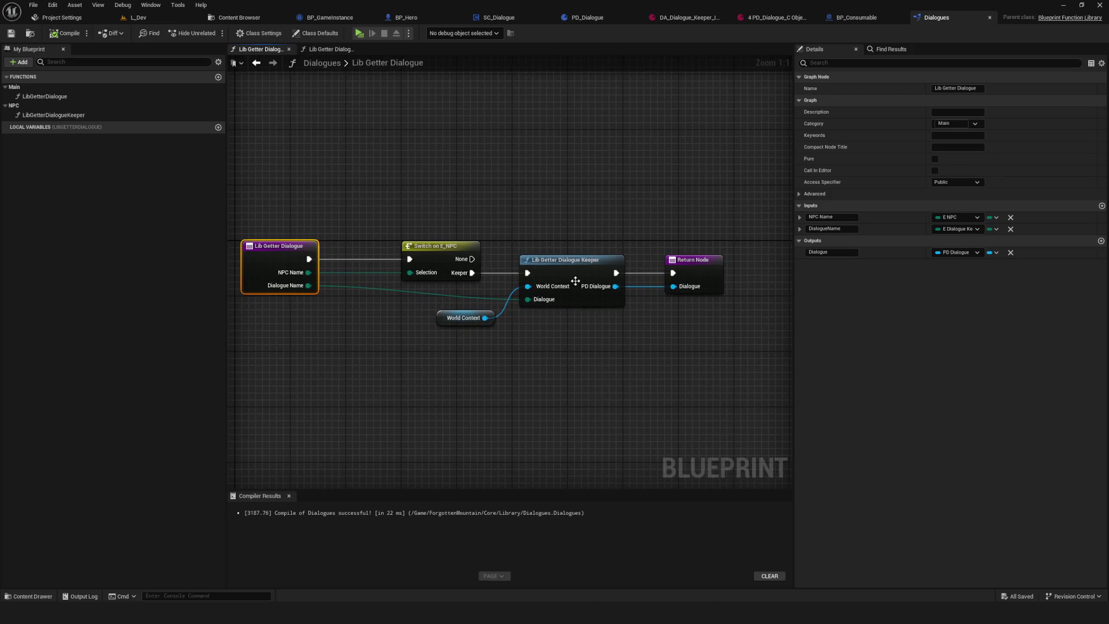
{"action": "left_click_drag", "start_coordinate": [530, 379], "coordinate": [604, 317]}
{"action": "left_click_drag", "start_coordinate": [601, 225], "coordinate": [532, 349]}
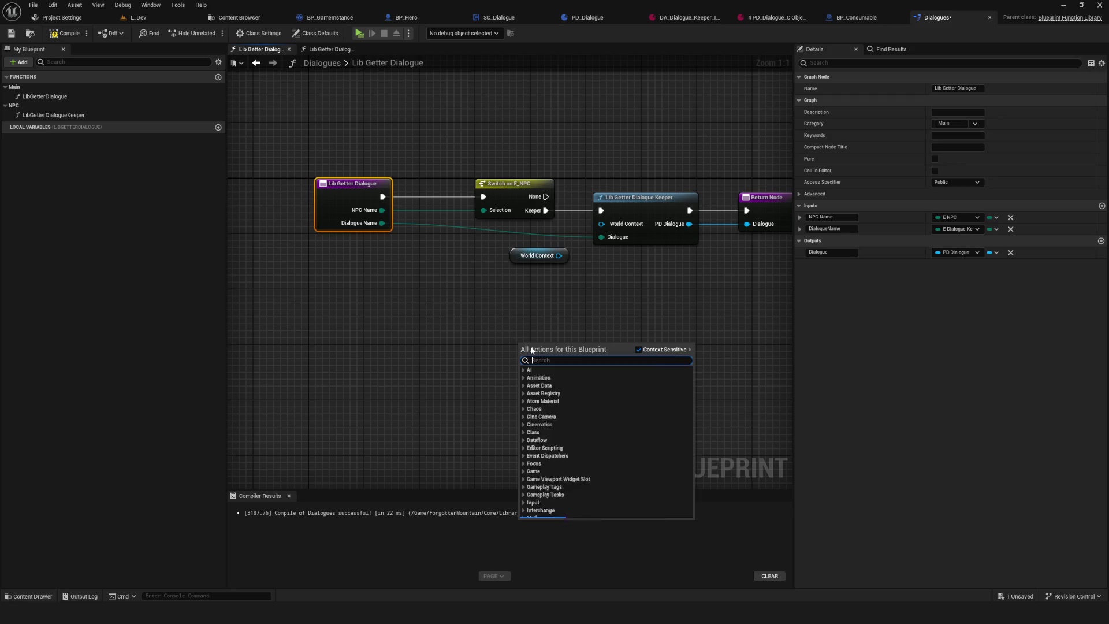
- Search 'get world' in the action list, then close it without adding a node
{"action": "type", "text": "get world"}
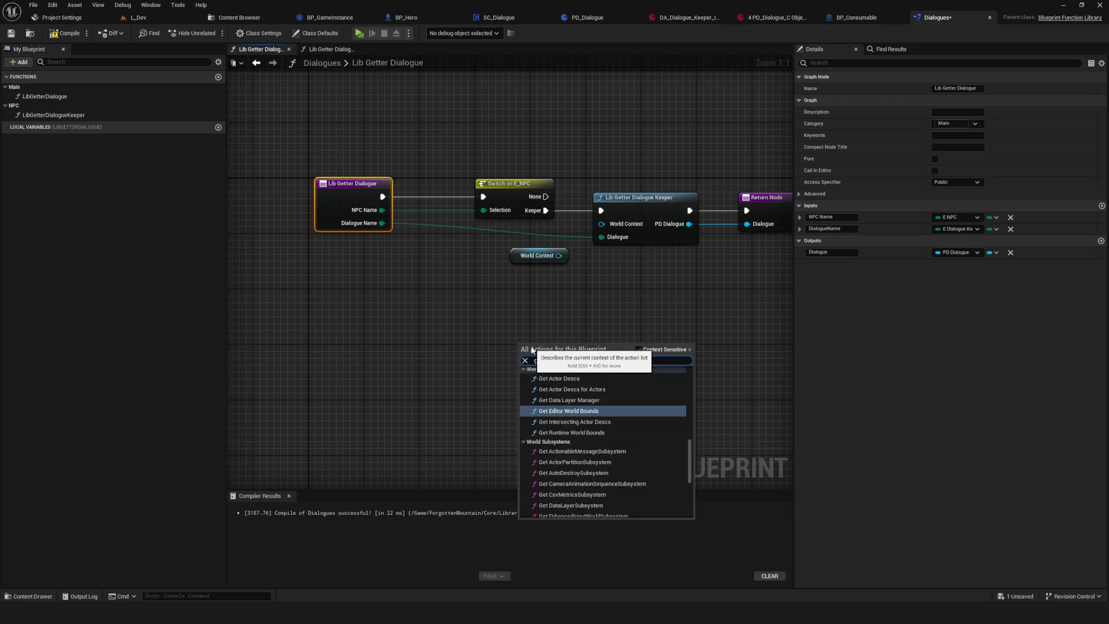
{"action": "scroll", "coordinate": [649, 475], "scroll_direction": "up", "scroll_amount": 1}
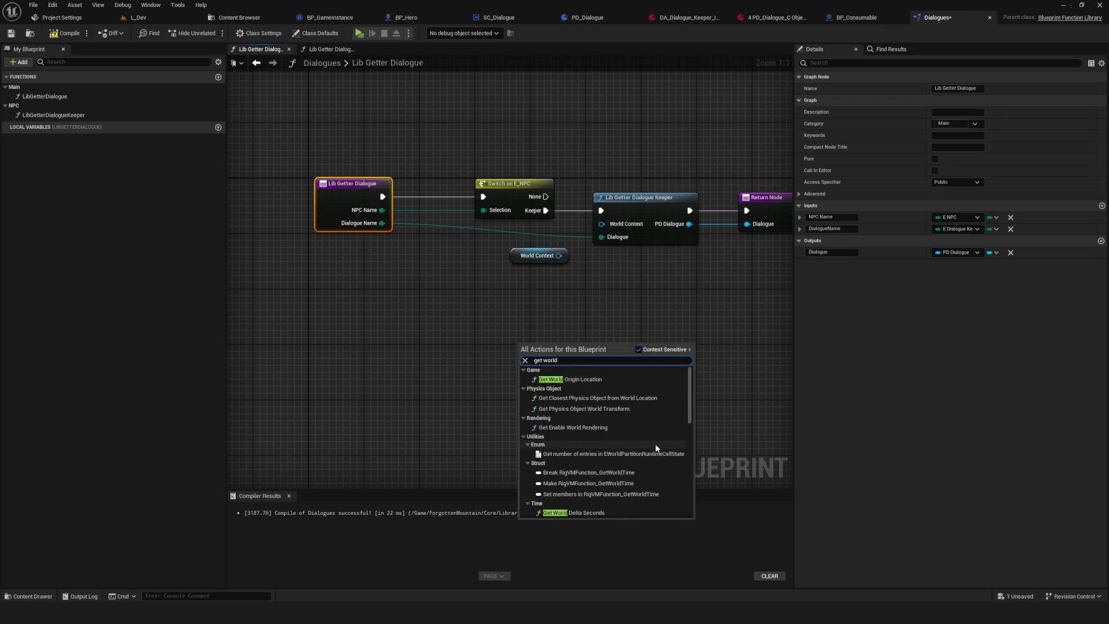
{"action": "scroll", "coordinate": [662, 419], "scroll_direction": "down", "scroll_amount": 3}
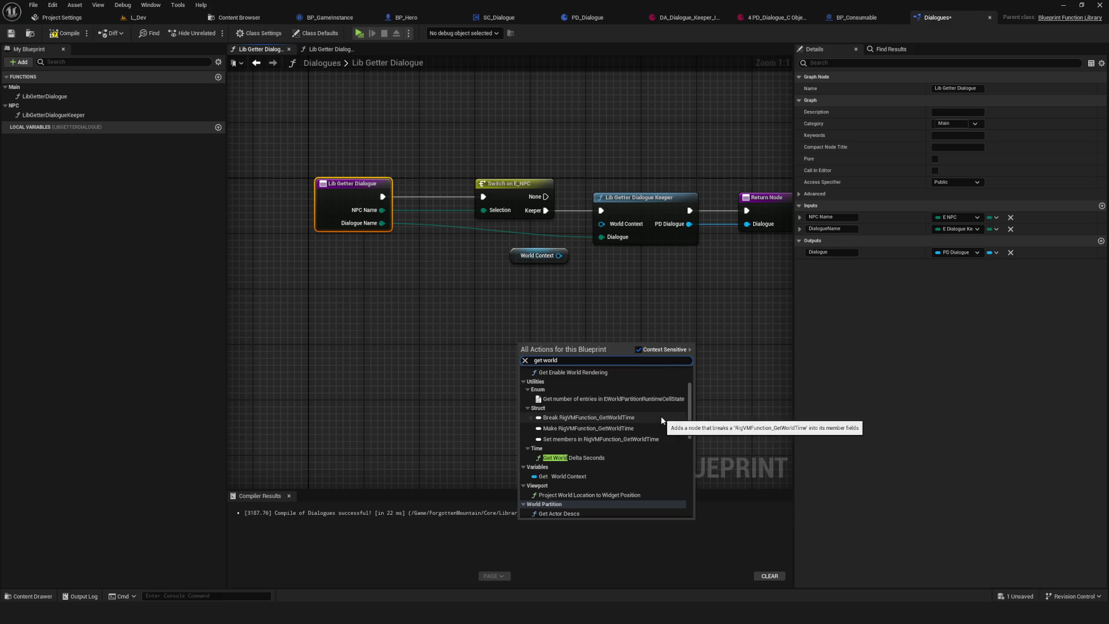
{"action": "scroll", "coordinate": [662, 420], "scroll_direction": "down", "scroll_amount": 2}
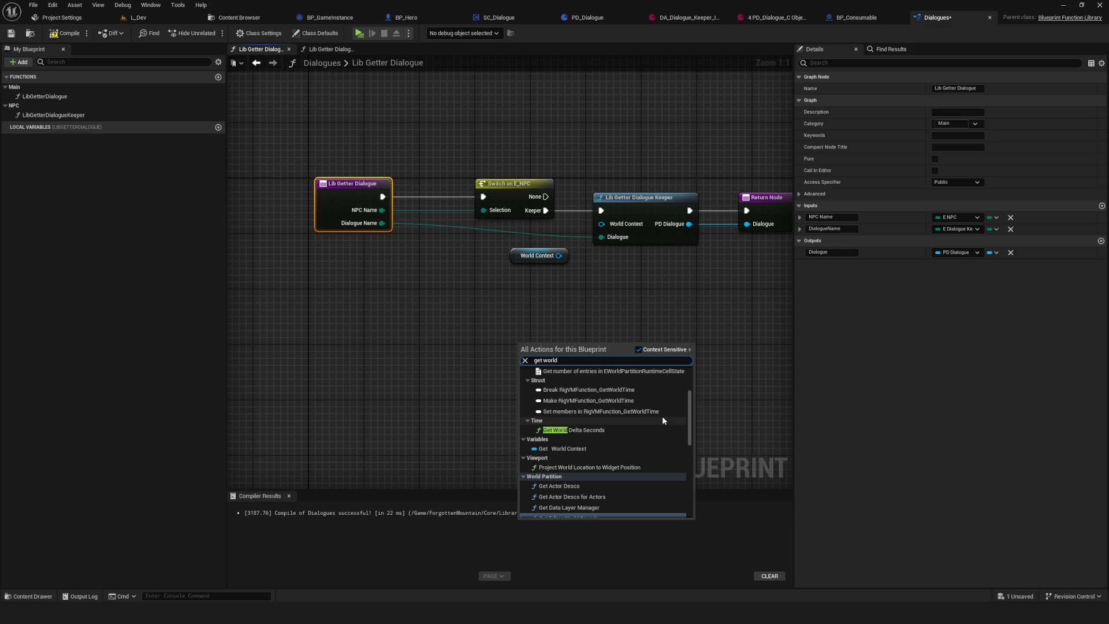
{"action": "scroll", "coordinate": [664, 420], "scroll_direction": "up", "scroll_amount": 5}
{"action": "scroll", "coordinate": [663, 420], "scroll_direction": "down", "scroll_amount": 7}
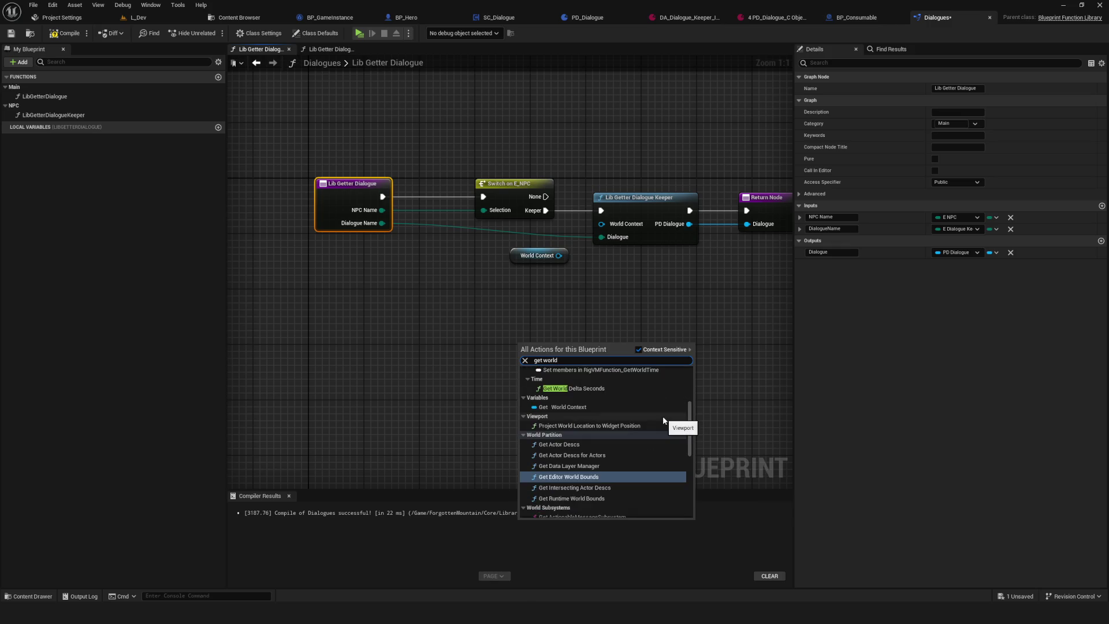
{"action": "left_click", "coordinate": [564, 310]}
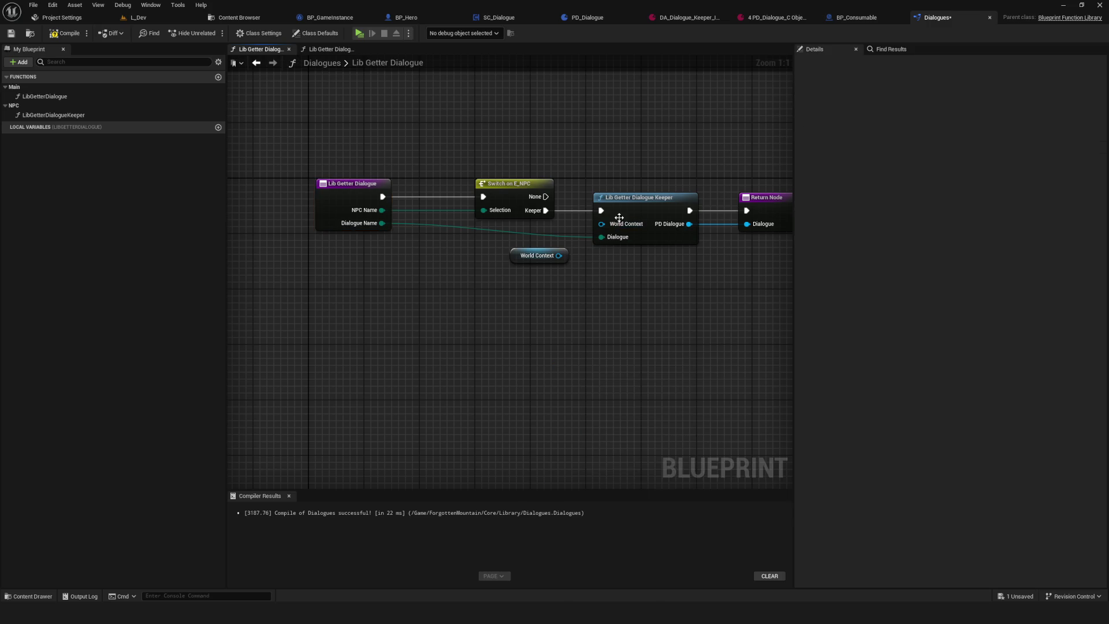
- Wire World Context into the Keeper call's World Context pin, save Dialogues, and go to Project Settings
{"action": "mouse_move", "coordinate": [621, 225]}
{"action": "left_mouse_down"}
{"action": "mouse_move", "coordinate": [559, 256]}
{"action": "mouse_move", "coordinate": [546, 251]}
{"action": "left_mouse_up"}
{"action": "key", "text": "ctrl+s"}
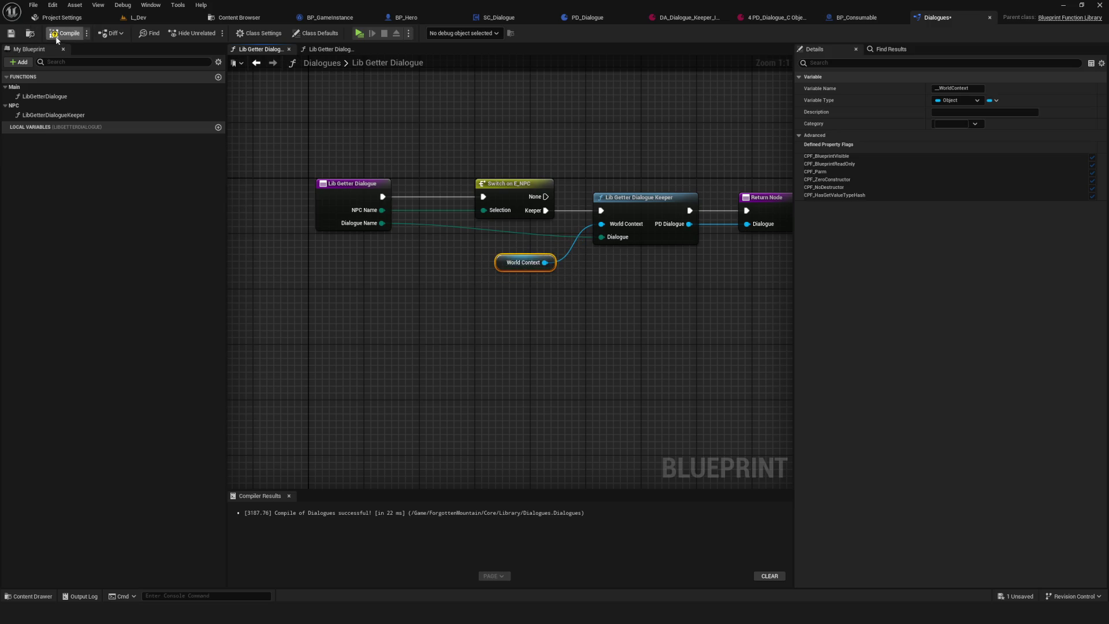
{"action": "scroll", "coordinate": [608, 353], "scroll_direction": "down", "scroll_amount": 4}
{"action": "scroll", "coordinate": [643, 353], "scroll_direction": "up", "scroll_amount": 3}
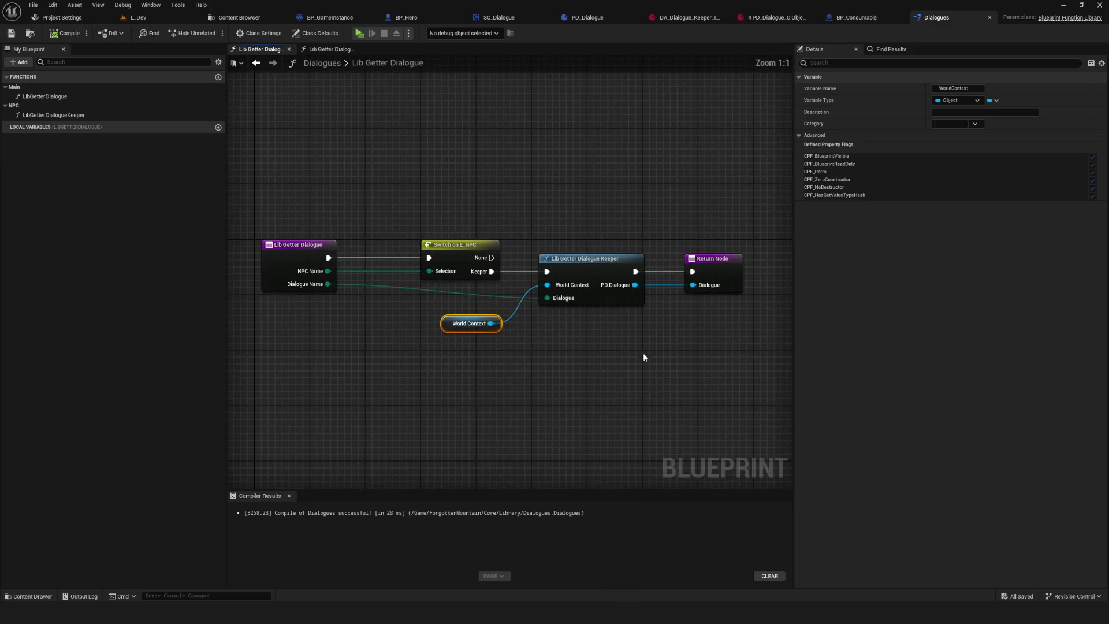
{"action": "left_click_drag", "start_coordinate": [643, 352], "coordinate": [544, 338]}
{"action": "left_click", "coordinate": [331, 293]}
{"action": "left_click_drag", "start_coordinate": [332, 294], "coordinate": [588, 331]}
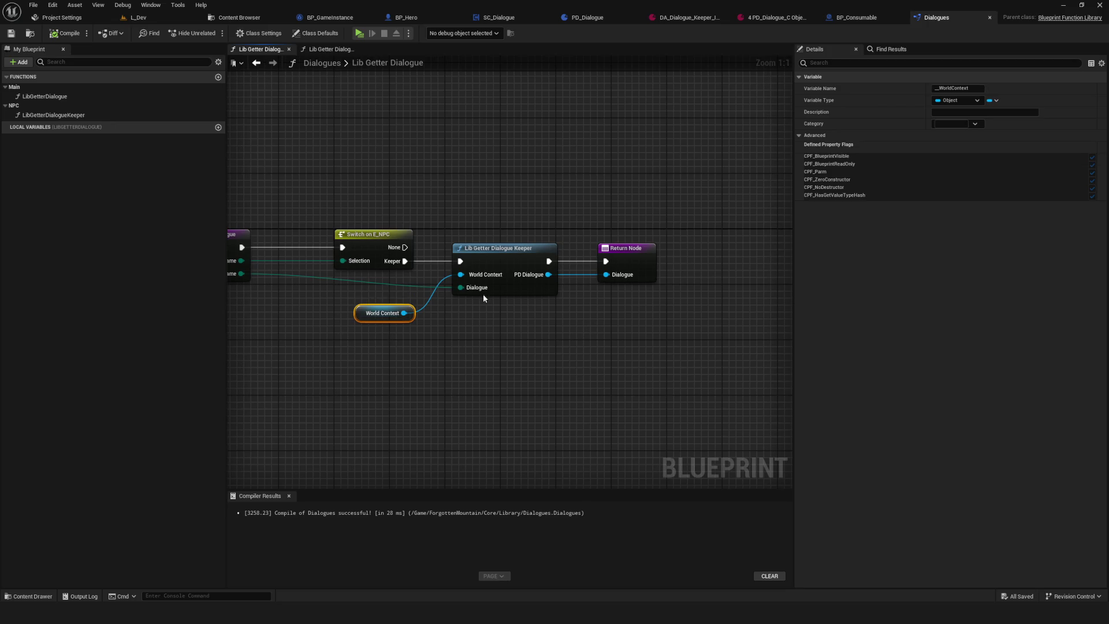
{"action": "left_click", "coordinate": [50, 22]}
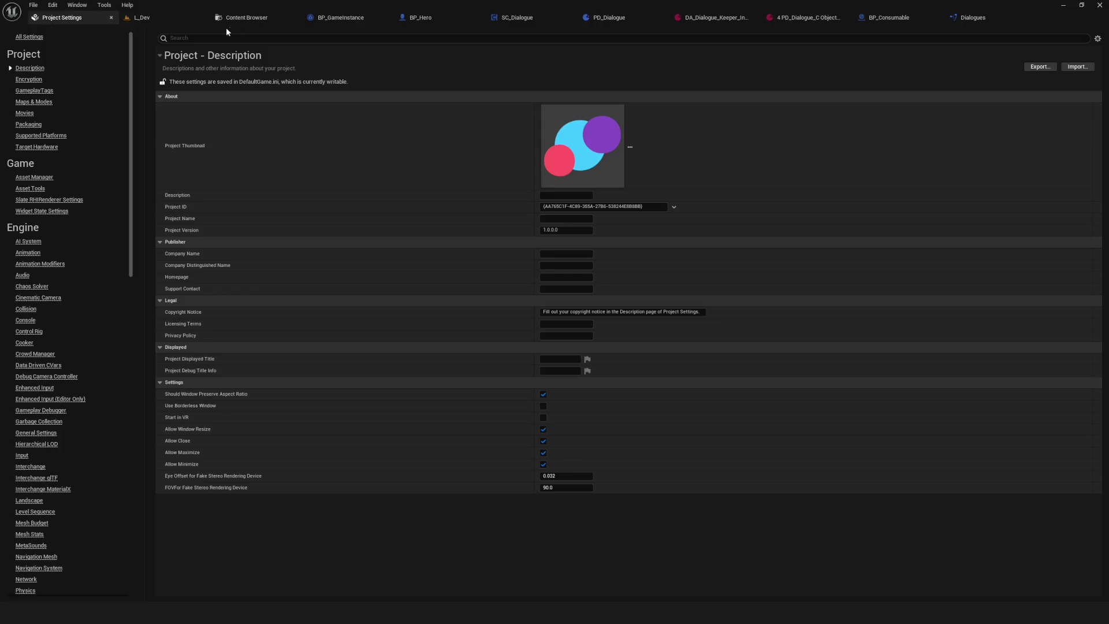
- In SC_Dialogue's Event Graph, unhook BP Game Mode, Get Service and Go to Widget and move them up-right
{"action": "left_click", "coordinate": [254, 26]}
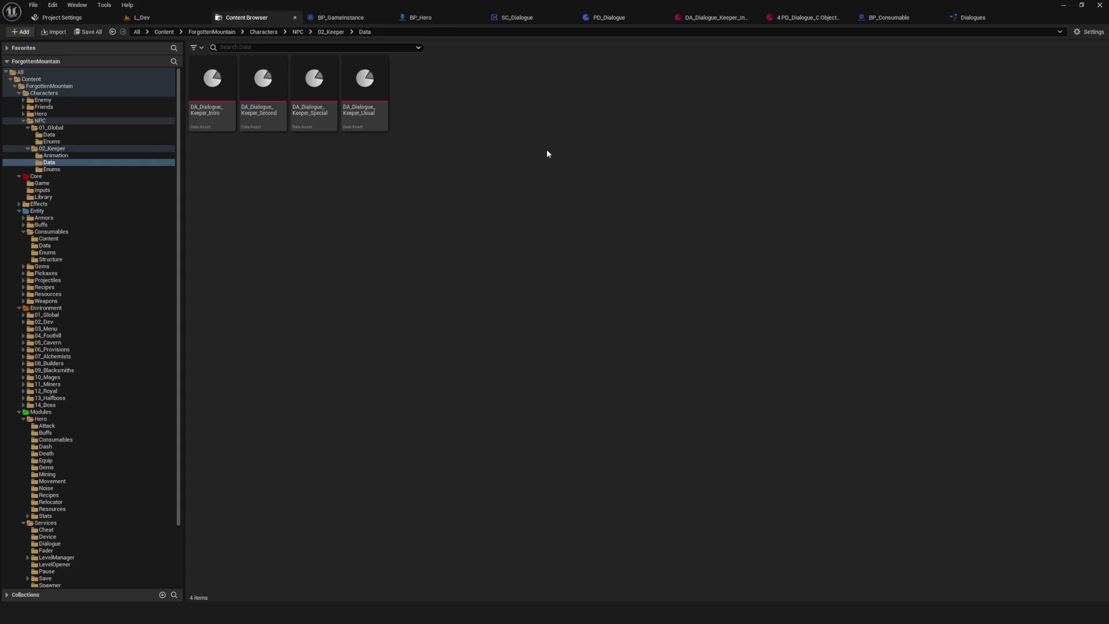
{"action": "left_click", "coordinate": [516, 18]}
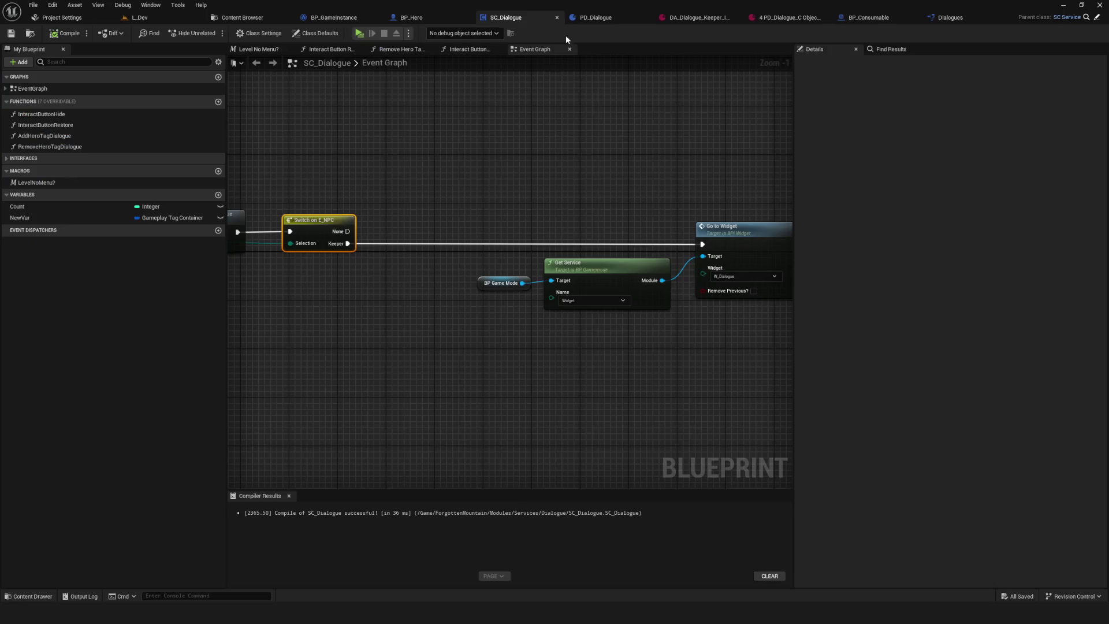
{"action": "scroll", "coordinate": [630, 149], "scroll_direction": "down", "scroll_amount": 5}
{"action": "scroll", "coordinate": [473, 218], "scroll_direction": "up", "scroll_amount": 3}
{"action": "left_click_drag", "start_coordinate": [385, 167], "coordinate": [653, 292]}
{"action": "left_click", "coordinate": [605, 212], "text": "alt"}
{"action": "left_click_drag", "start_coordinate": [395, 163], "coordinate": [627, 278]}
{"action": "left_click_drag", "start_coordinate": [528, 227], "coordinate": [608, 140]}
{"action": "scroll", "coordinate": [465, 331], "scroll_direction": "up", "scroll_amount": 3}
- Add a Lib Getter Dialogue node and wire the switch's Keeper output into it
{"action": "right_click", "coordinate": [522, 265]}
{"action": "type", "text": "lib ge"}
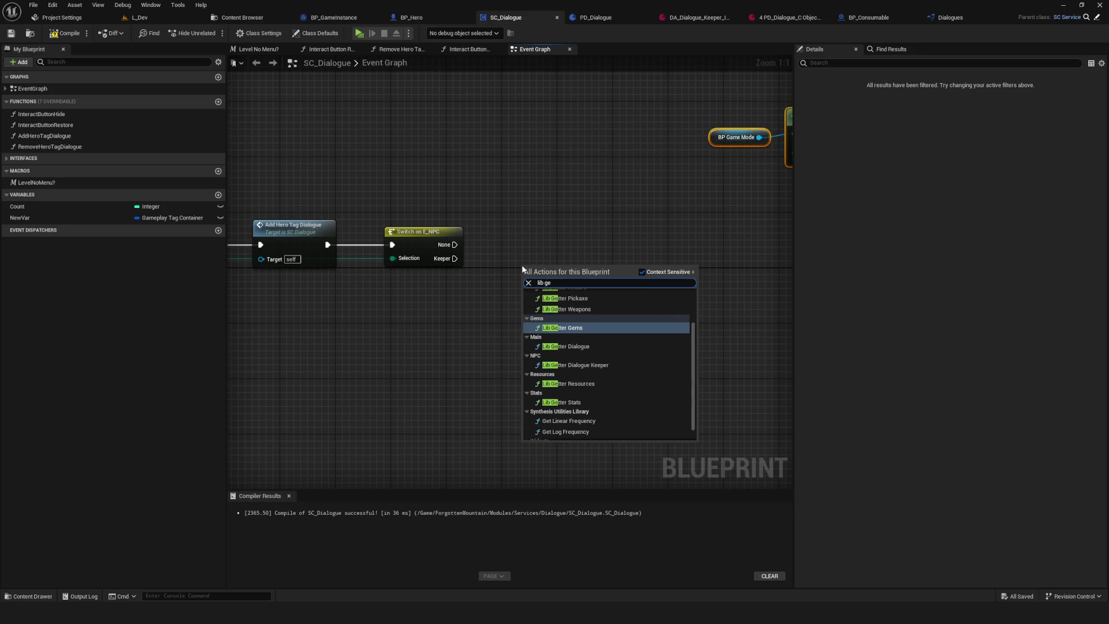
{"action": "type", "text": "tter"}
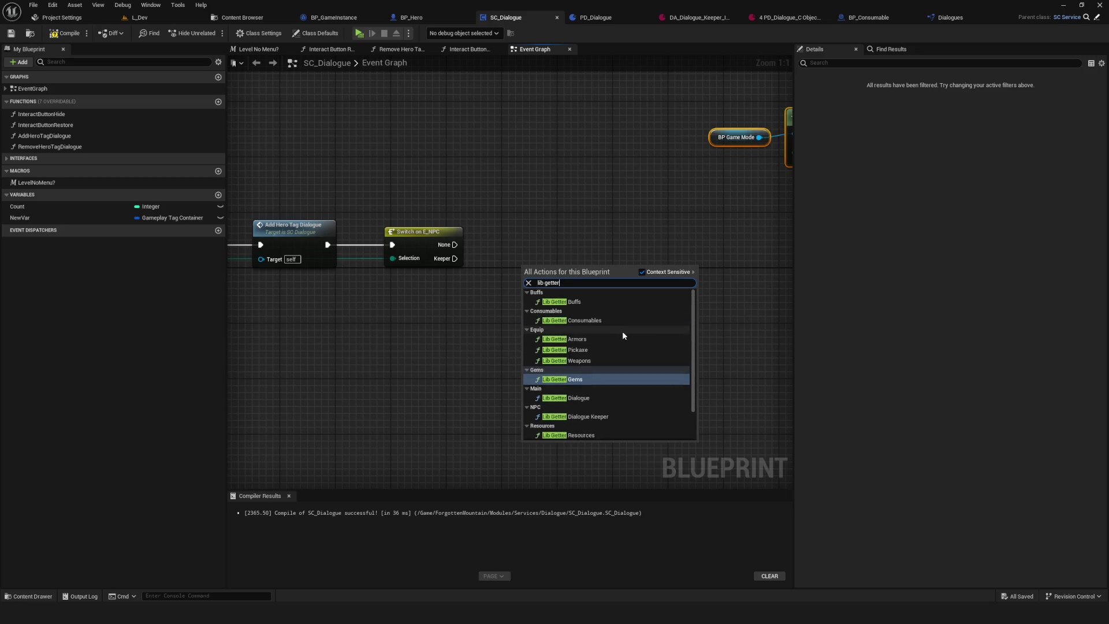
{"action": "scroll", "coordinate": [635, 326], "scroll_direction": "down", "scroll_amount": 1}
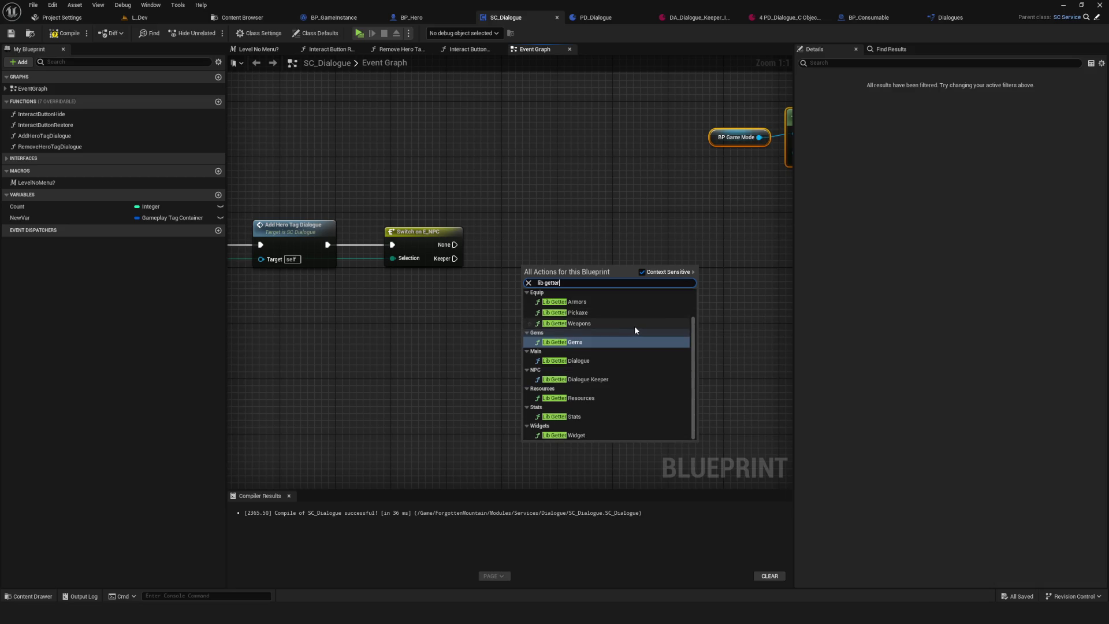
{"action": "left_click", "coordinate": [590, 365]}
{"action": "left_click", "coordinate": [573, 301]}
{"action": "key", "text": "Escape"}
{"action": "left_click_drag", "start_coordinate": [455, 259], "coordinate": [524, 280]}
{"action": "mouse_move", "coordinate": [587, 280]}
{"action": "left_mouse_down"}
{"action": "mouse_move", "coordinate": [587, 266]}
{"action": "mouse_move", "coordinate": [580, 296]}
{"action": "left_mouse_up"}
{"action": "scroll", "coordinate": [586, 293], "scroll_direction": "down", "scroll_amount": 5}
{"action": "scroll", "coordinate": [586, 293], "scroll_direction": "up", "scroll_amount": 5}
- Set NPC Name to Keeper and Dialogue Name to Usual, straightening the Keeper wire
{"action": "left_click", "coordinate": [549, 301]}
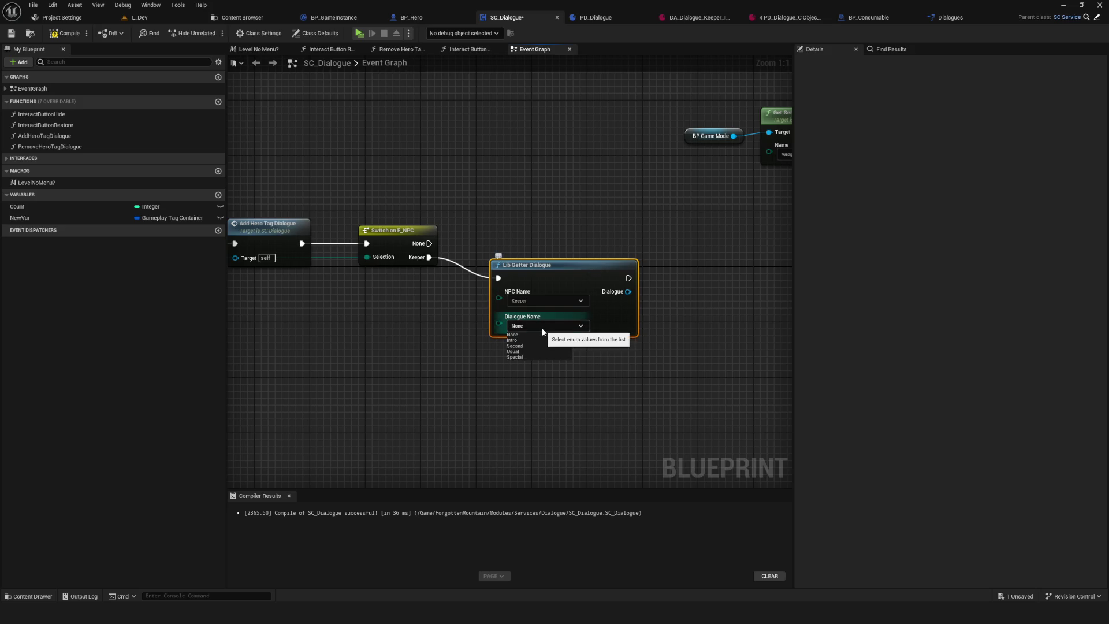
{"action": "left_click", "coordinate": [539, 352]}
{"action": "left_click_drag", "start_coordinate": [539, 355], "coordinate": [427, 365]}
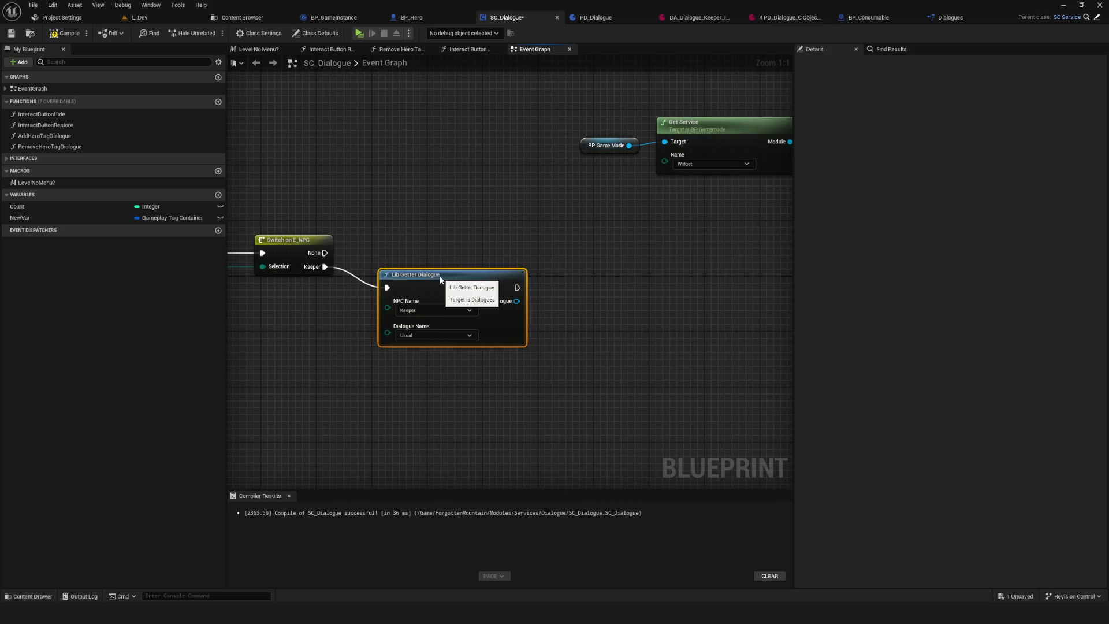
{"action": "left_click_drag", "start_coordinate": [646, 317], "coordinate": [637, 305]}
{"action": "left_click_drag", "start_coordinate": [470, 258], "coordinate": [477, 237]}
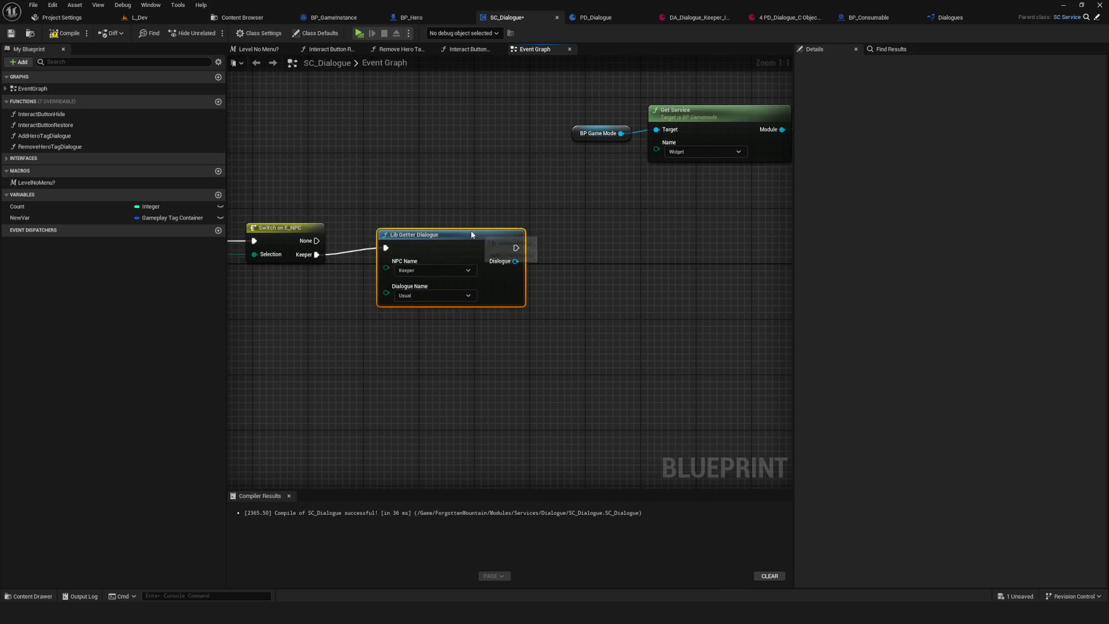